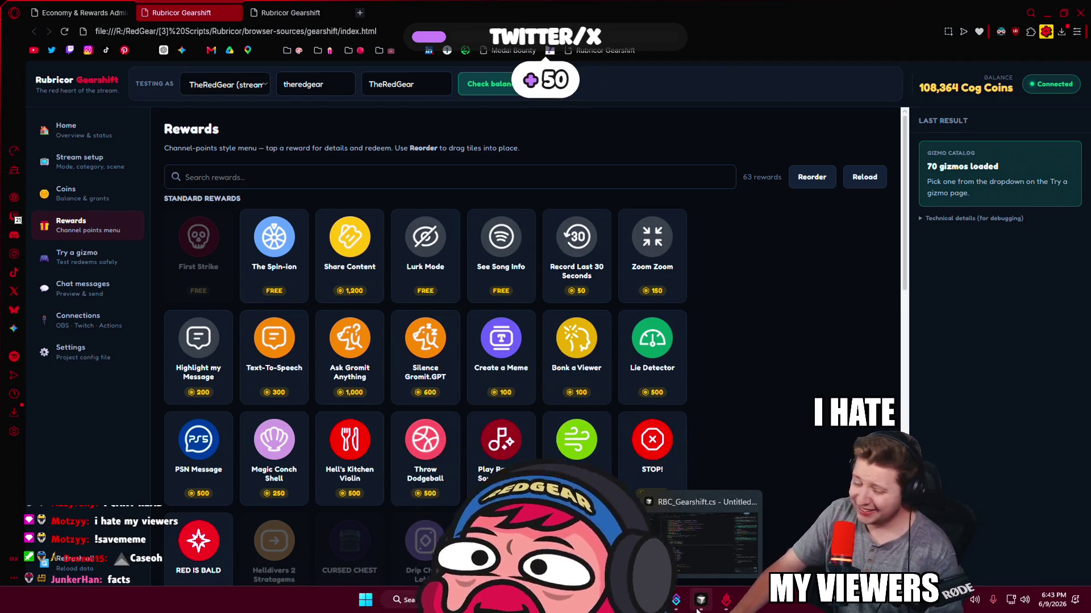
Switch from the Gearshift rewards menu to VS Code showing RBC_Gearshift.cs.
{"action": "left_click", "coordinate": [698, 610]}
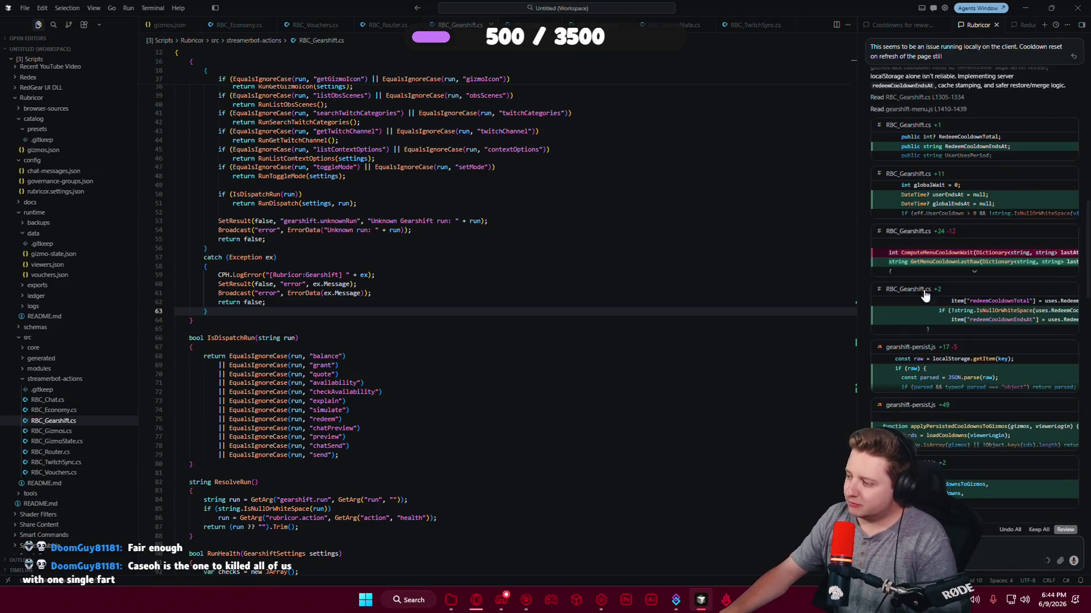
Keep the suggested cooldown-lookup rewrite in RBC_Gearshift.cs, select all code, then switch to Streamer.bot.
{"action": "left_click", "coordinate": [912, 233]}
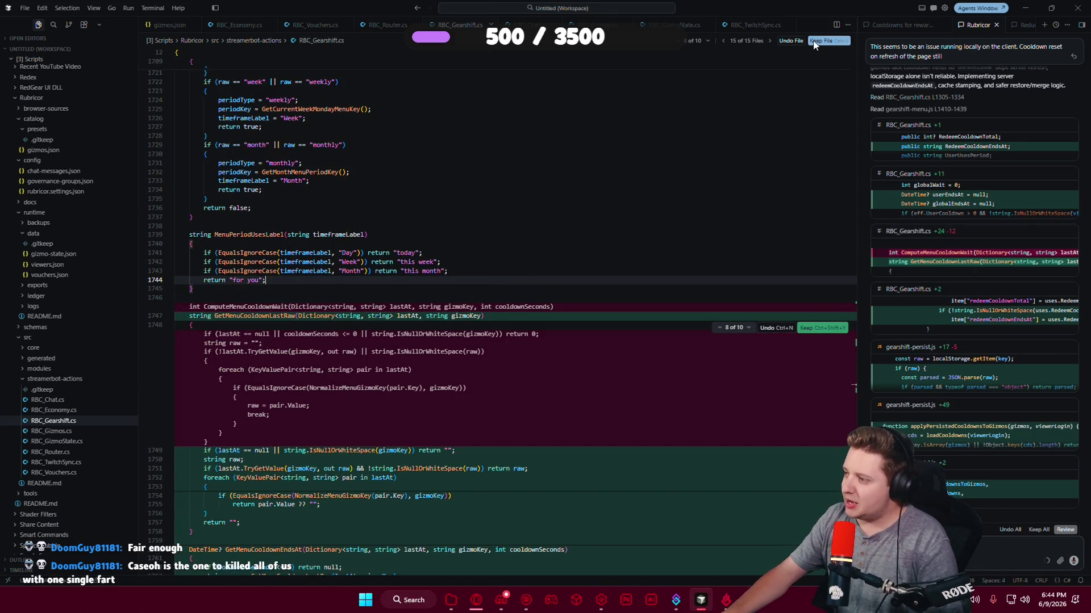
{"action": "left_click", "coordinate": [814, 45]}
{"action": "key", "text": "ctrl+a"}
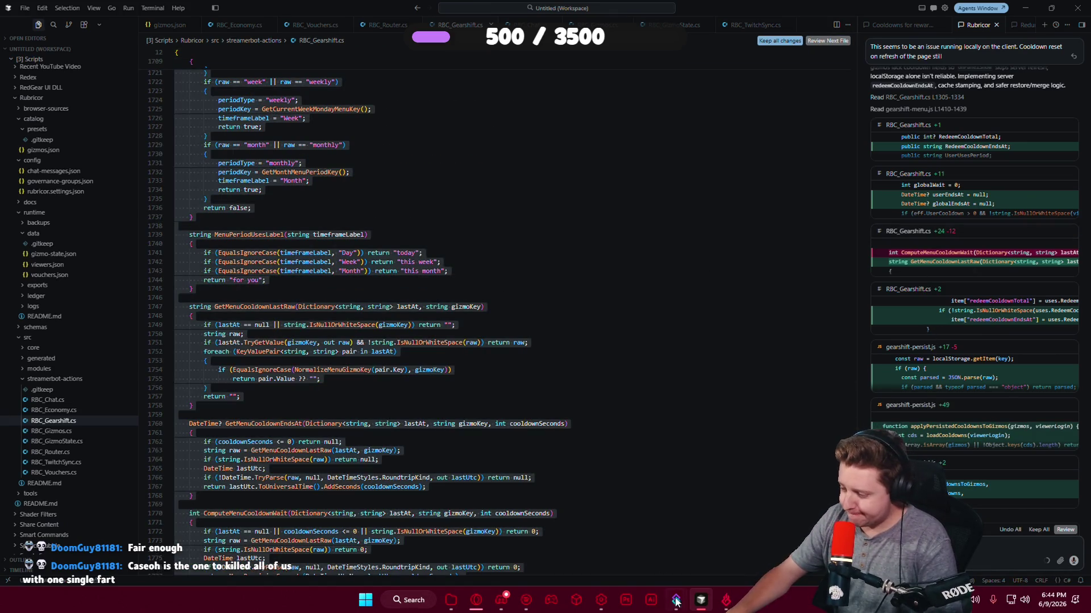
{"action": "left_click", "coordinate": [676, 601]}
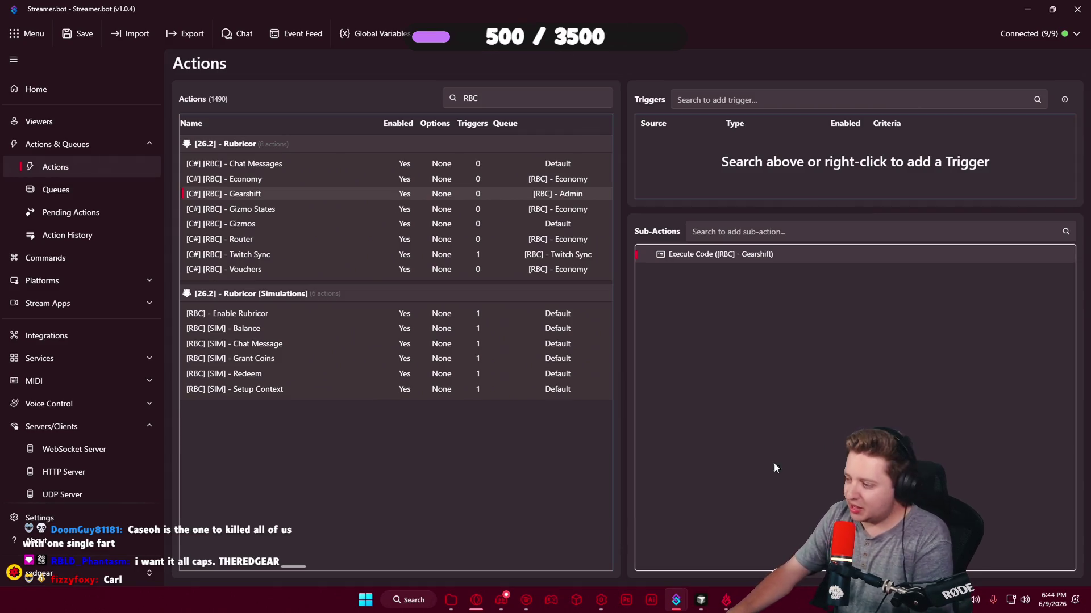
Deselect the Execute Code sub-action, then minimize Streamer.bot and VS Code to reveal the browser.
{"action": "left_click", "coordinate": [875, 410]}
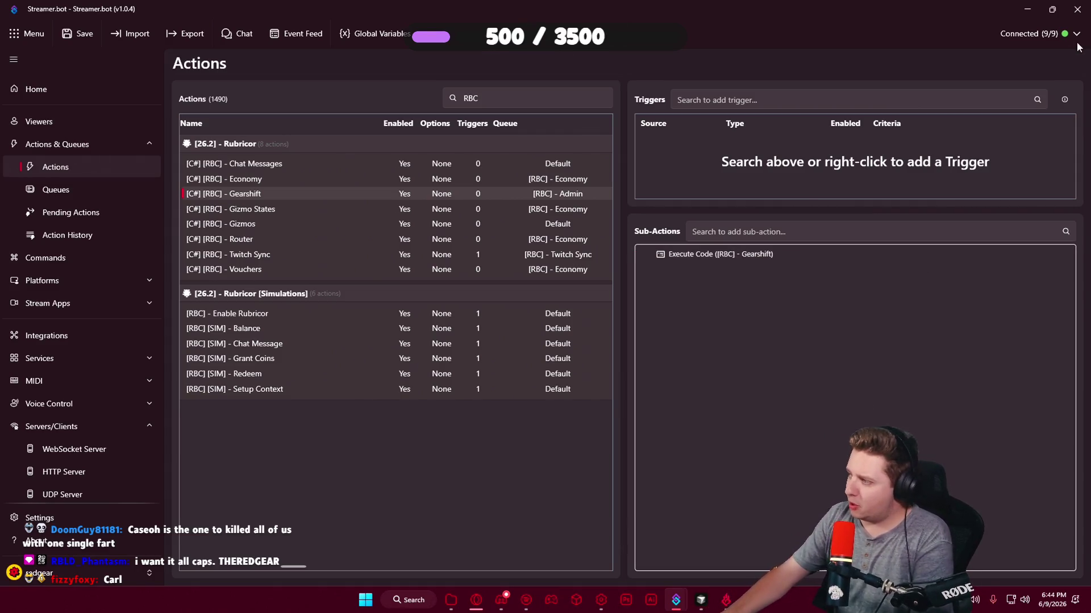
{"action": "left_click", "coordinate": [1027, 9]}
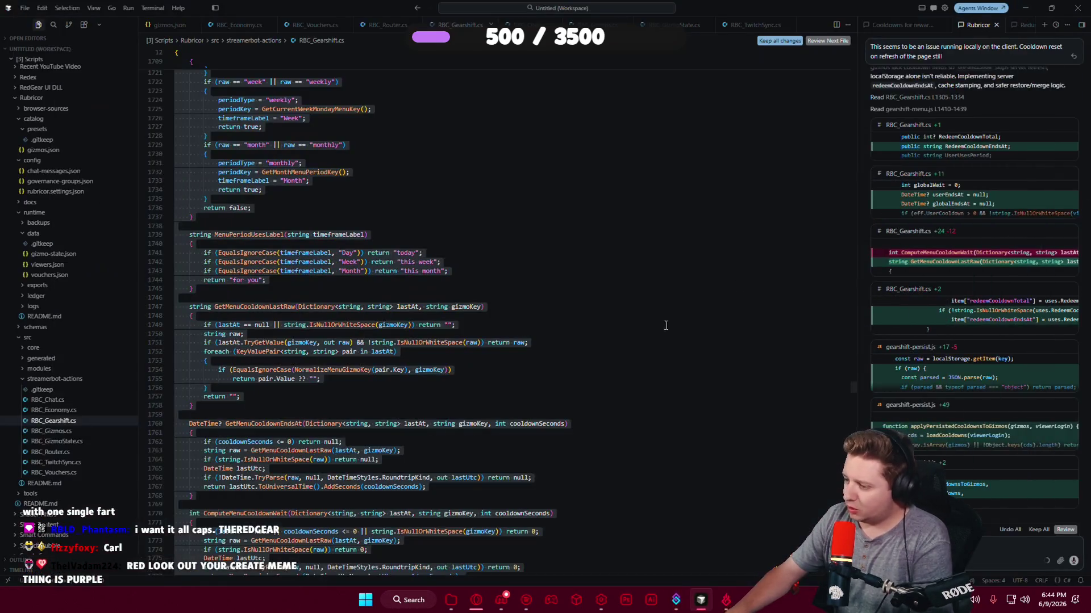
{"action": "left_click", "coordinate": [1026, 11]}
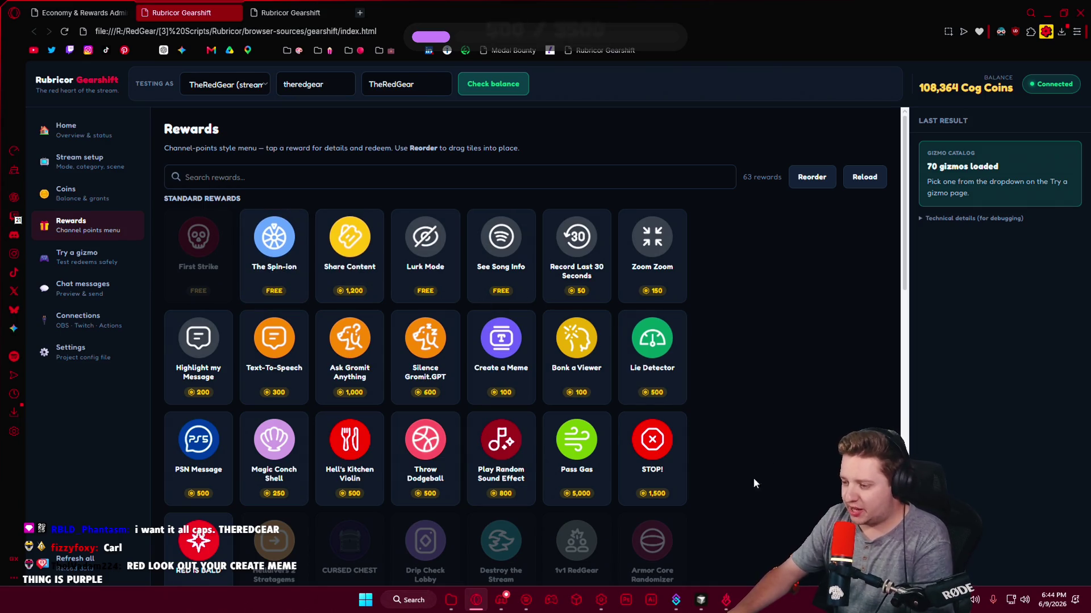
Scroll the rewards grid, reload the Gearshift page, and reopen Rewards from the sidebar.
{"action": "scroll", "coordinate": [752, 386], "scroll_direction": "down", "scroll_amount": 8}
{"action": "scroll", "coordinate": [750, 384], "scroll_direction": "down", "scroll_amount": 6}
{"action": "scroll", "coordinate": [742, 367], "scroll_direction": "up", "scroll_amount": 7}
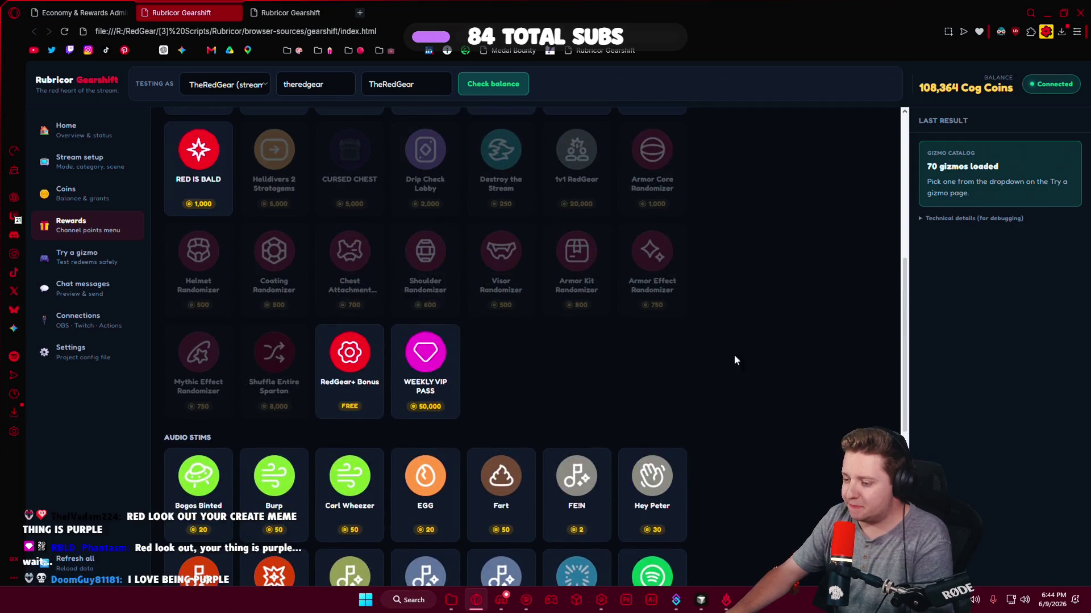
{"action": "scroll", "coordinate": [736, 359], "scroll_direction": "down", "scroll_amount": 5}
{"action": "scroll", "coordinate": [739, 369], "scroll_direction": "up", "scroll_amount": 9}
{"action": "scroll", "coordinate": [740, 374], "scroll_direction": "up", "scroll_amount": 3}
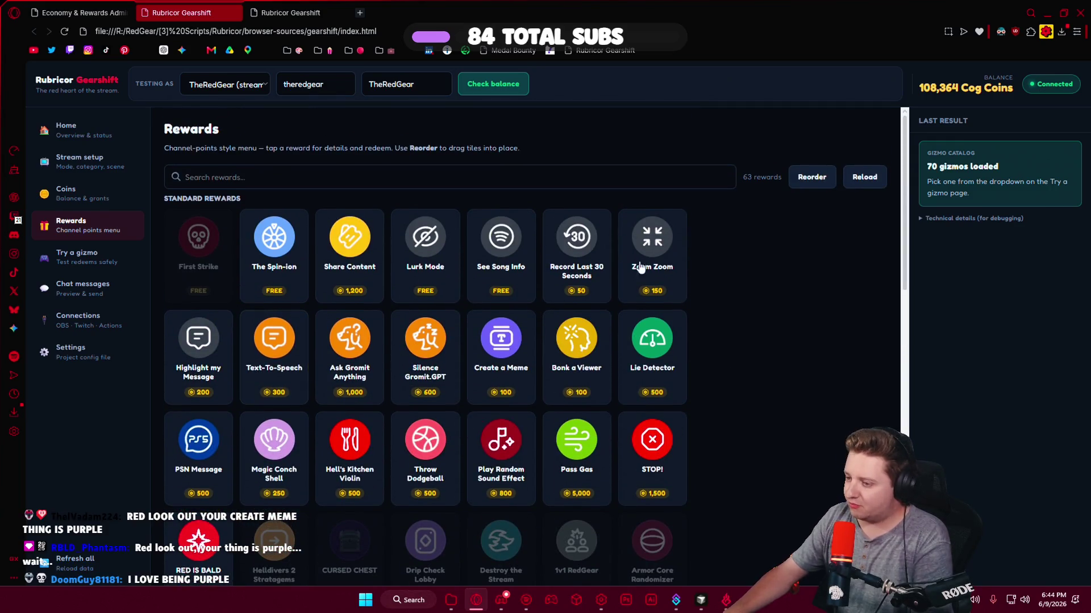
{"action": "left_click", "coordinate": [64, 33]}
{"action": "left_click", "coordinate": [84, 230]}
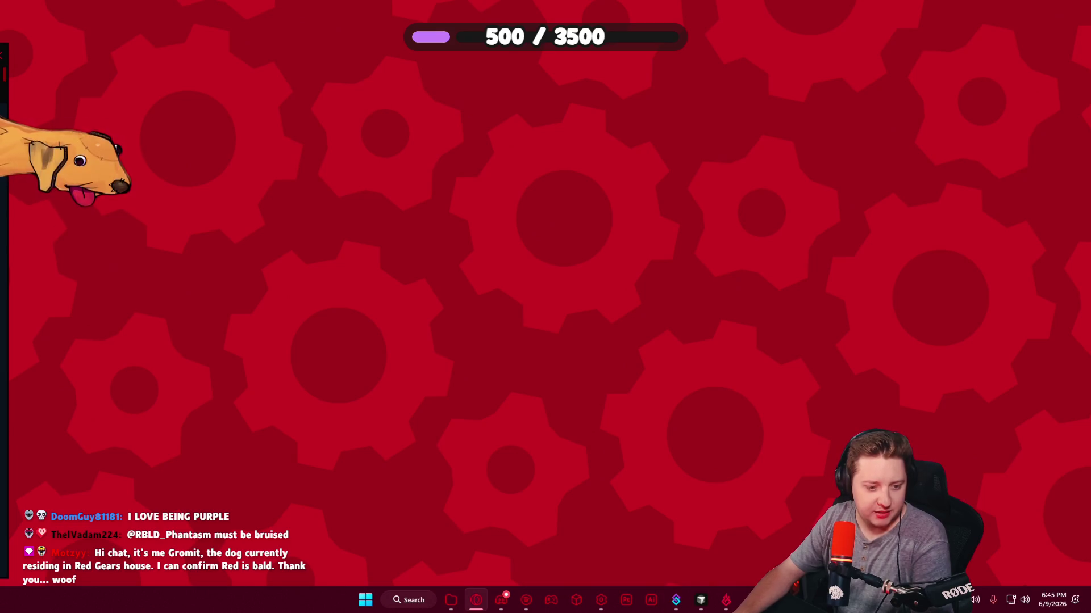
{"action": "key", "text": "alt+Tab"}
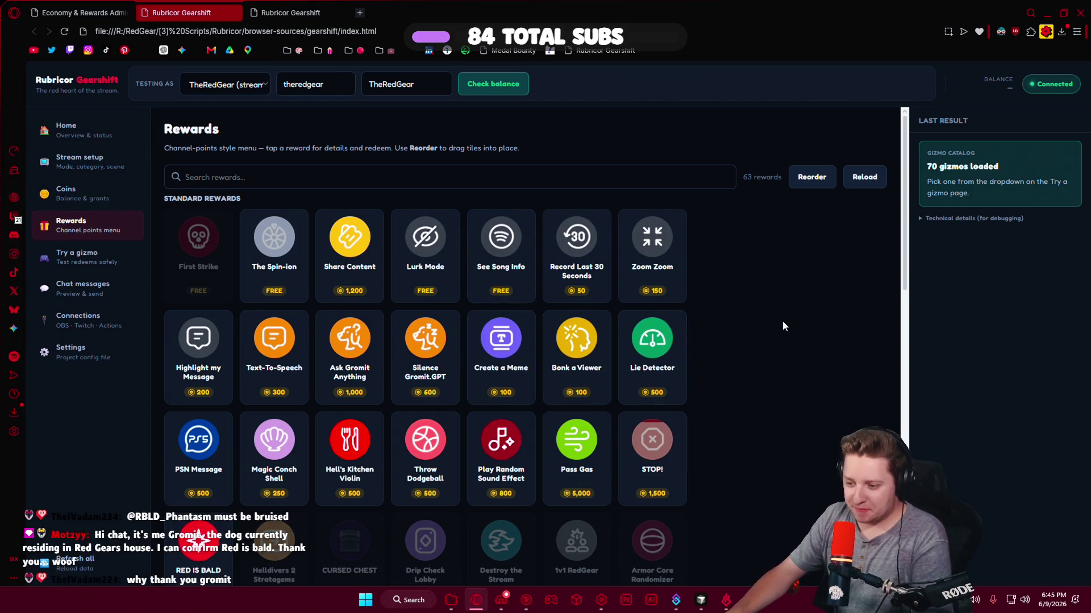
Try redeeming The Spin-ion while on cooldown, then open the STOP! reward's details.
{"action": "left_click", "coordinate": [274, 250]}
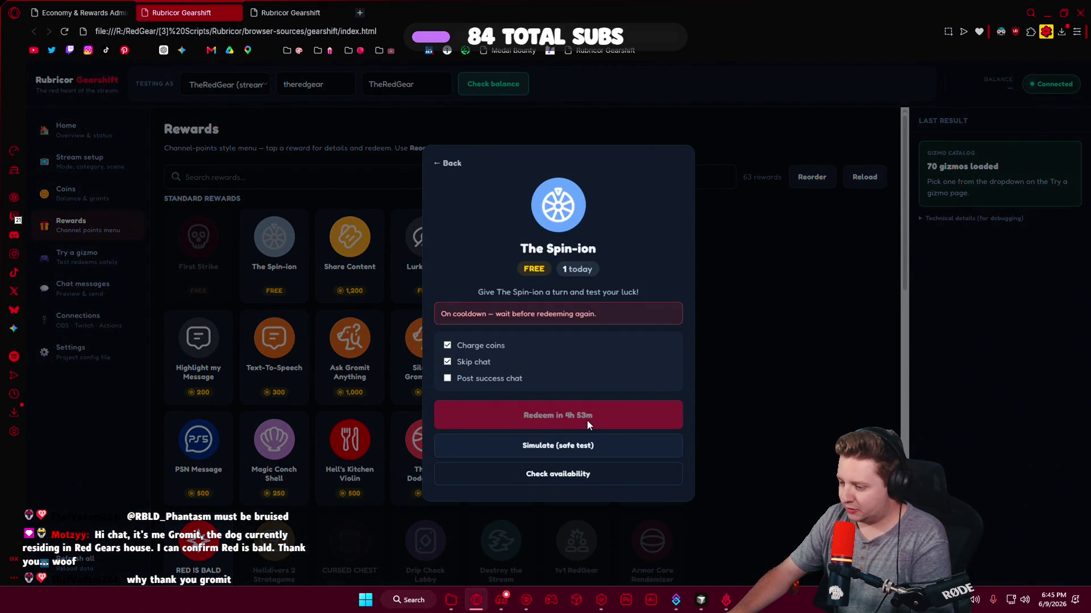
{"action": "left_click", "coordinate": [615, 415]}
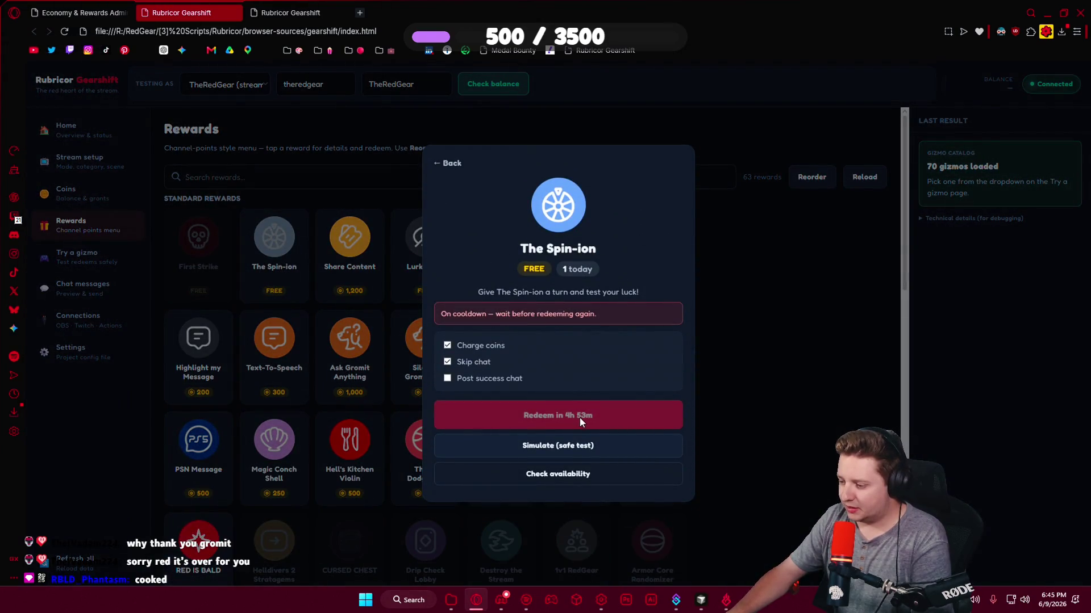
{"action": "triple_click", "coordinate": [580, 418]}
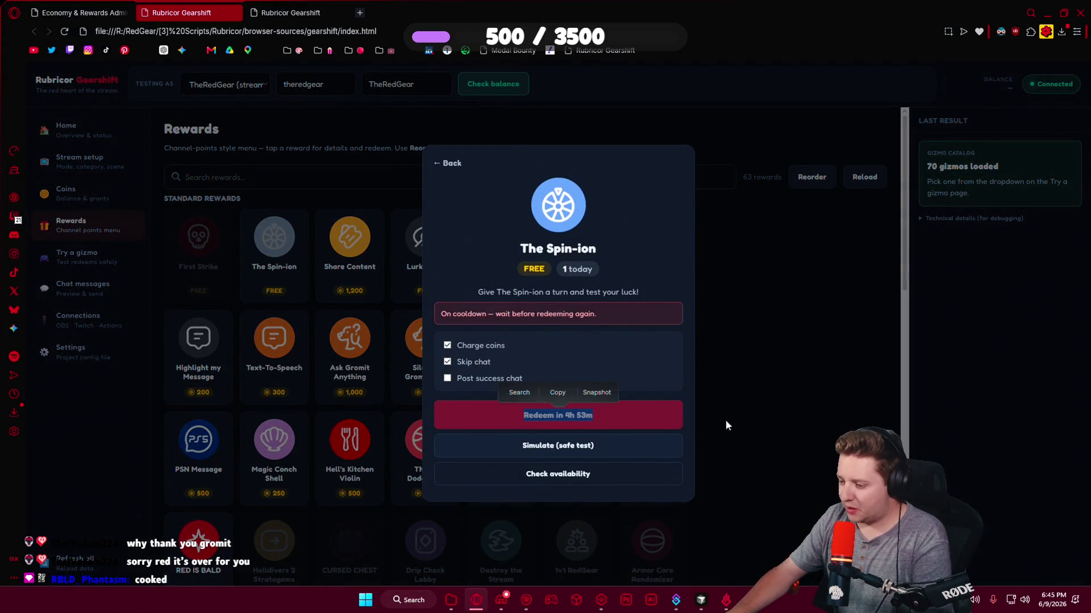
{"action": "left_click", "coordinate": [762, 415]}
{"action": "scroll", "coordinate": [728, 408], "scroll_direction": "down", "scroll_amount": 1}
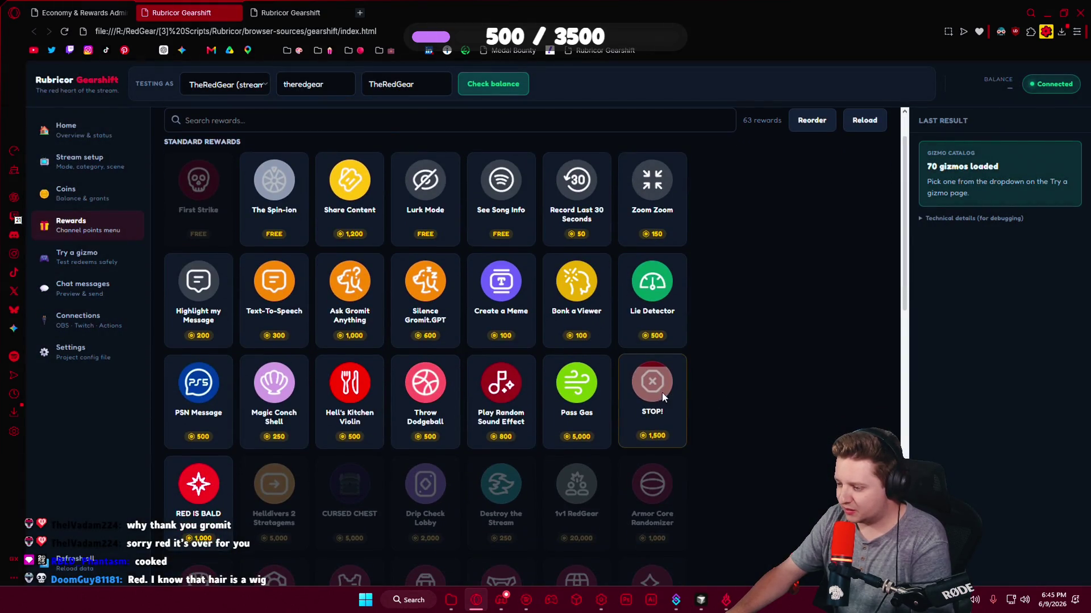
{"action": "left_click", "coordinate": [662, 393]}
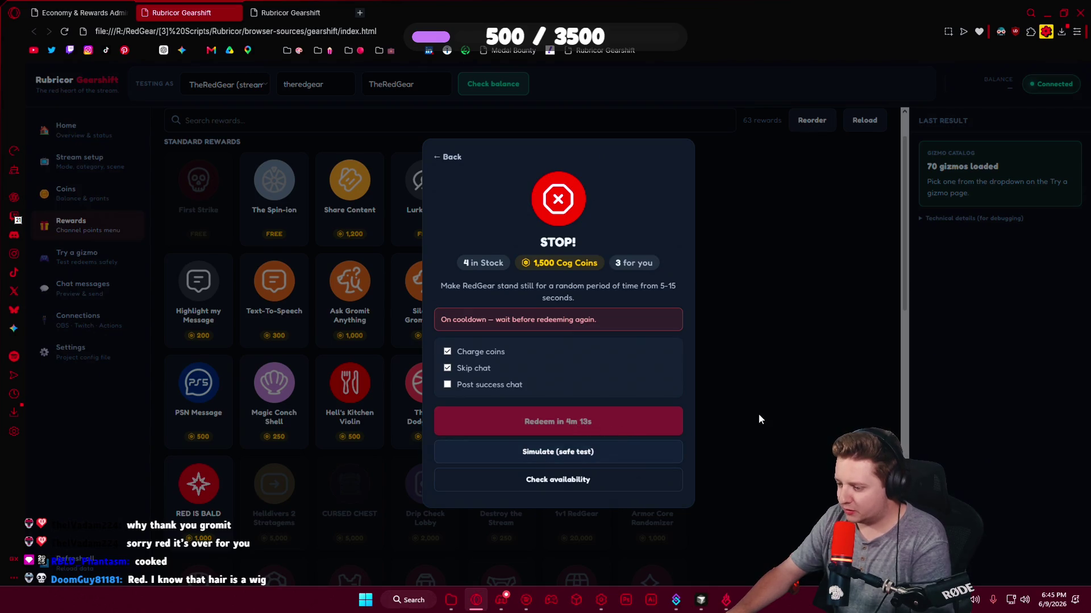
Reload the second Gearshift tab, check STOP! there, close that tab, and reopen The Spin-ion.
{"action": "key", "text": "ctrl+Tab"}
{"action": "left_click", "coordinate": [64, 31]}
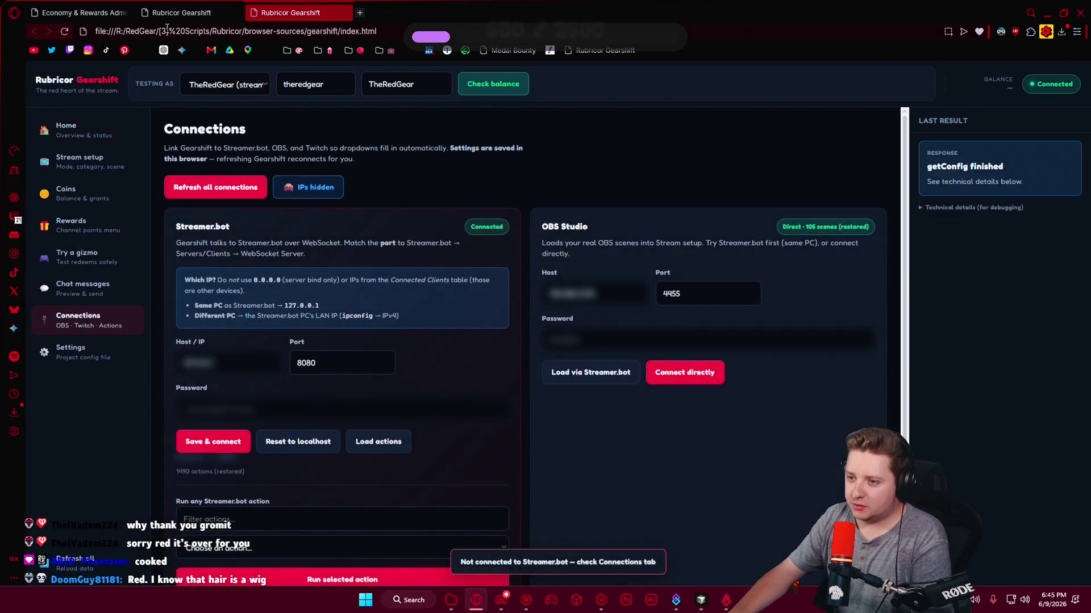
{"action": "left_click", "coordinate": [80, 162]}
{"action": "left_click", "coordinate": [78, 227]}
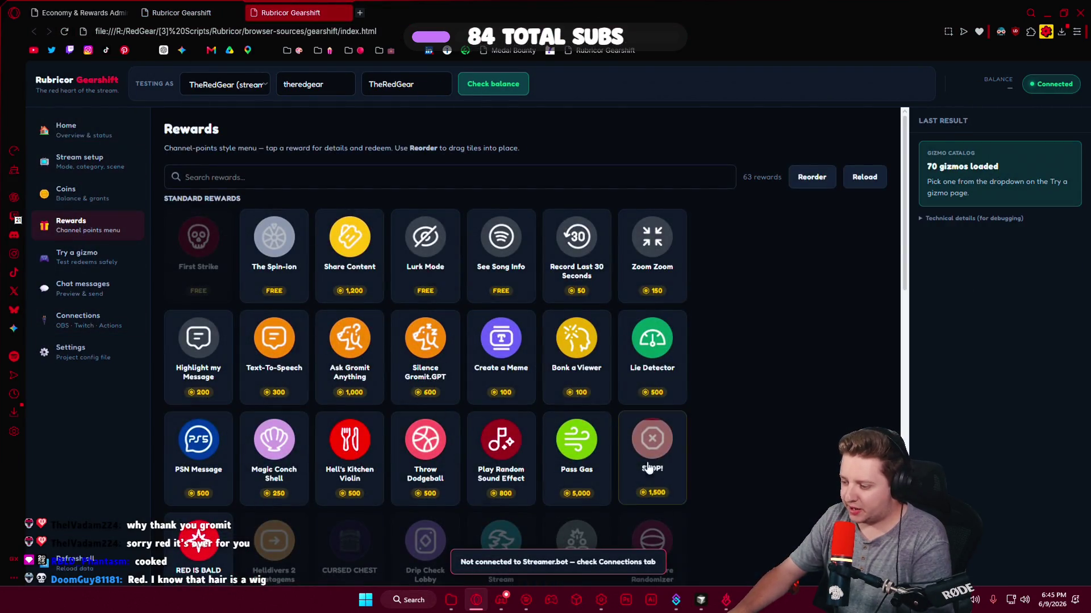
{"action": "left_click", "coordinate": [654, 480]}
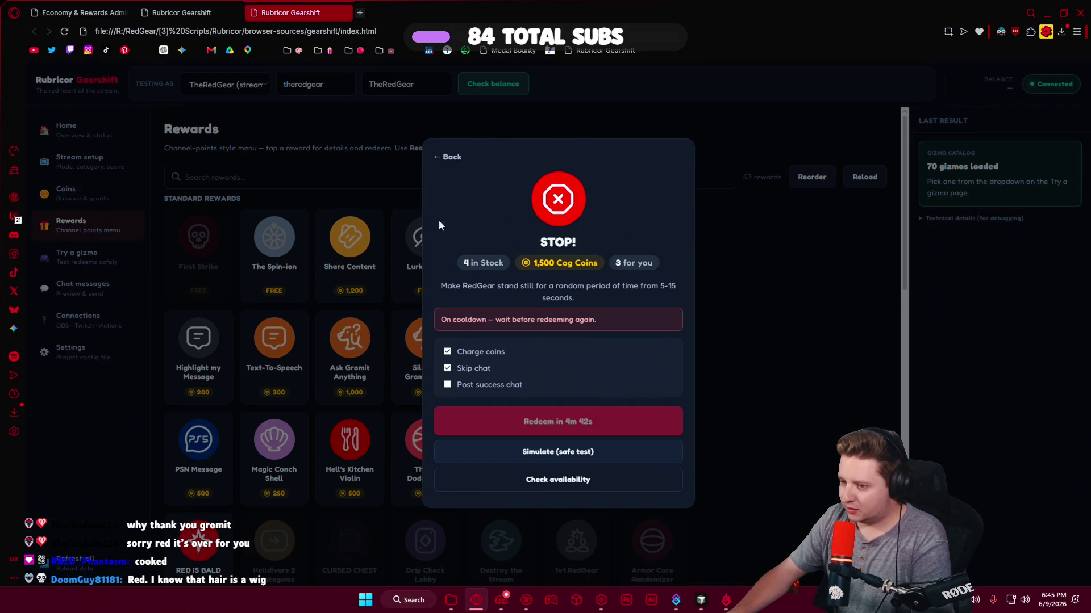
{"action": "left_click", "coordinate": [344, 13]}
{"action": "left_click", "coordinate": [779, 344]}
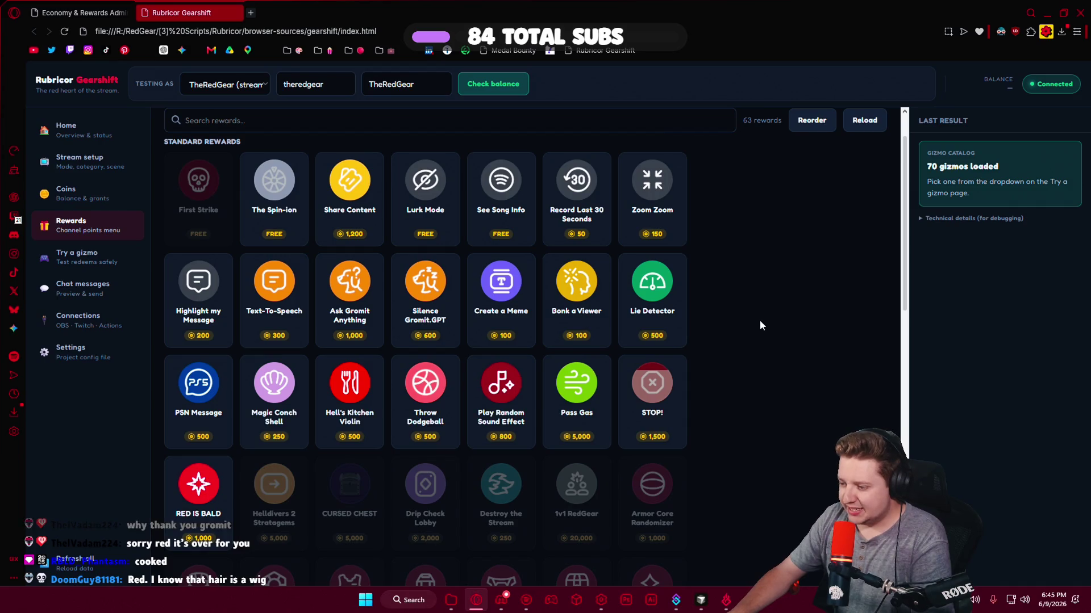
{"action": "left_click", "coordinate": [275, 199]}
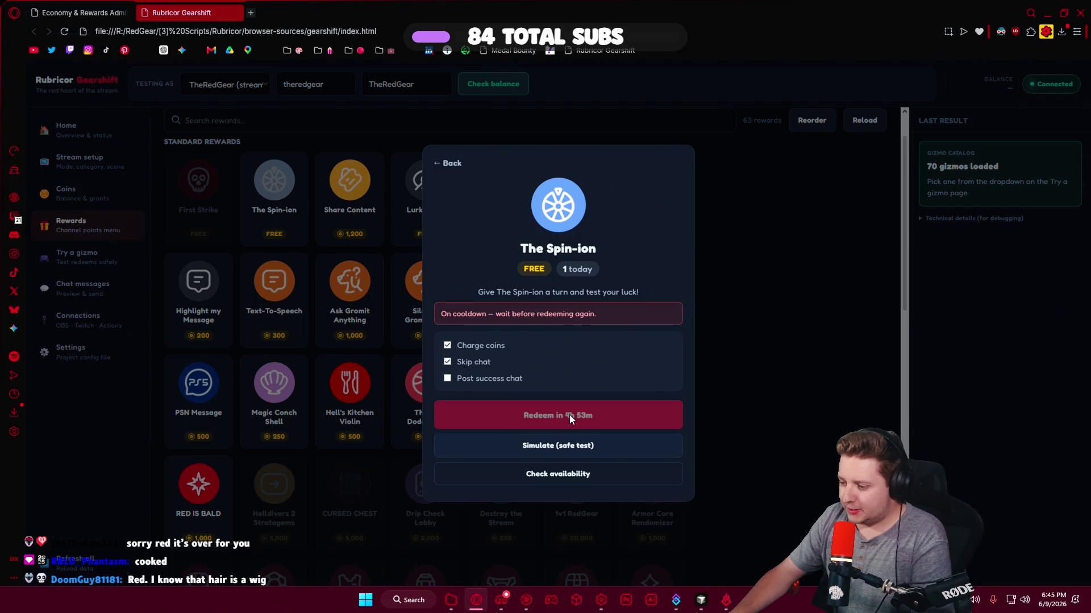
Dismiss The Spin-ion details and scroll the 63-reward grid down and back up.
{"action": "left_click", "coordinate": [789, 318]}
{"action": "scroll", "coordinate": [698, 320], "scroll_direction": "down", "scroll_amount": 5}
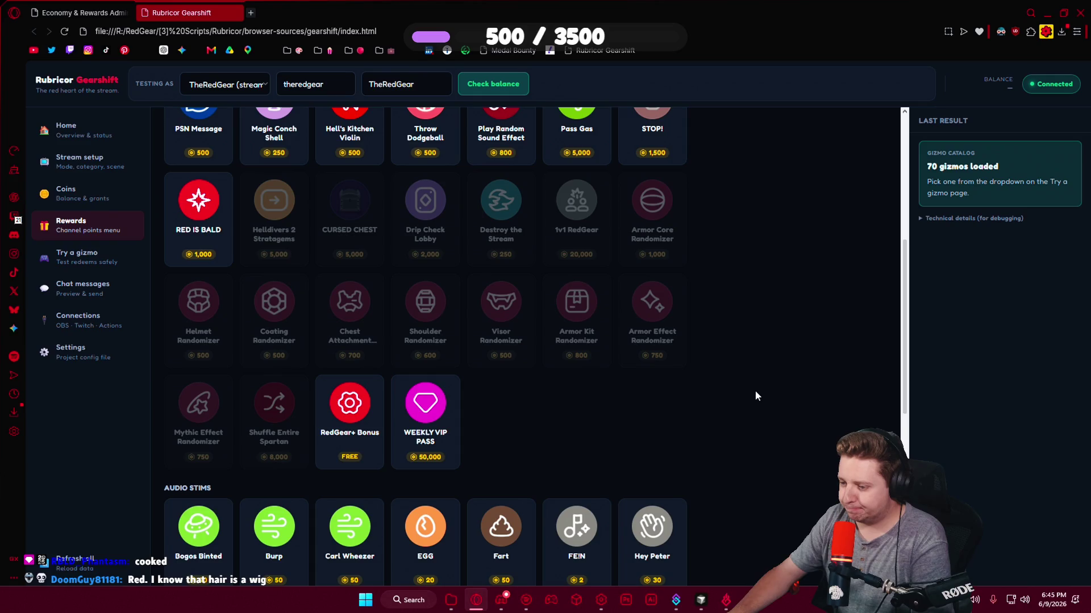
{"action": "scroll", "coordinate": [755, 392], "scroll_direction": "up", "scroll_amount": 5}
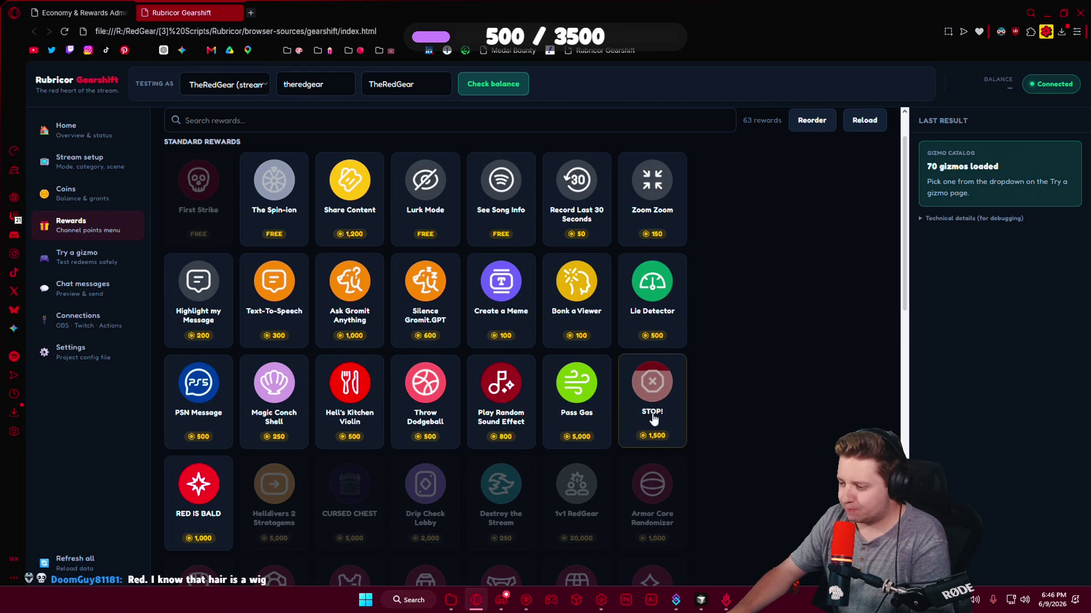
{"action": "mouse_move", "coordinate": [652, 401]}
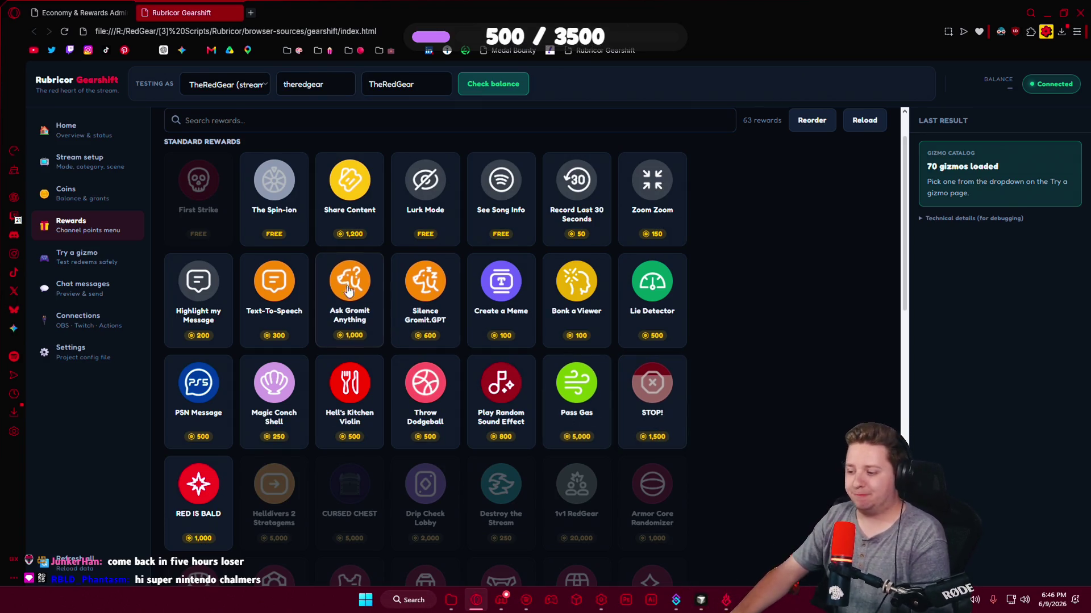
{"action": "scroll", "coordinate": [327, 319], "scroll_direction": "down", "scroll_amount": 7}
{"action": "scroll", "coordinate": [327, 319], "scroll_direction": "up", "scroll_amount": 7}
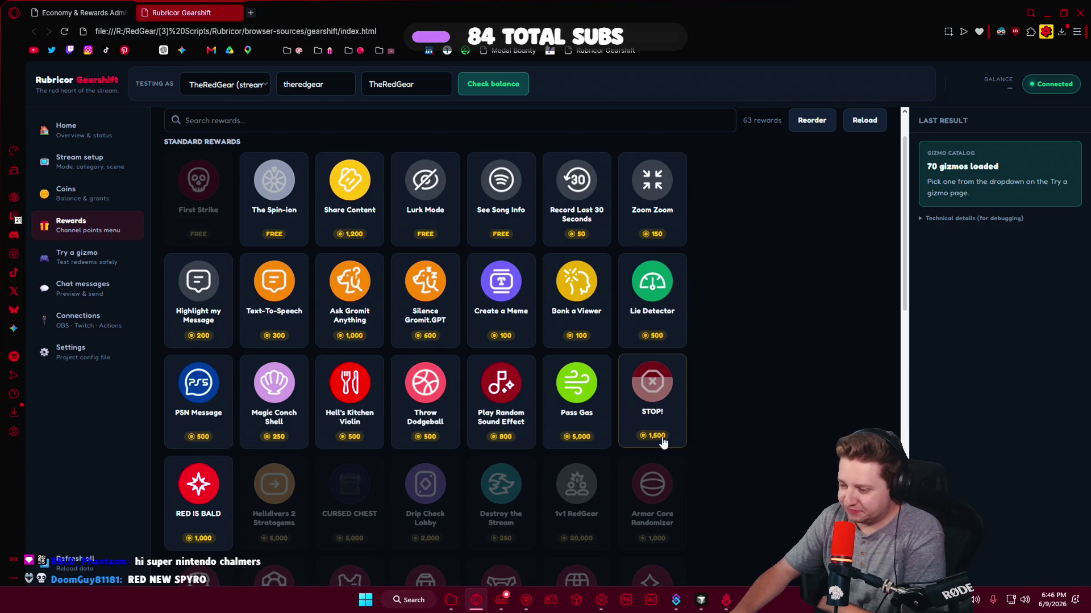
Redeem the EGG sound reward and confirm, then reopen and close its details.
{"action": "scroll", "coordinate": [320, 387], "scroll_direction": "down", "scroll_amount": 8}
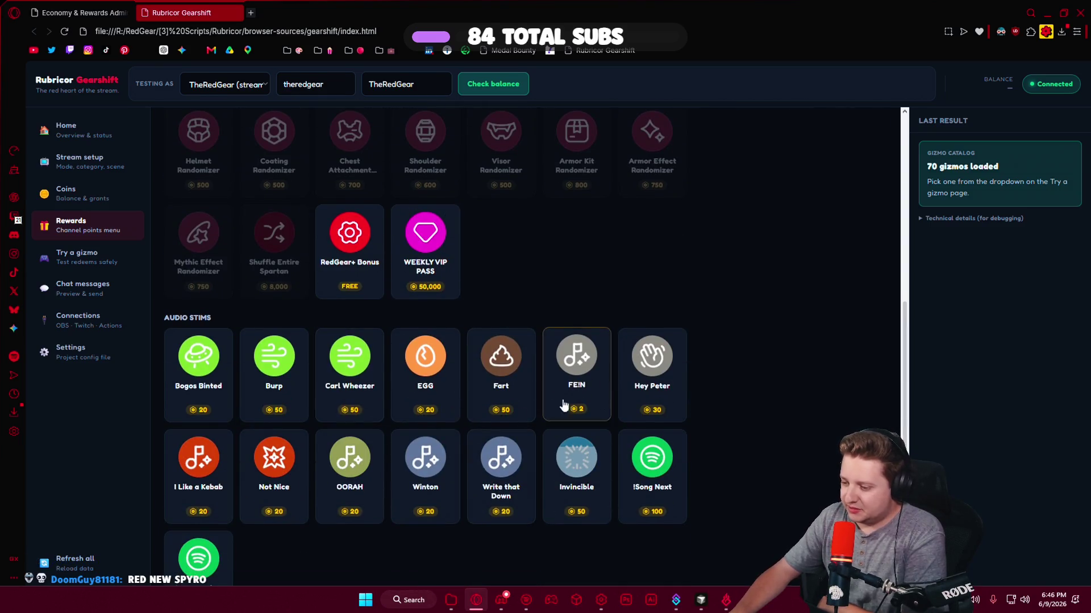
{"action": "left_click", "coordinate": [426, 408]}
{"action": "left_click", "coordinate": [522, 401]}
{"action": "key", "text": "Return"}
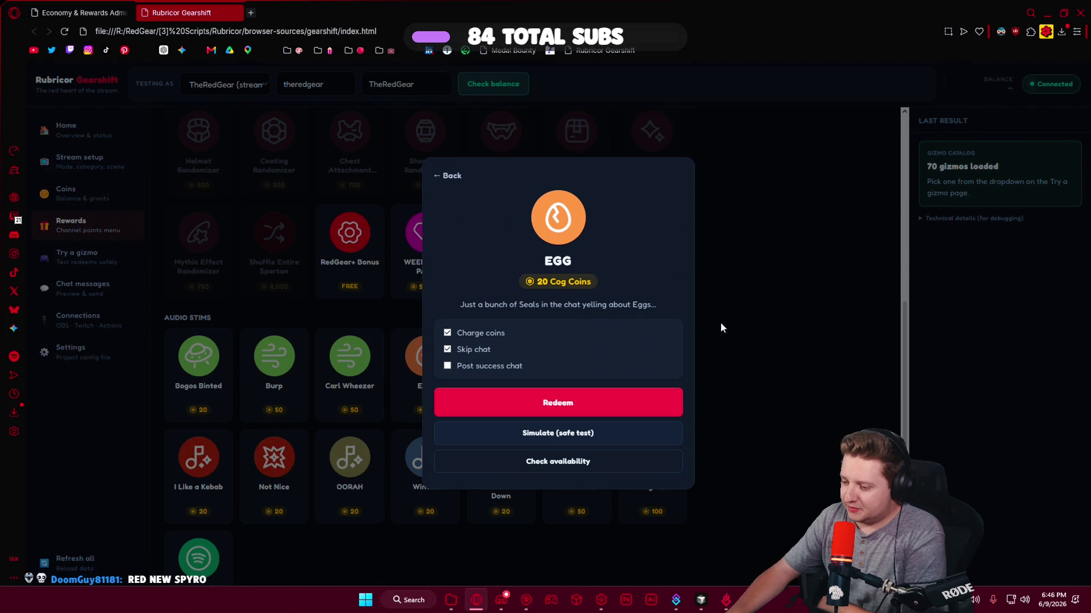
{"action": "left_click", "coordinate": [743, 362]}
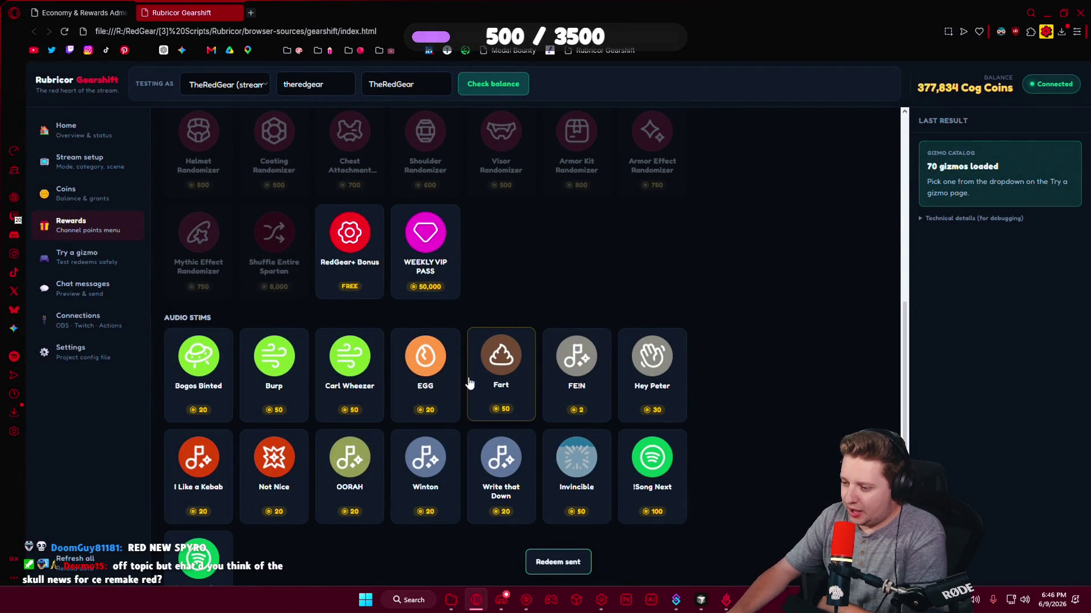
{"action": "left_click", "coordinate": [426, 369]}
{"action": "left_click", "coordinate": [768, 334]}
Redeem the Fart reward and confirm, then glance at the Invincible reward's details.
{"action": "left_click", "coordinate": [508, 383]}
{"action": "left_click", "coordinate": [628, 403]}
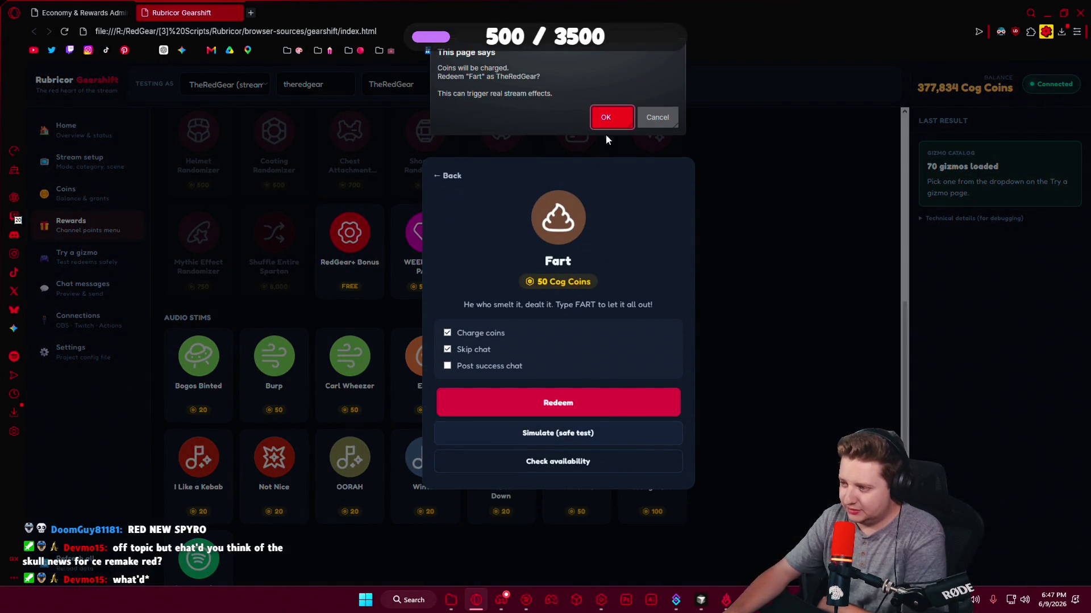
{"action": "key", "text": "Return"}
{"action": "left_click", "coordinate": [773, 343]}
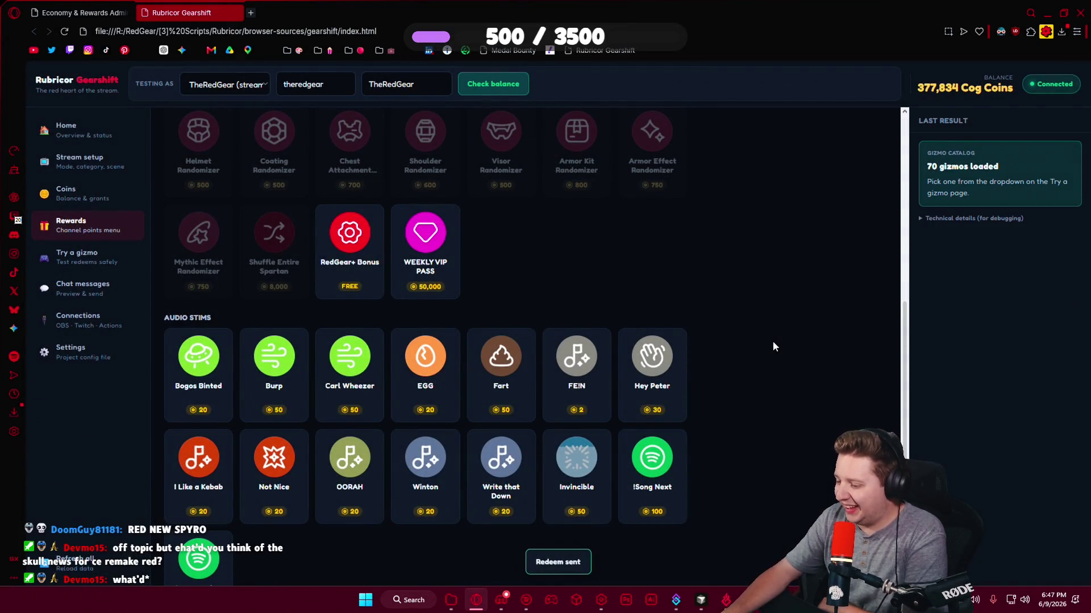
{"action": "left_click", "coordinate": [576, 460]}
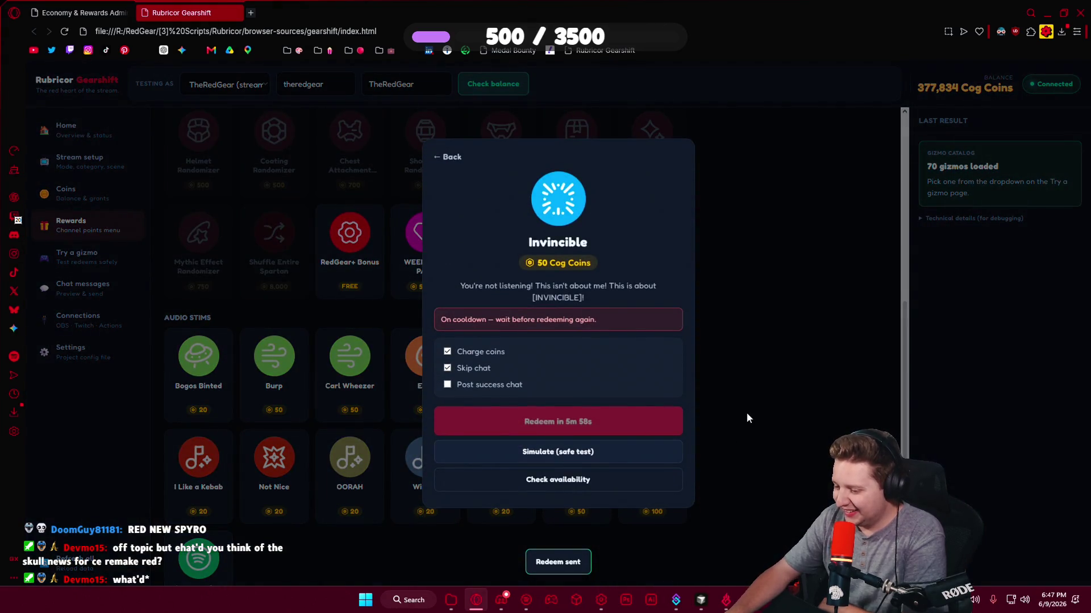
{"action": "left_click", "coordinate": [762, 437]}
Redeem the Write that Down reward, confirm, then reopen and close its details.
{"action": "left_click", "coordinate": [501, 468]}
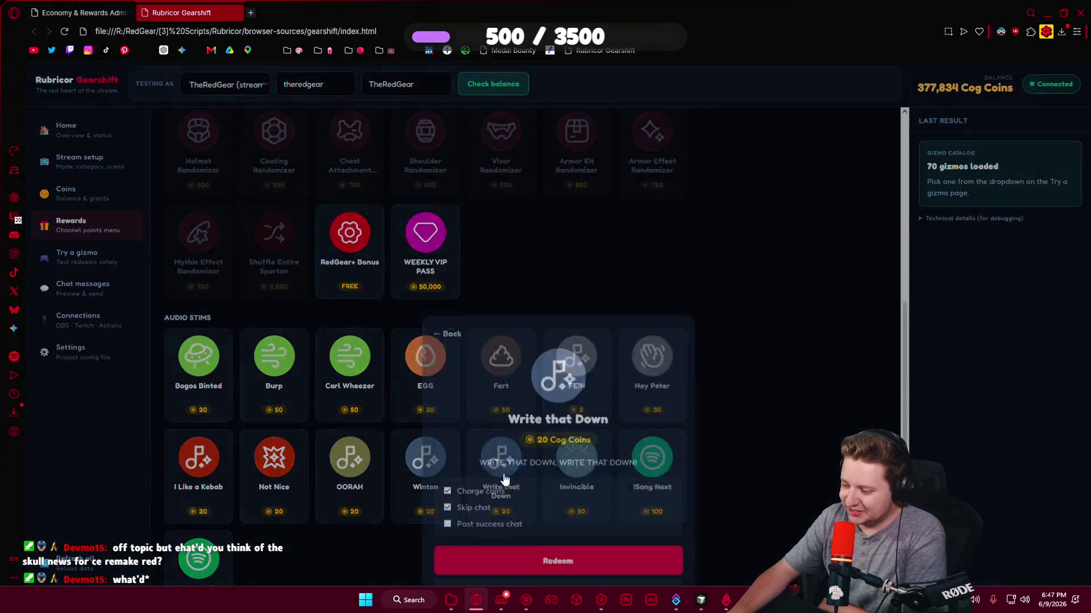
{"action": "left_click", "coordinate": [544, 402]}
{"action": "key", "text": "Return"}
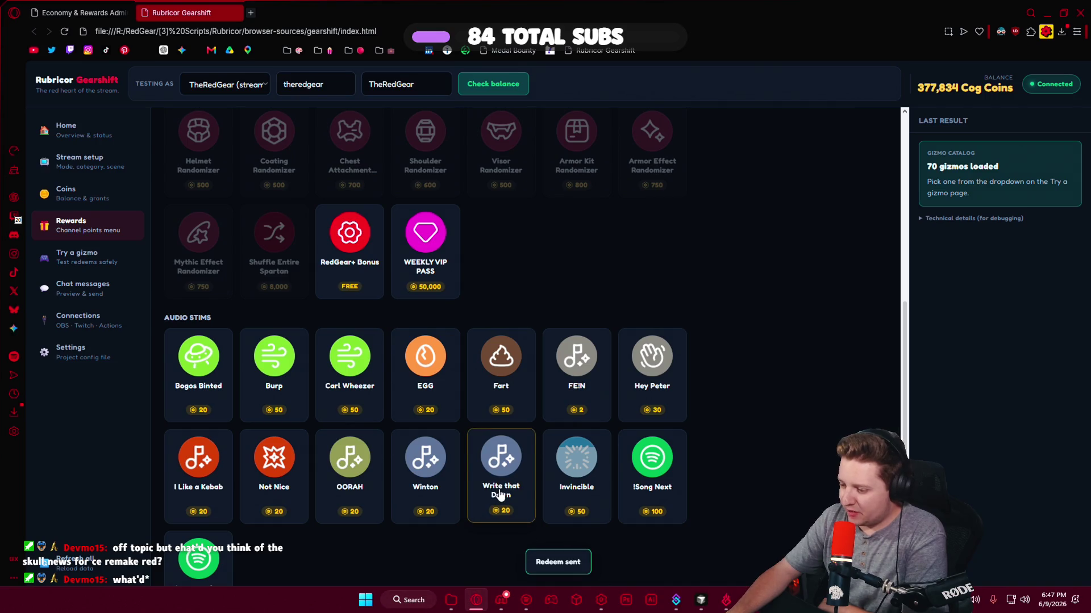
{"action": "left_click", "coordinate": [500, 494]}
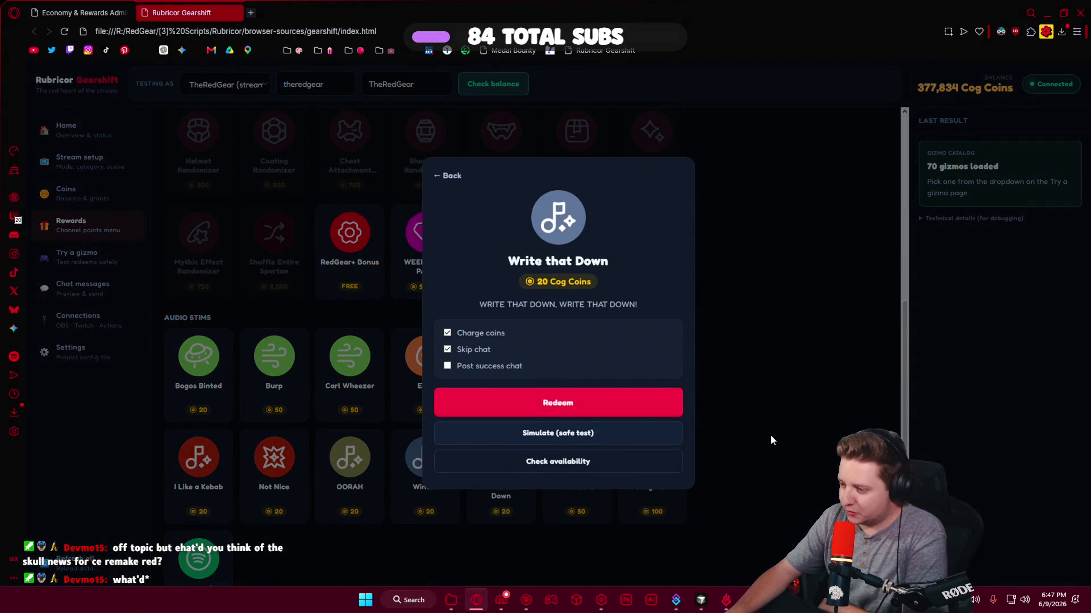
{"action": "left_click", "coordinate": [756, 443]}
Redeem the !Song Next reward and accept the coin charge.
{"action": "scroll", "coordinate": [730, 446], "scroll_direction": "down", "scroll_amount": 1}
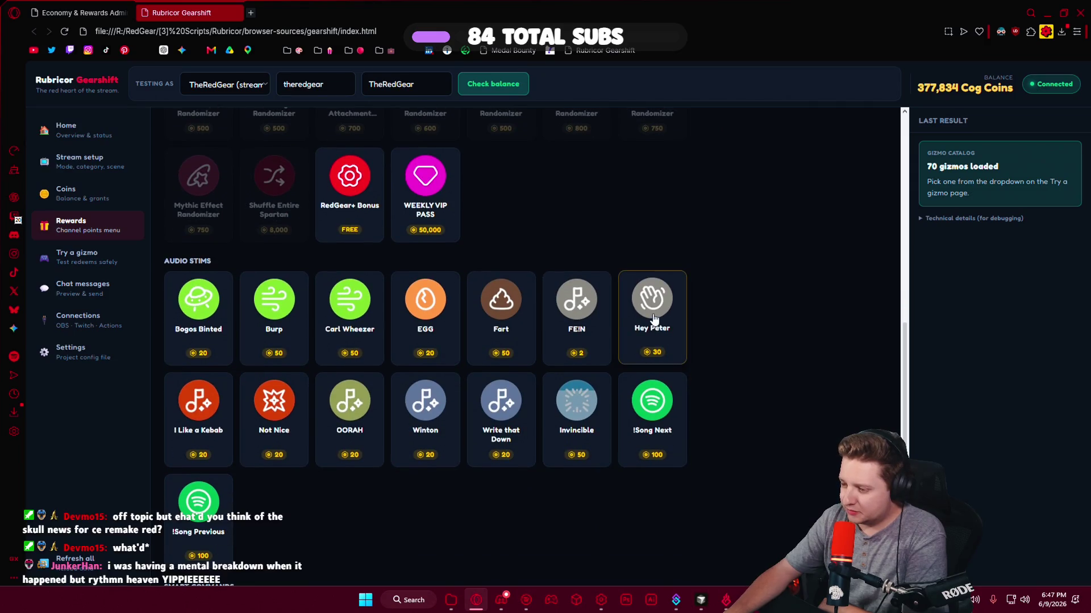
{"action": "left_click", "coordinate": [652, 401]}
{"action": "left_click", "coordinate": [652, 404]}
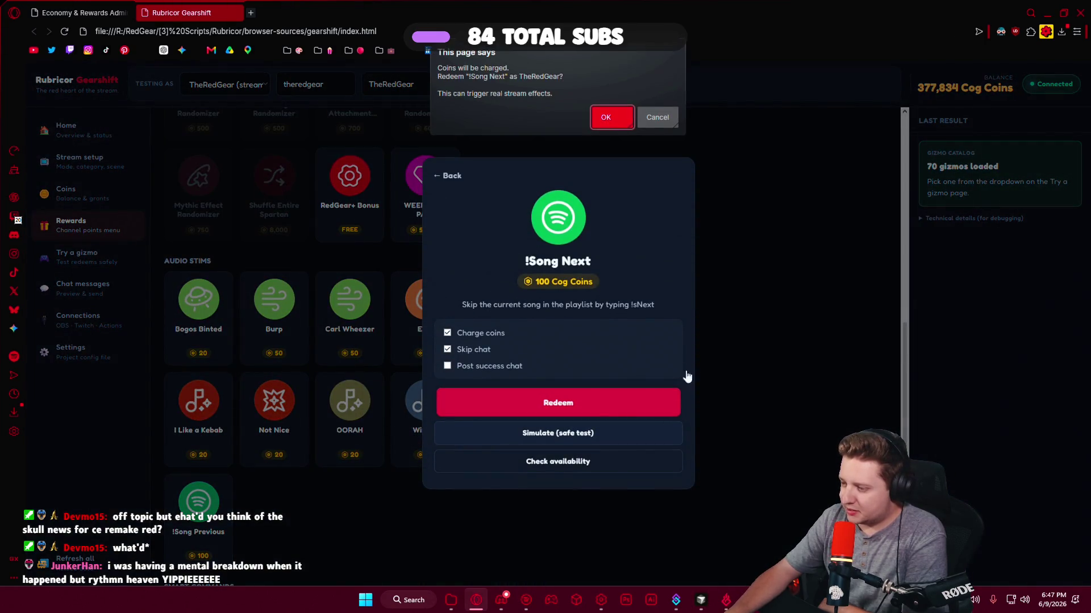
{"action": "left_click", "coordinate": [629, 121]}
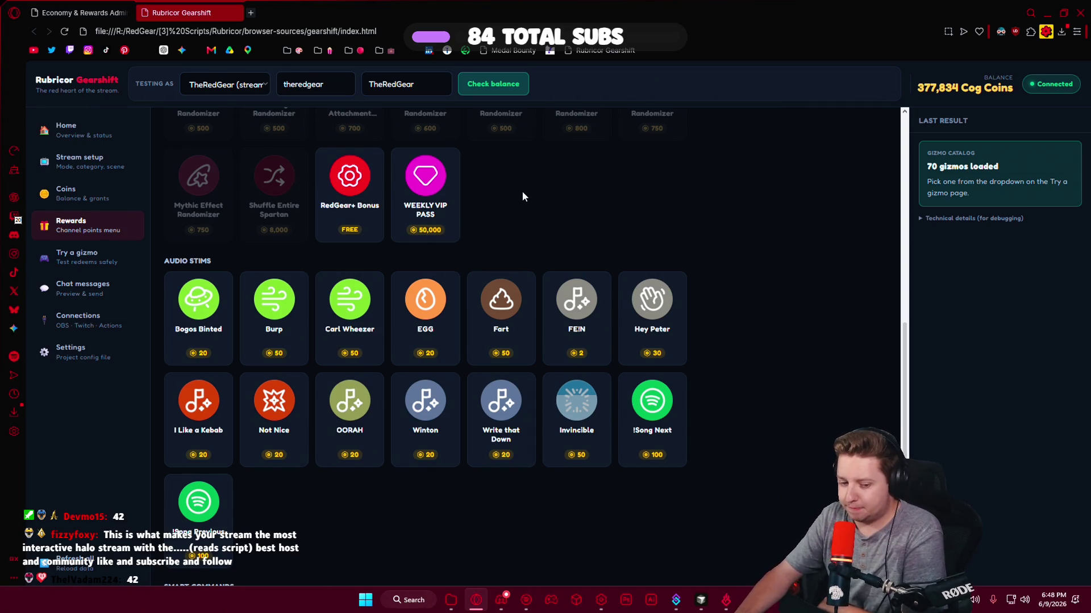
Scroll the Rewards page up and back down, then switch to RBC_Gearshift.cs in VS Code.
{"action": "scroll", "coordinate": [523, 197], "scroll_direction": "up", "scroll_amount": 2}
{"action": "scroll", "coordinate": [644, 398], "scroll_direction": "up", "scroll_amount": 2}
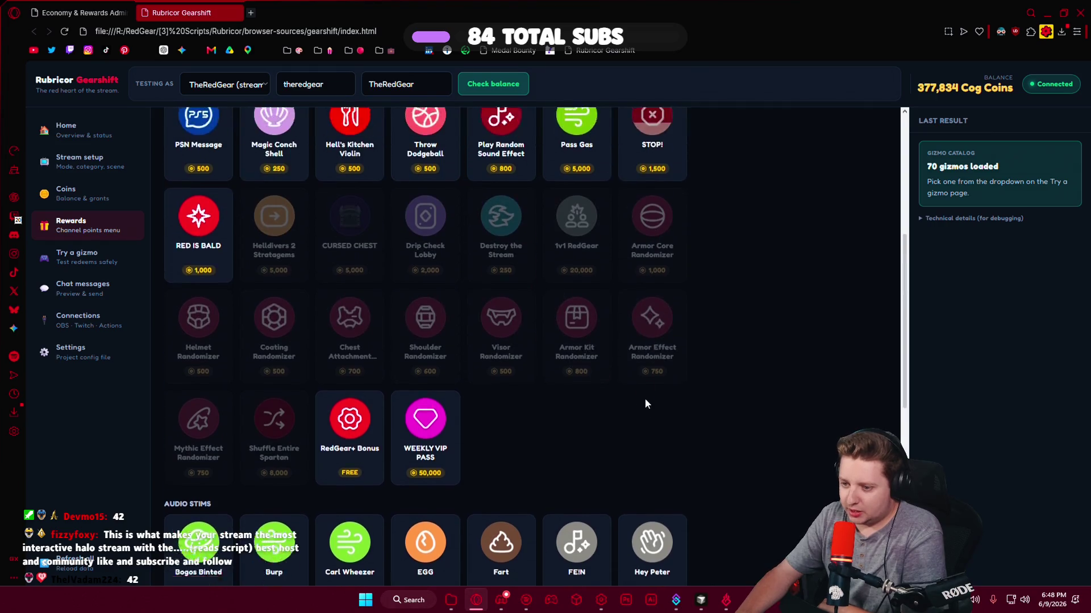
{"action": "scroll", "coordinate": [697, 405], "scroll_direction": "up", "scroll_amount": 3}
{"action": "scroll", "coordinate": [699, 410], "scroll_direction": "up", "scroll_amount": 3}
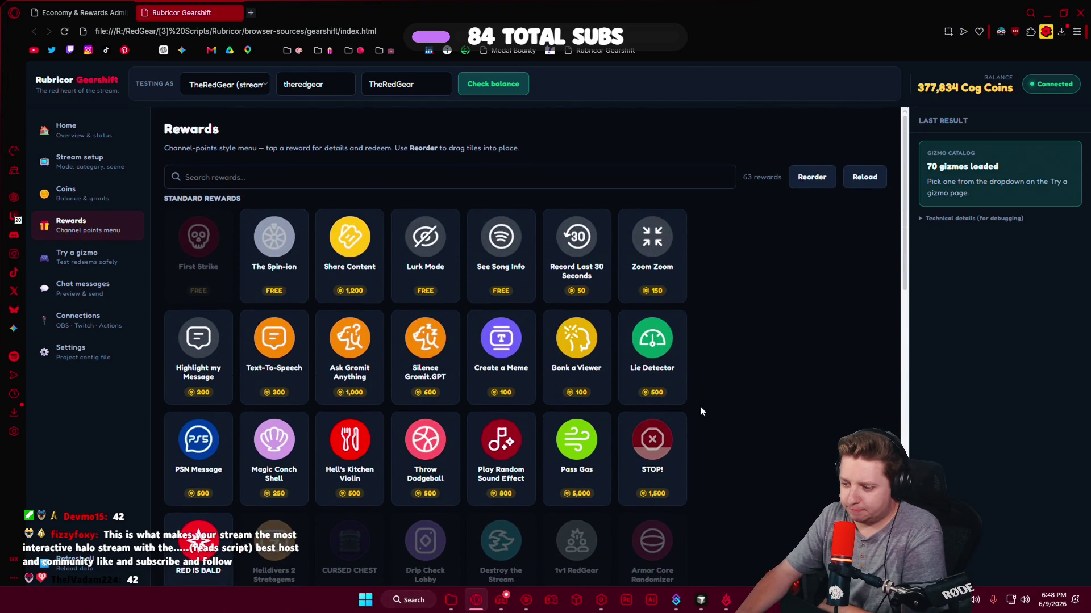
{"action": "scroll", "coordinate": [700, 406], "scroll_direction": "down", "scroll_amount": 2}
{"action": "scroll", "coordinate": [700, 406], "scroll_direction": "down", "scroll_amount": 2}
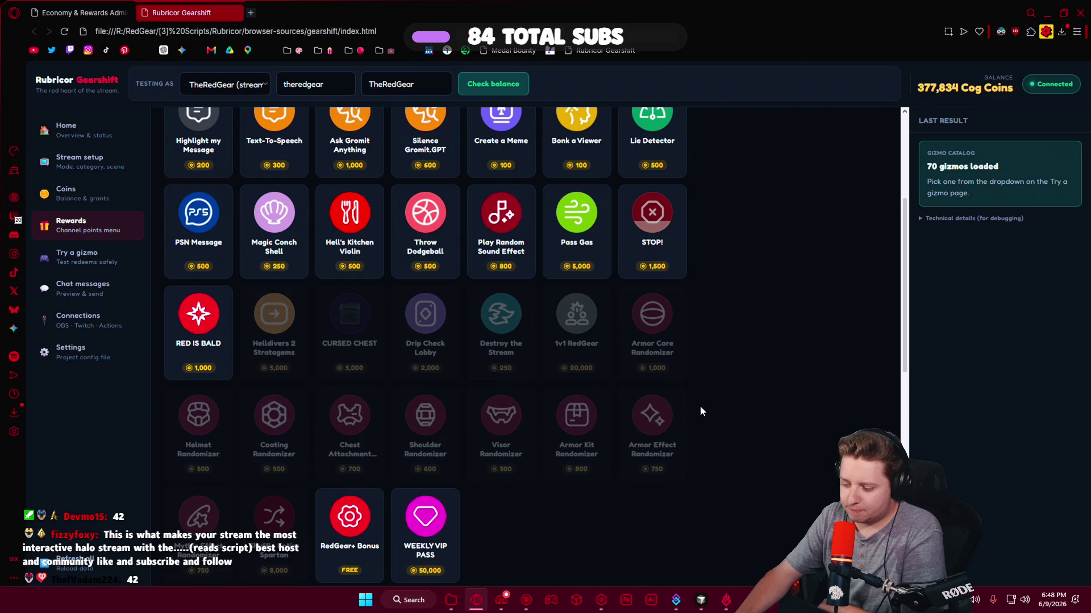
{"action": "left_click", "coordinate": [701, 600]}
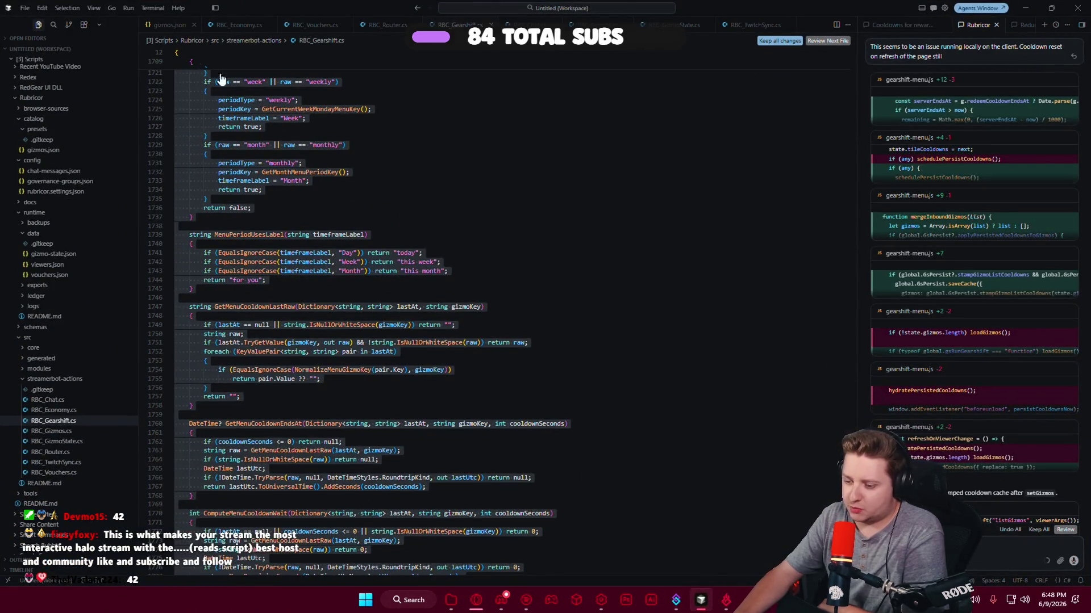
In gizmos.json, select line 98, ask the assistant the migration's next big step, then open viewers.json.
{"action": "key", "text": "ctrl+Tab"}
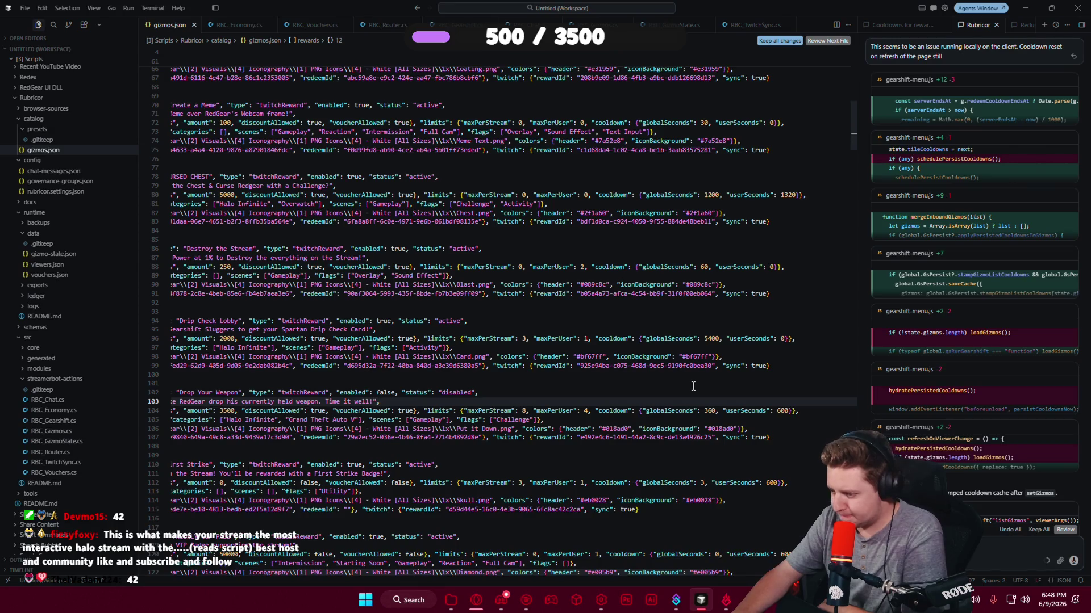
{"action": "left_click_drag", "start_coordinate": [771, 358], "coordinate": [170, 358]}
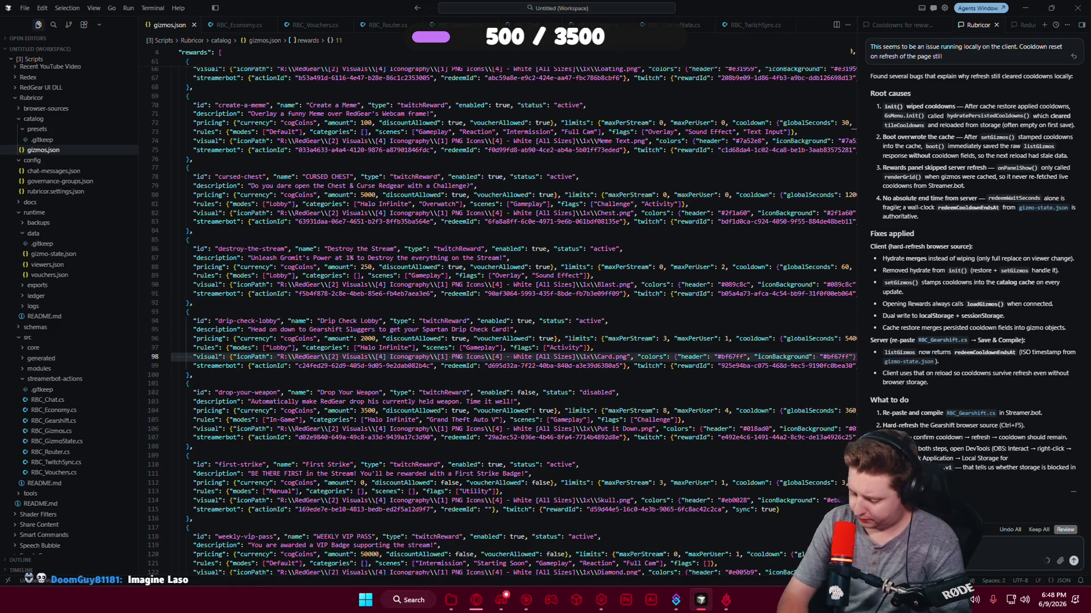
{"action": "type", "text": "the"}
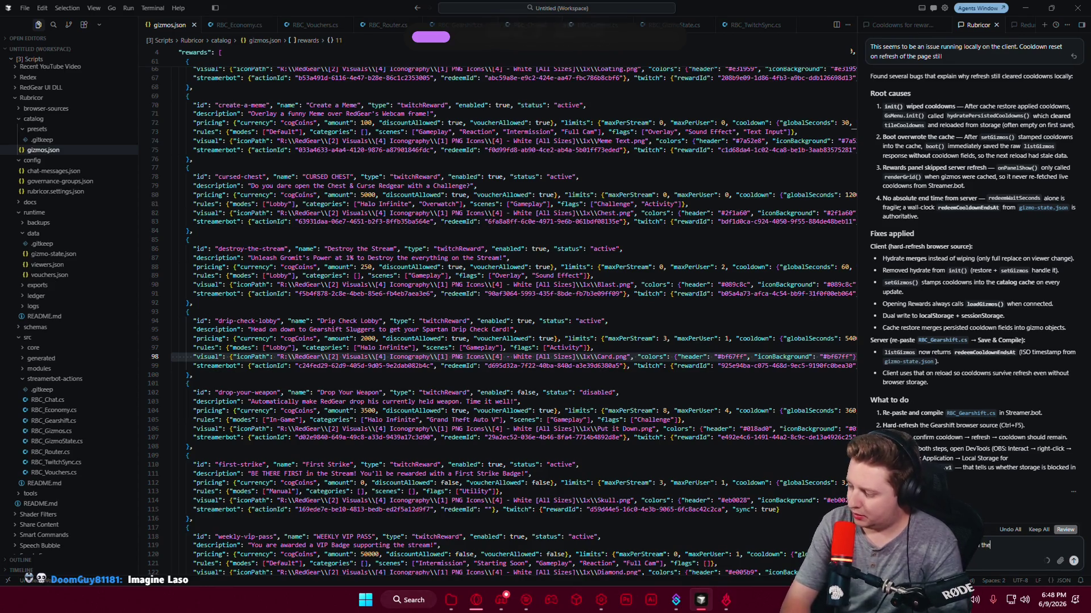
{"action": "type", "text": " the next big mirgratio n"}
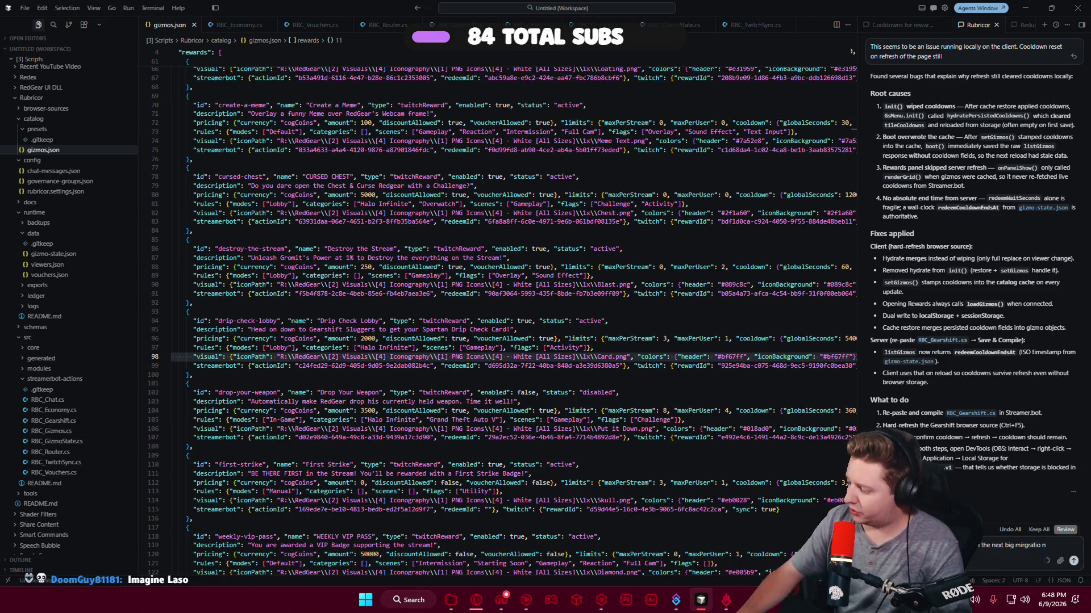
{"action": "key", "text": "Return"}
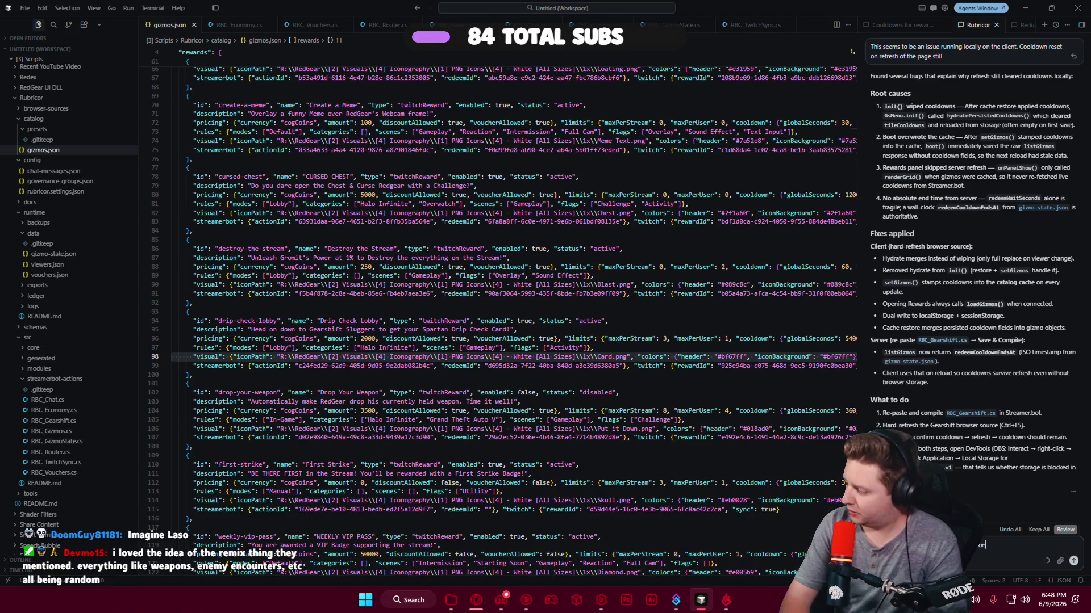
{"action": "type", "text": " for this project"}
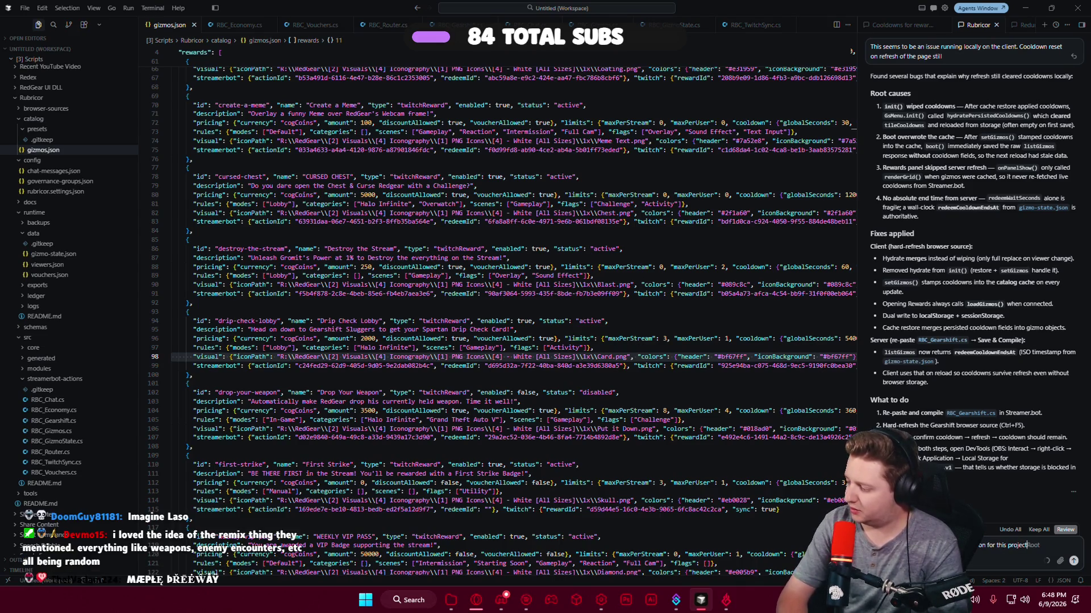
{"action": "key", "text": "Return"}
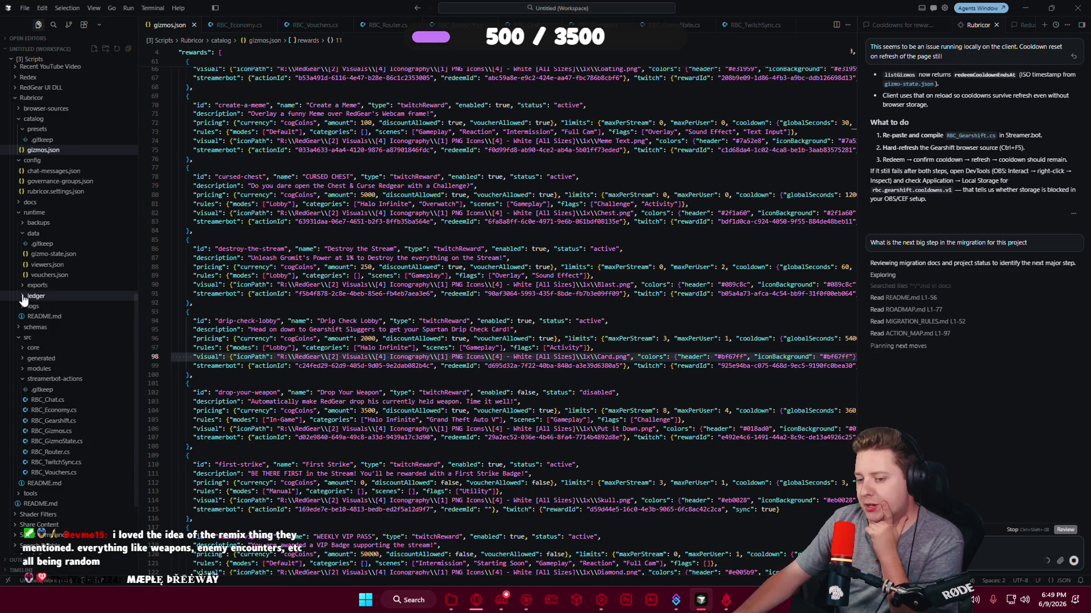
{"action": "left_click", "coordinate": [46, 266]}
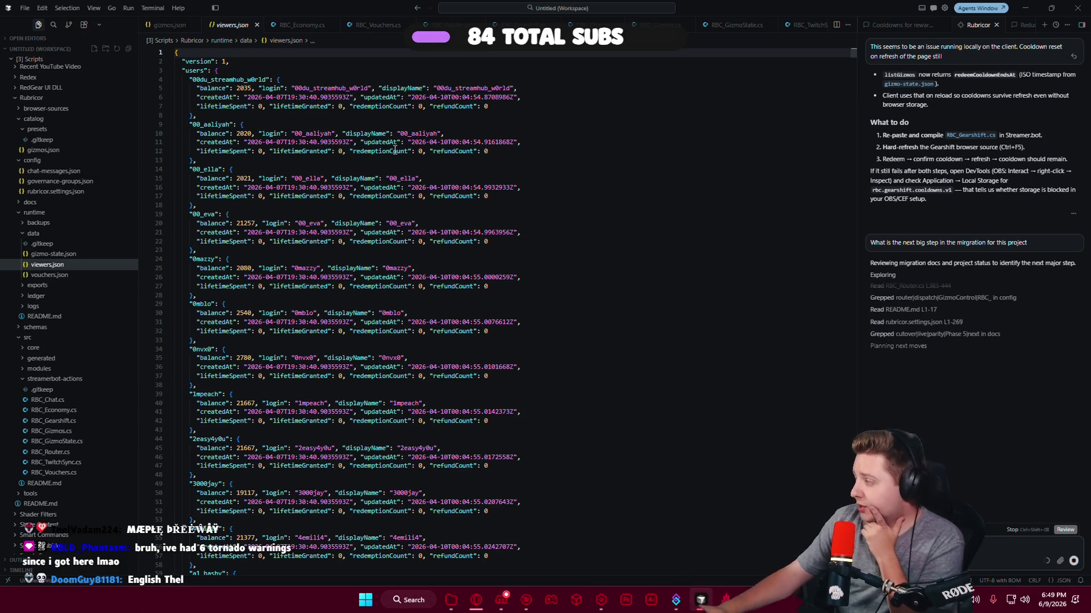
Inspect lines 10–13 of viewers.json and select the Go-live gate heading in the Phase 5 reply.
{"action": "left_click", "coordinate": [216, 134]}
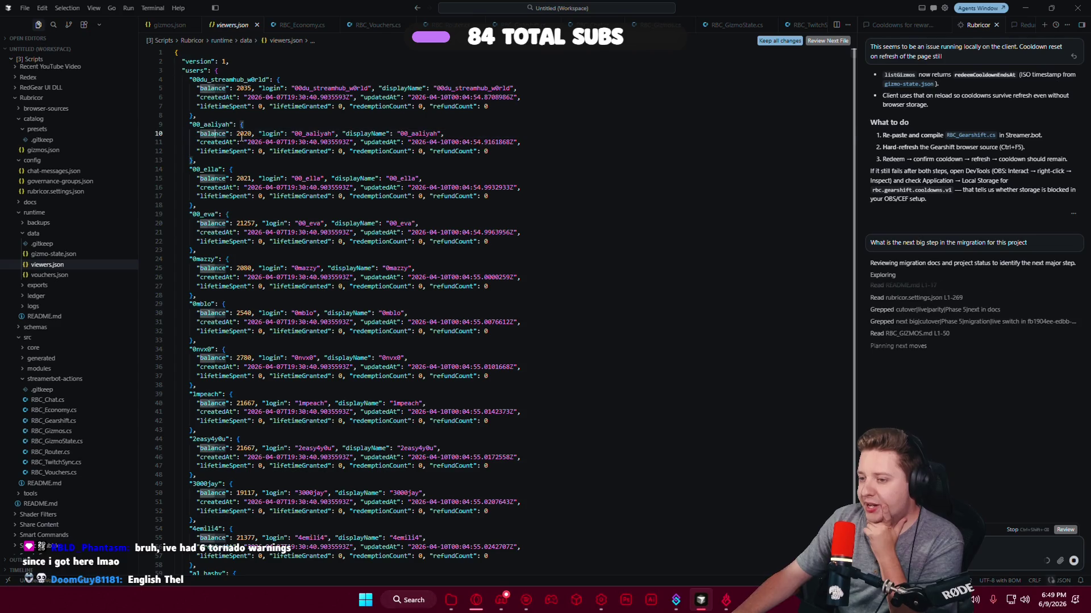
{"action": "left_click", "coordinate": [539, 151]}
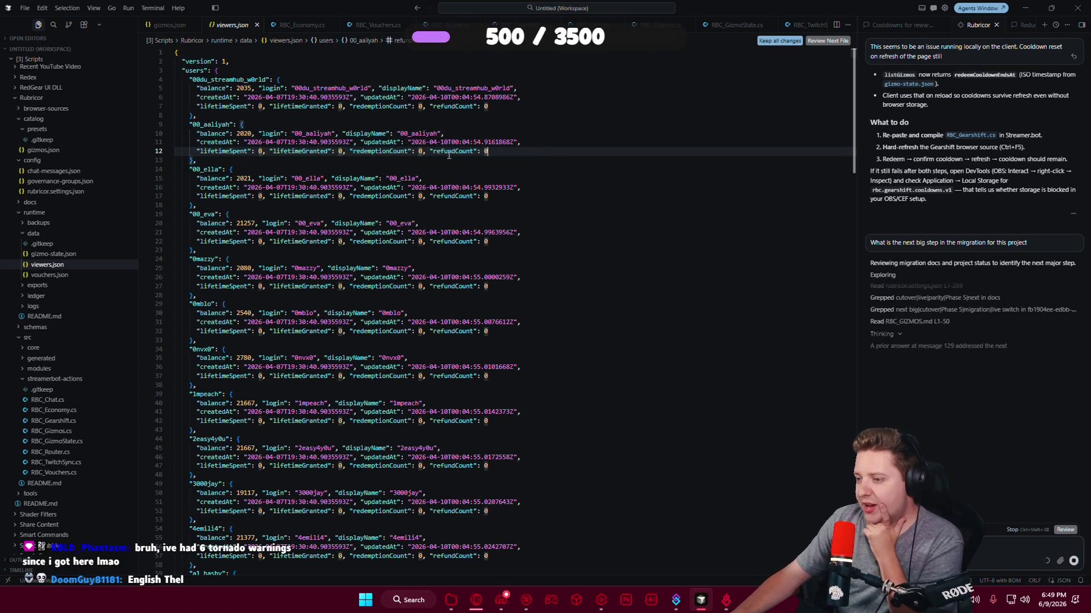
{"action": "left_click", "coordinate": [248, 163]}
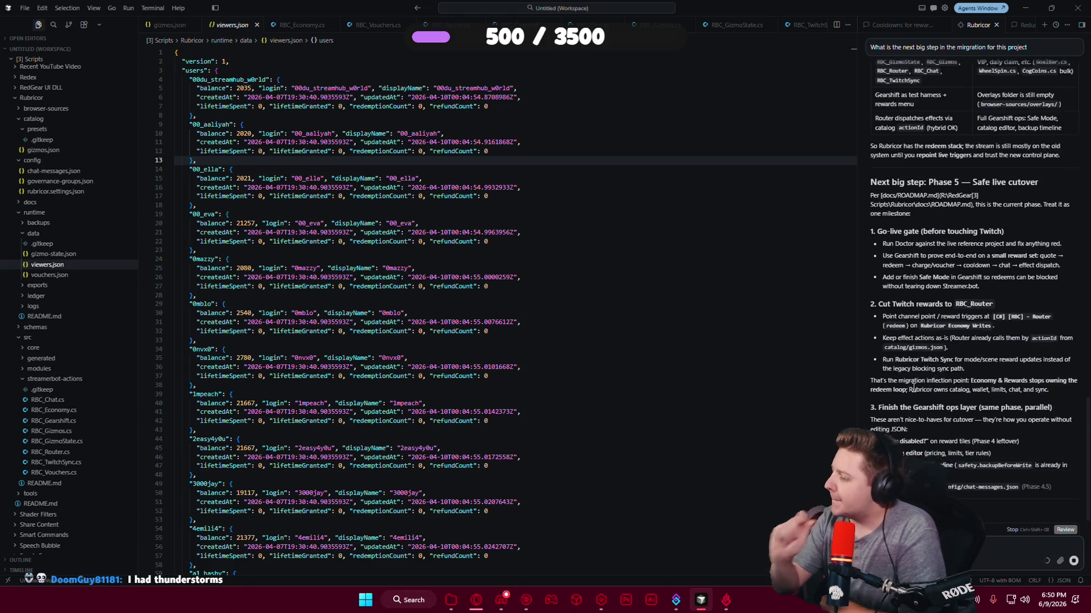
{"action": "left_click_drag", "start_coordinate": [880, 229], "coordinate": [931, 232]}
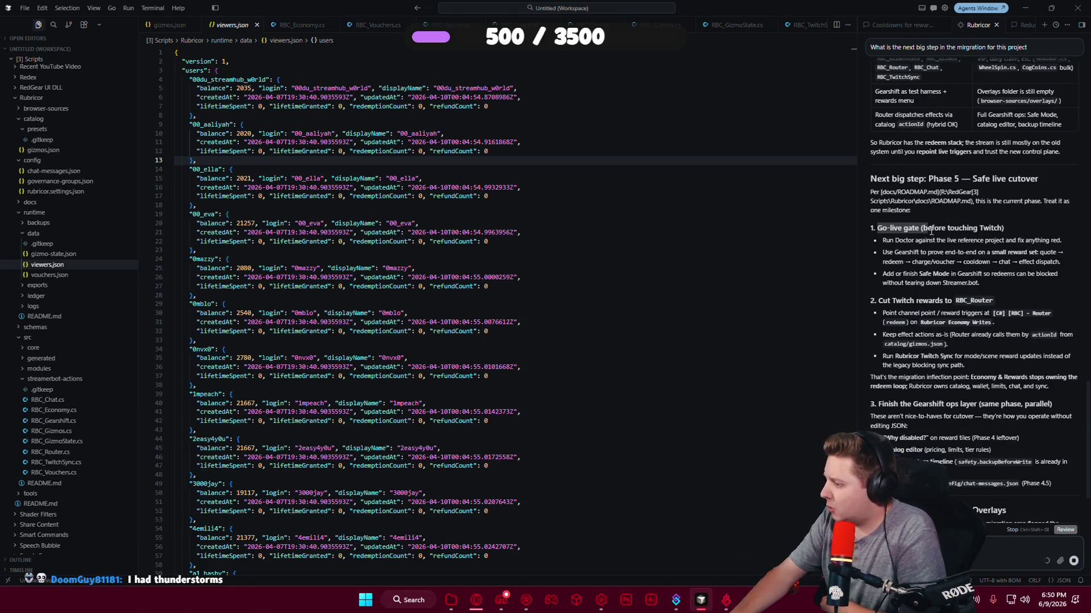
{"action": "left_click", "coordinate": [915, 257]}
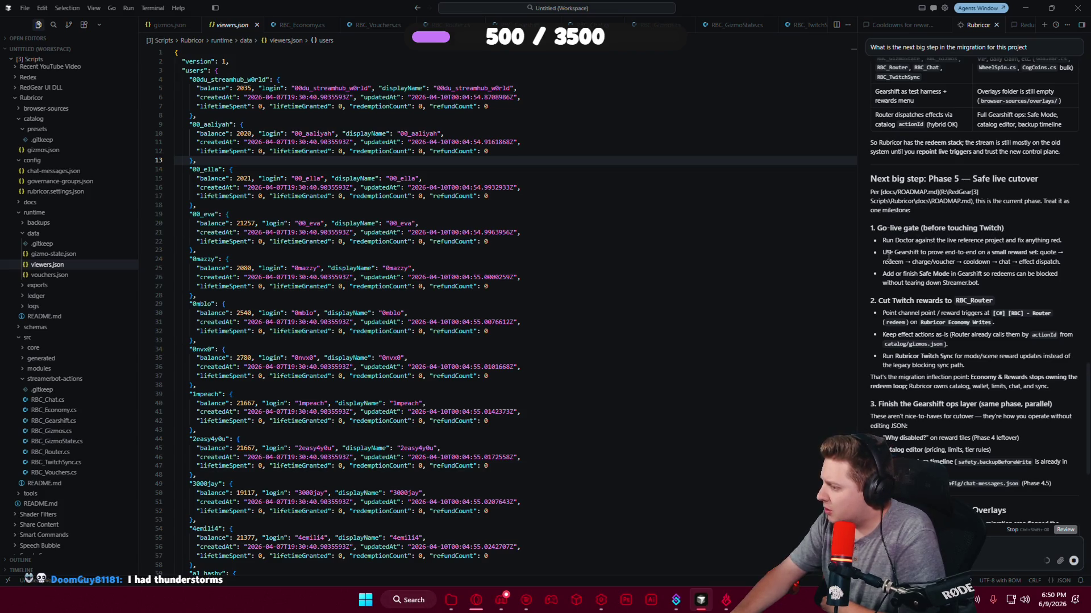
{"action": "left_click_drag", "start_coordinate": [1003, 252], "coordinate": [947, 262]}
{"action": "left_click", "coordinate": [998, 265]}
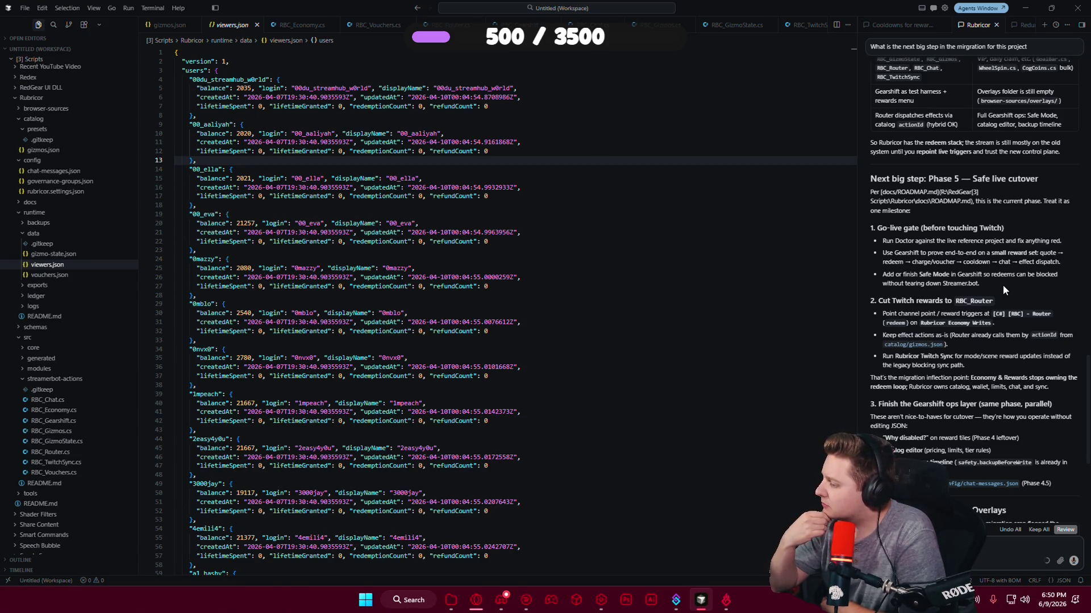
{"action": "scroll", "coordinate": [1003, 285], "scroll_direction": "down", "scroll_amount": 4}
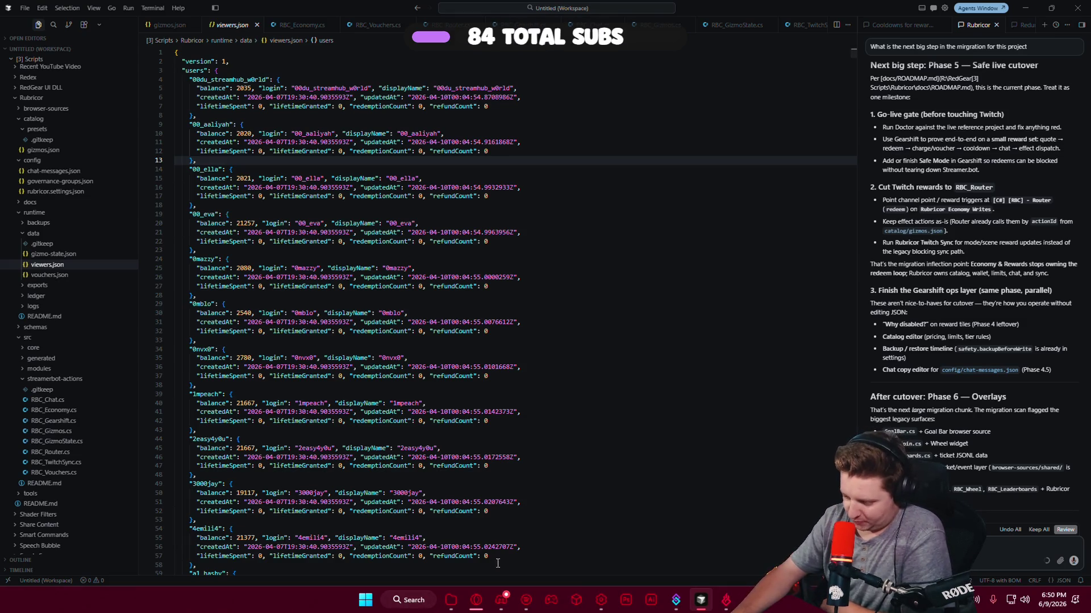
{"action": "left_click", "coordinate": [470, 608]}
Scroll the Rubricor Gearshift Rewards page back up to the top.
{"action": "scroll", "coordinate": [763, 489], "scroll_direction": "up", "scroll_amount": 4}
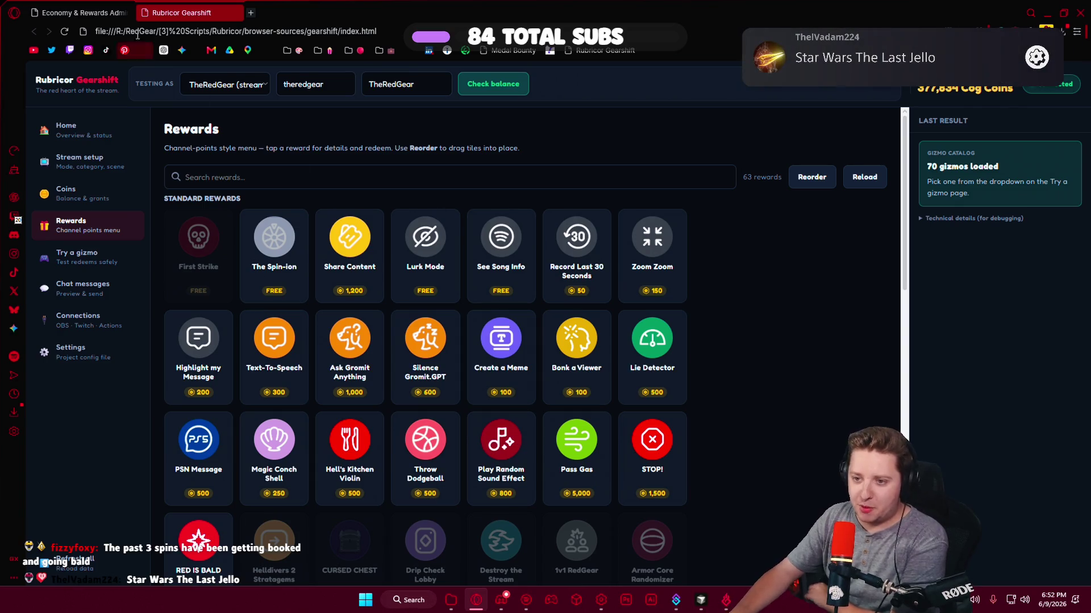
Search User CRM for the viewer and open their profile's Manage options.
{"action": "key", "text": "ctrl+Tab"}
{"action": "triple_click", "coordinate": [269, 149]}
{"action": "type", "text": "izzy"}
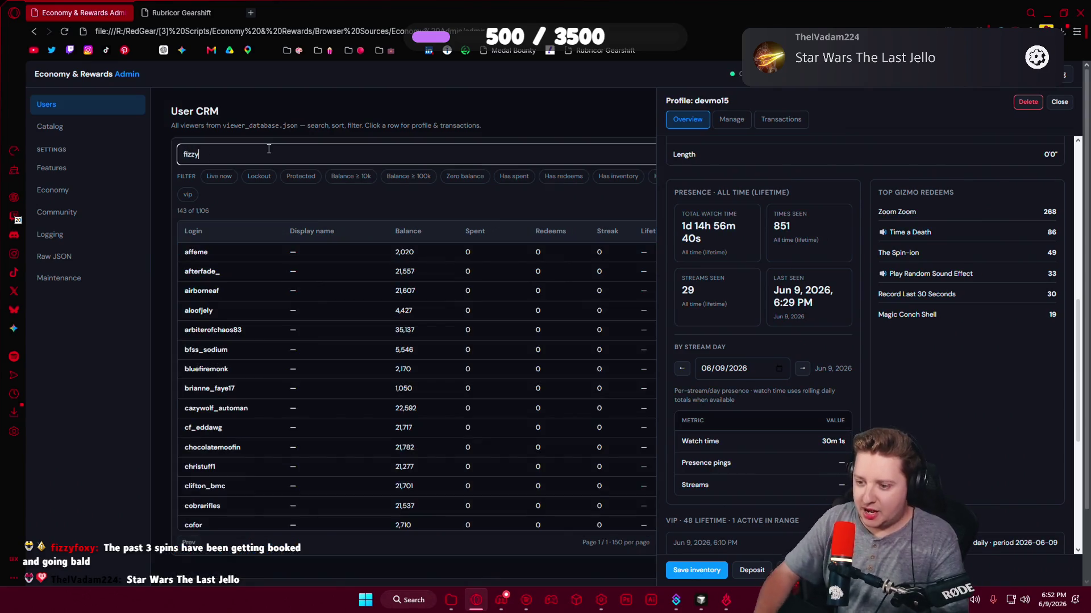
{"action": "left_click", "coordinate": [241, 258]}
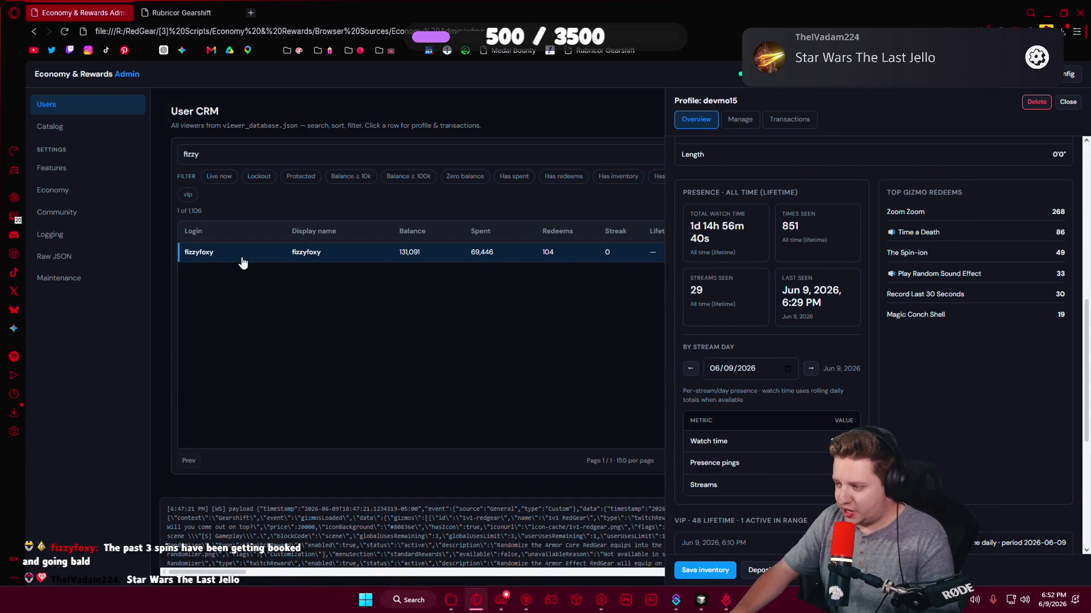
{"action": "left_click", "coordinate": [740, 124]}
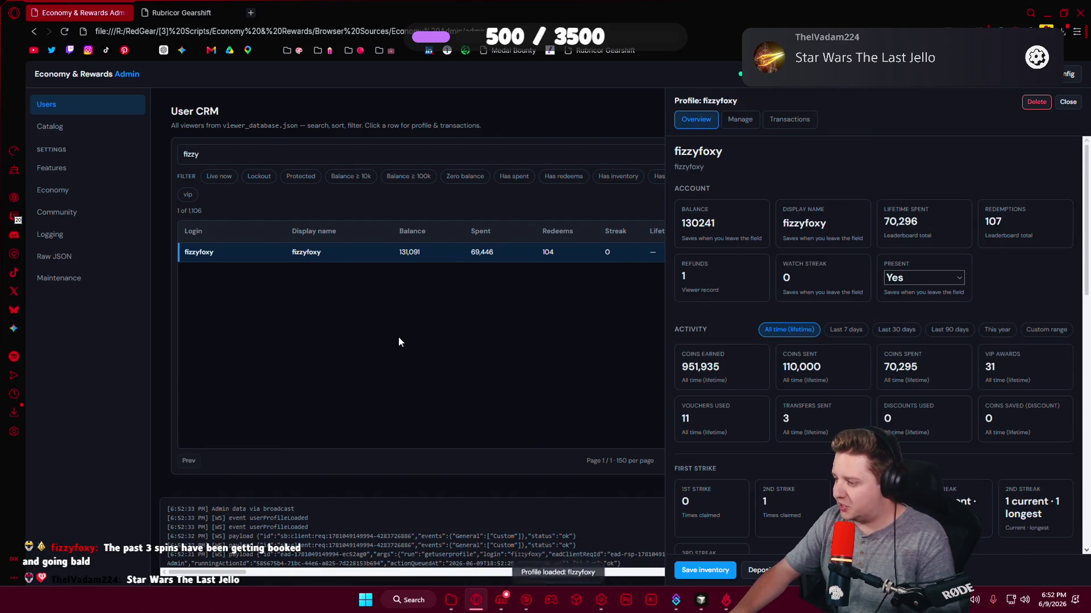
Award the viewer one The Spin-ion voucher, then view the Feature toggles page.
{"action": "left_click", "coordinate": [1046, 12]}
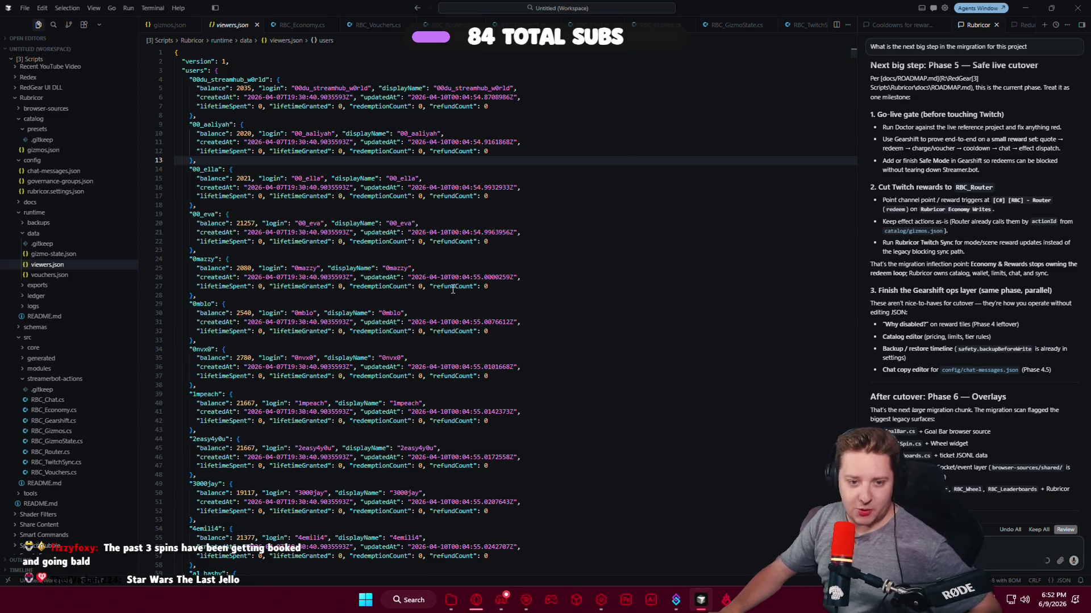
{"action": "key", "text": "alt+Tab"}
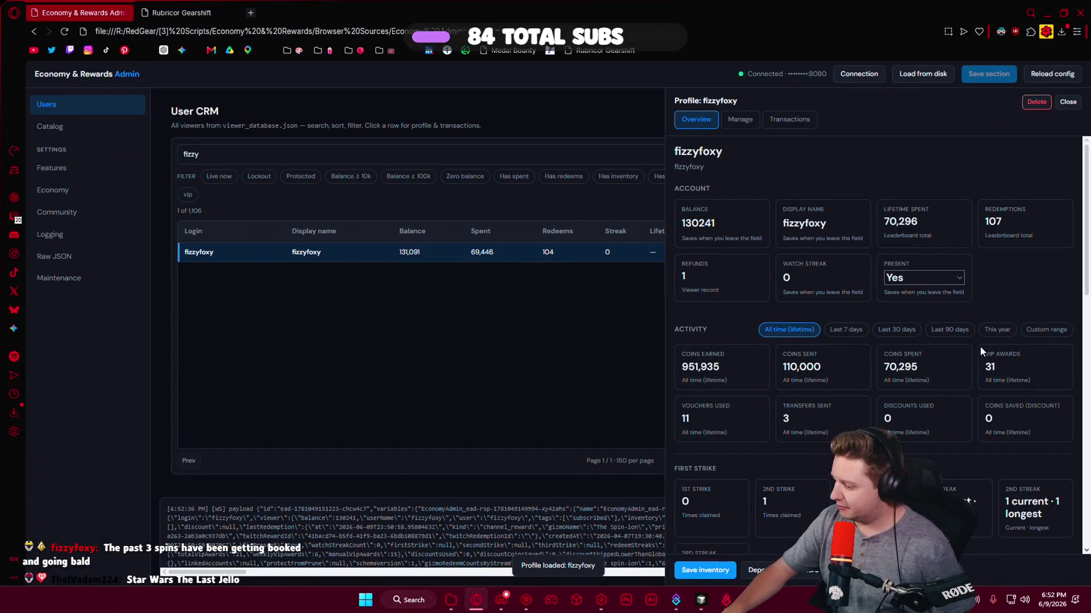
{"action": "left_click", "coordinate": [745, 124]}
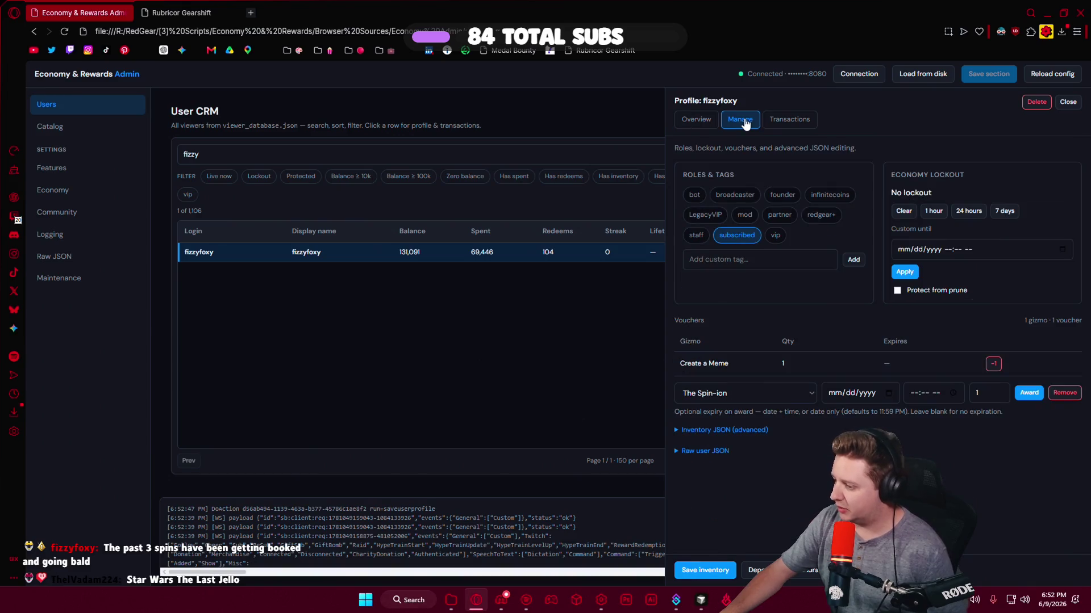
{"action": "left_click", "coordinate": [1029, 399]}
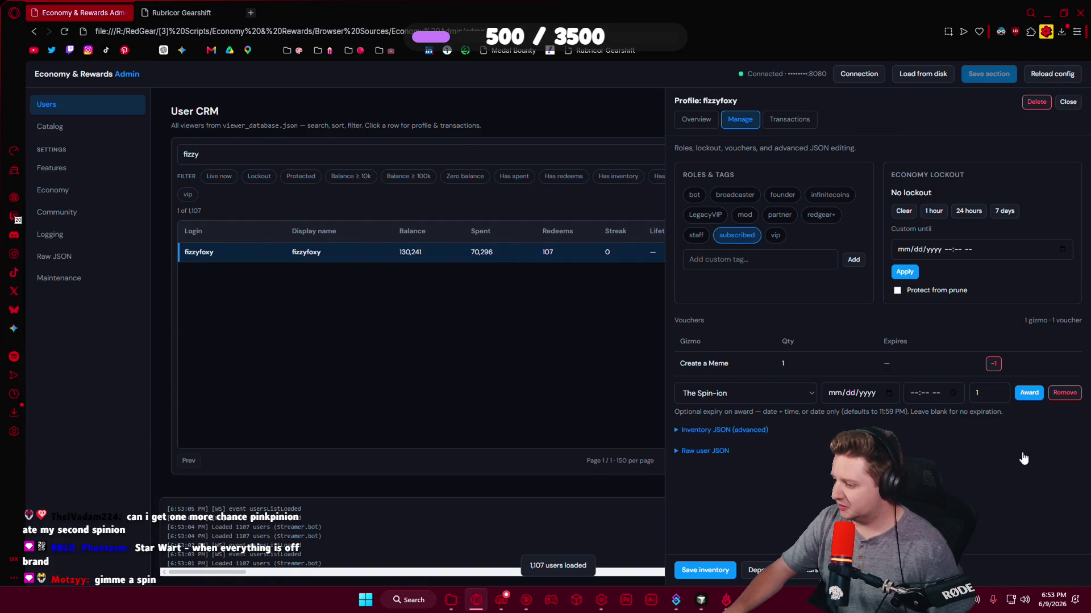
{"action": "left_click", "coordinate": [51, 167]}
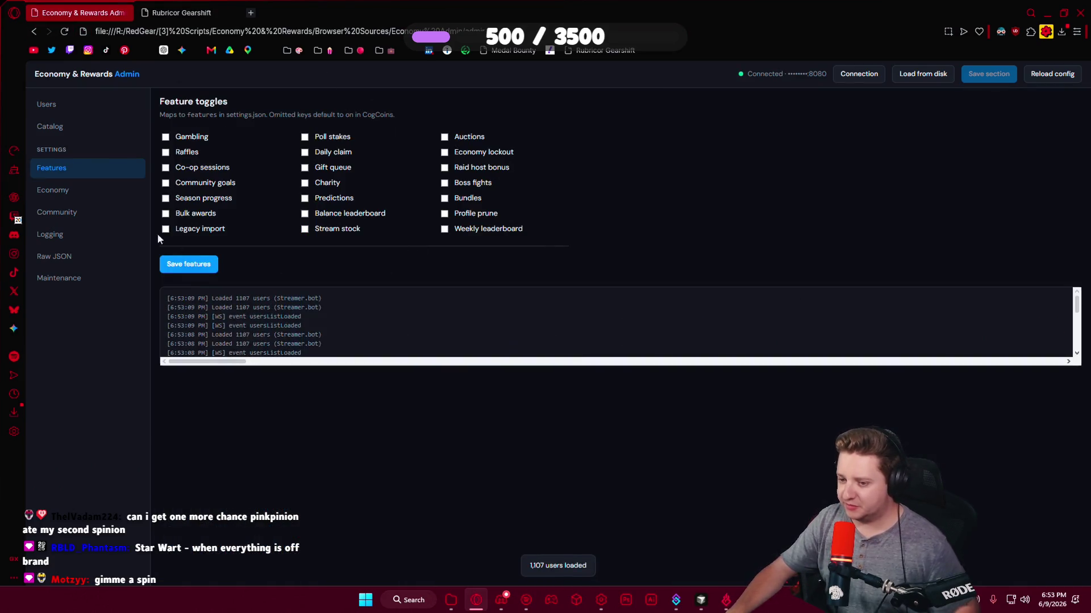
Search the Users list for a second viewer and review their roles, lockout and vouchers.
{"action": "left_click", "coordinate": [46, 104]}
{"action": "left_click", "coordinate": [222, 154]}
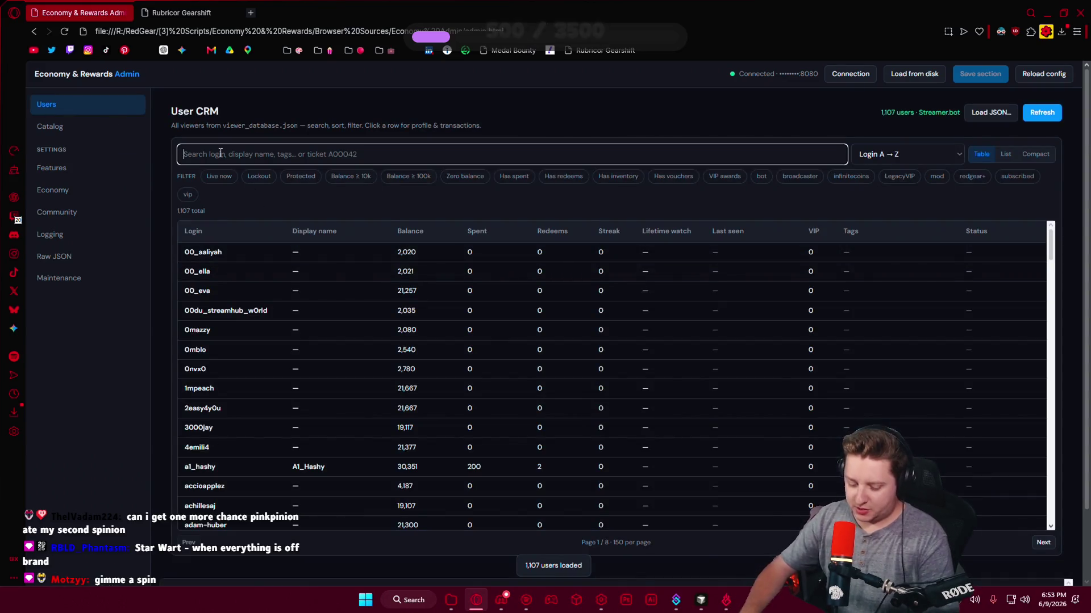
{"action": "type", "text": "fizzy"}
{"action": "left_click", "coordinate": [344, 252]}
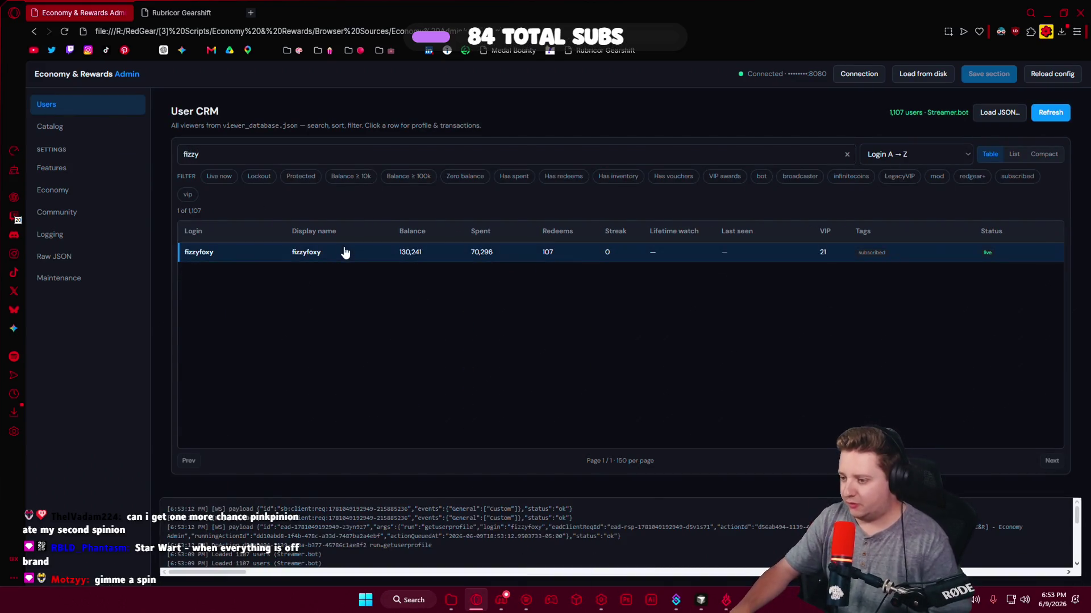
{"action": "left_click", "coordinate": [740, 120]}
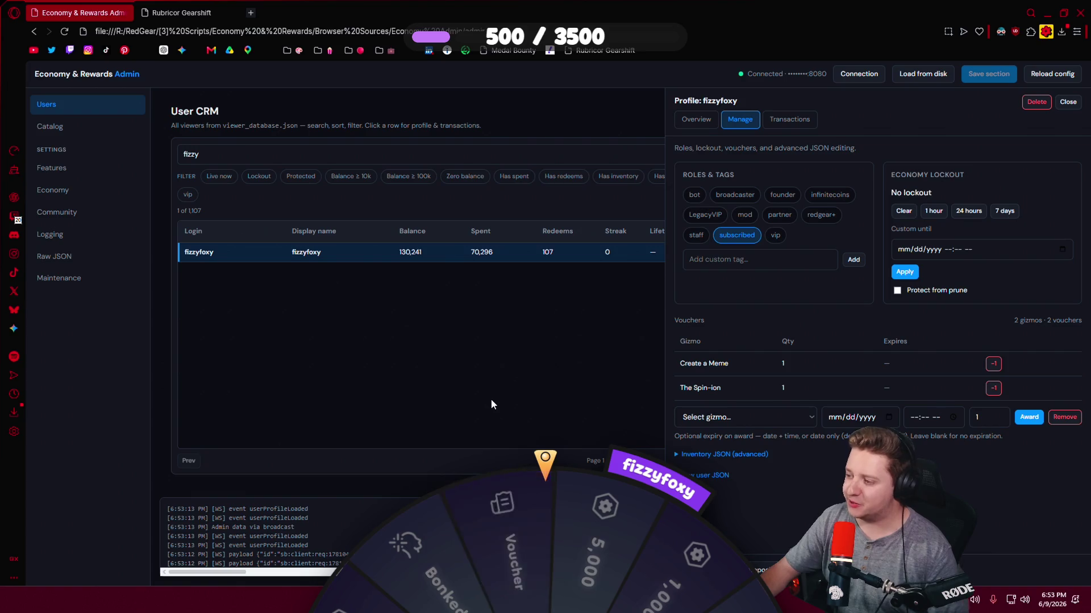
Close the viewer's profile and return through the Gearshift tab to VS Code.
{"action": "left_click", "coordinate": [1067, 102]}
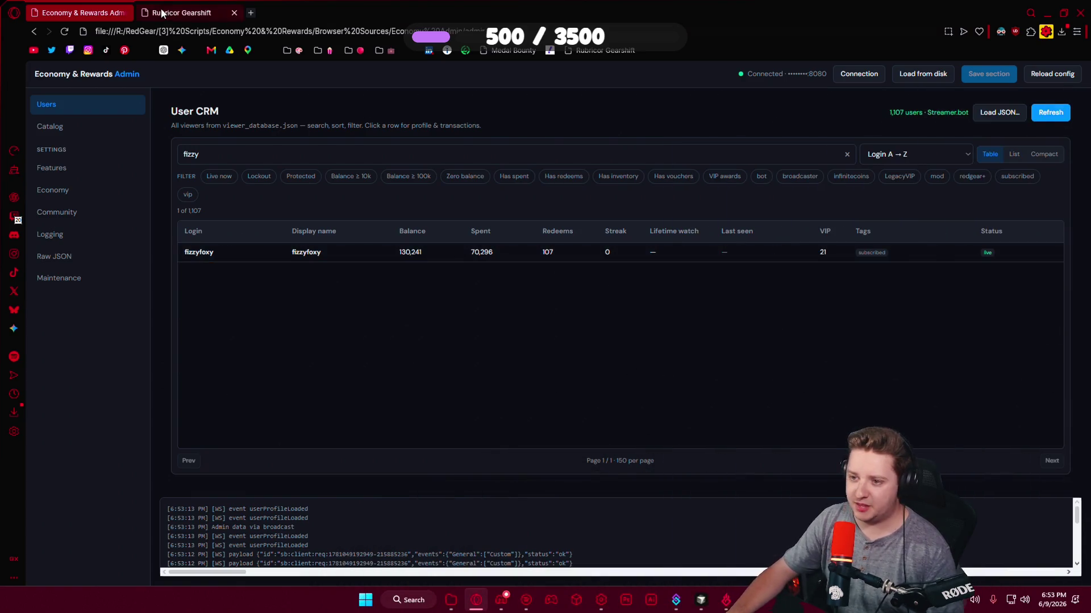
{"action": "left_click", "coordinate": [163, 14]}
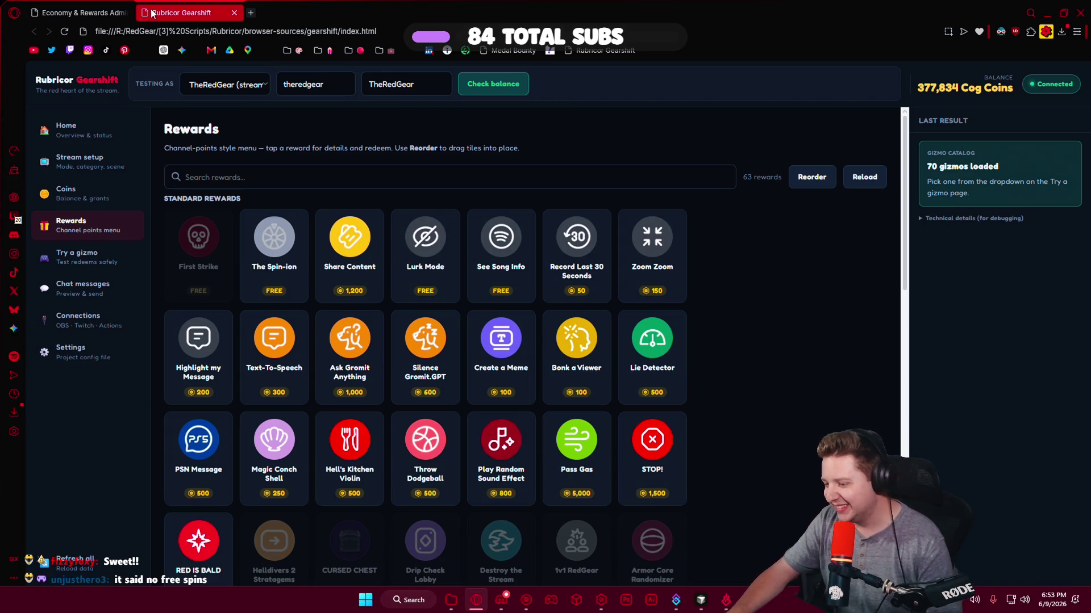
{"action": "key", "text": "alt+Tab"}
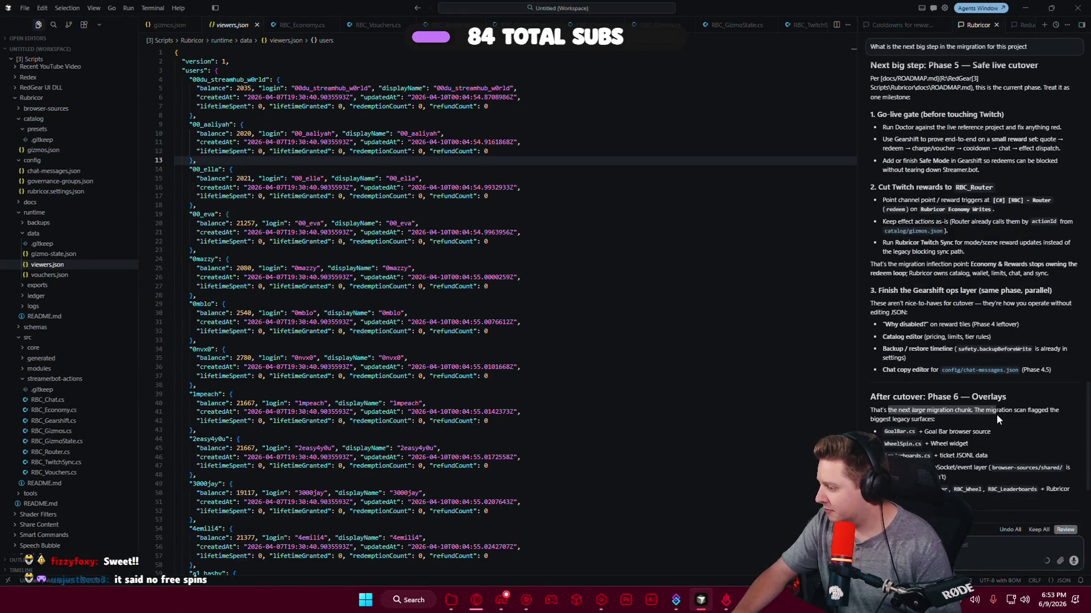
Ask Copilot how the old project's saved user data is handled and whether VIP code should migrate too.
{"action": "left_click", "coordinate": [1029, 419]}
{"action": "scroll", "coordinate": [1029, 421], "scroll_direction": "down", "scroll_amount": 2}
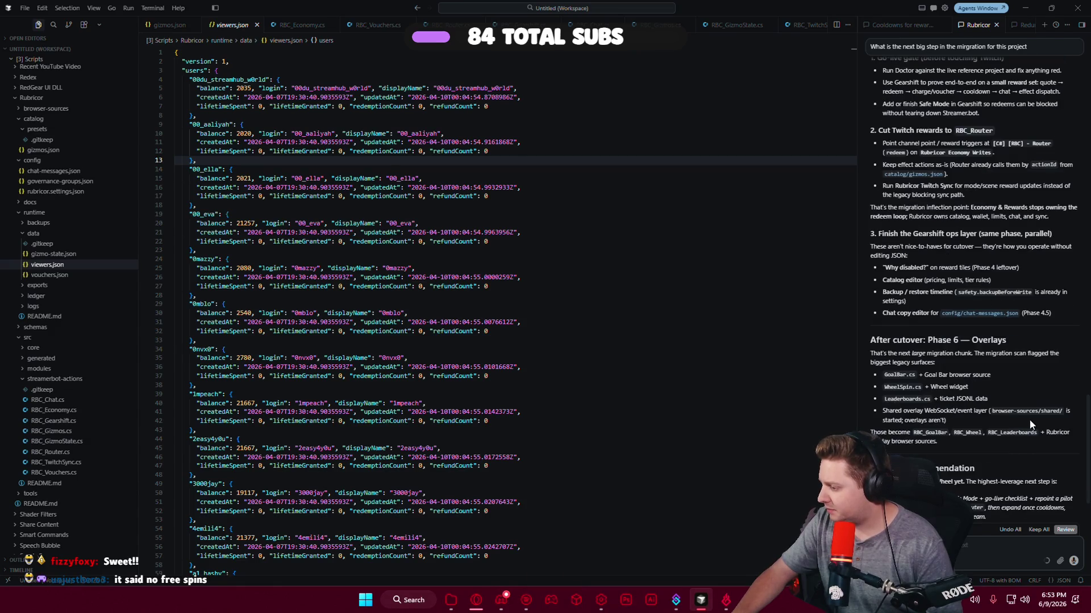
{"action": "scroll", "coordinate": [1029, 423], "scroll_direction": "down", "scroll_amount": 2}
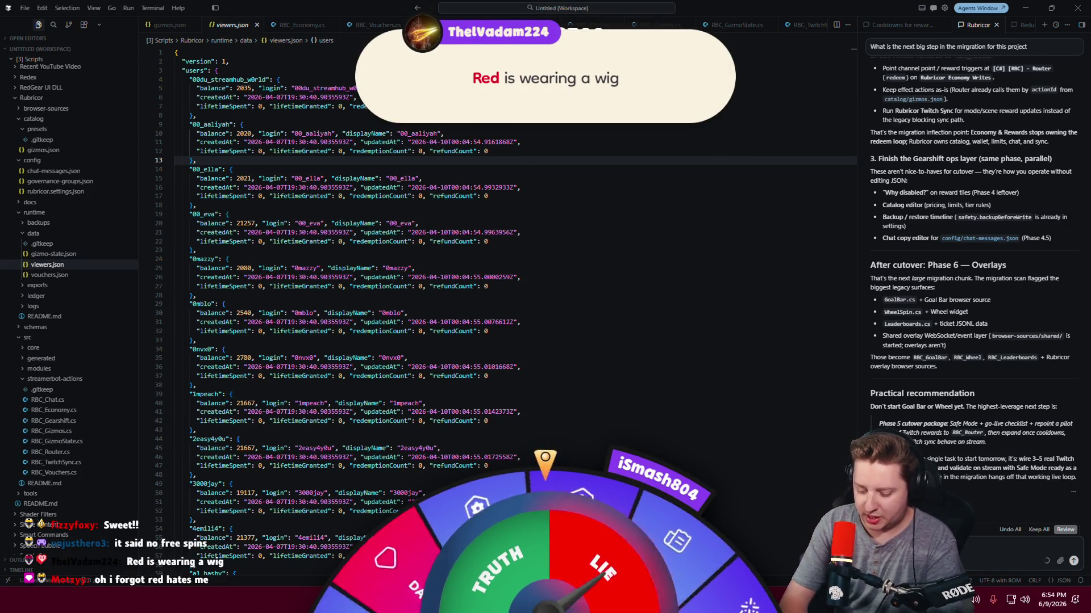
{"action": "type", "text": "data t"}
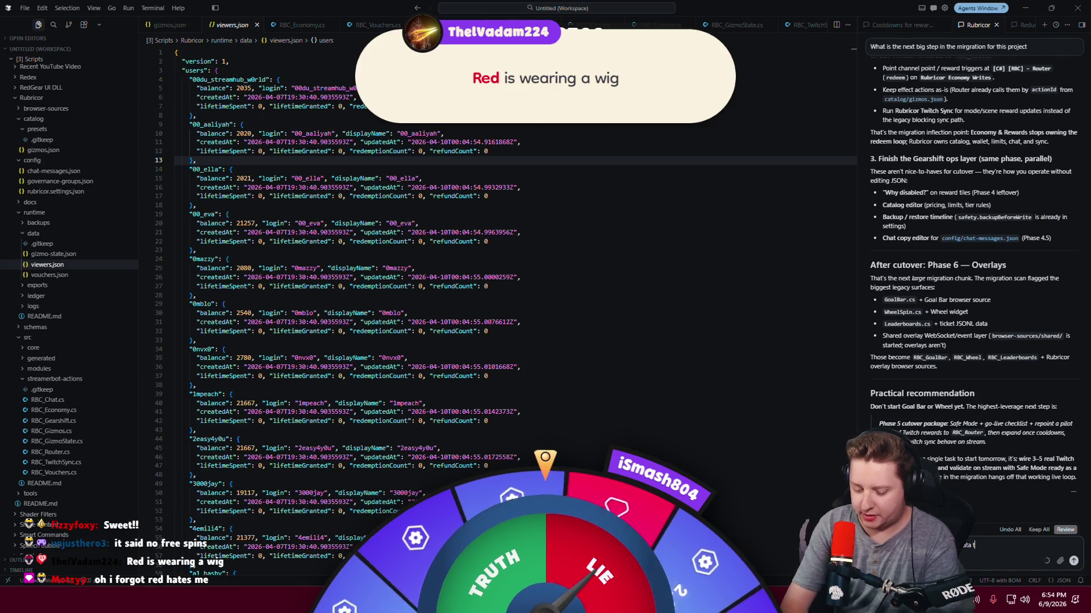
{"action": "type", "text": "hat we were s"}
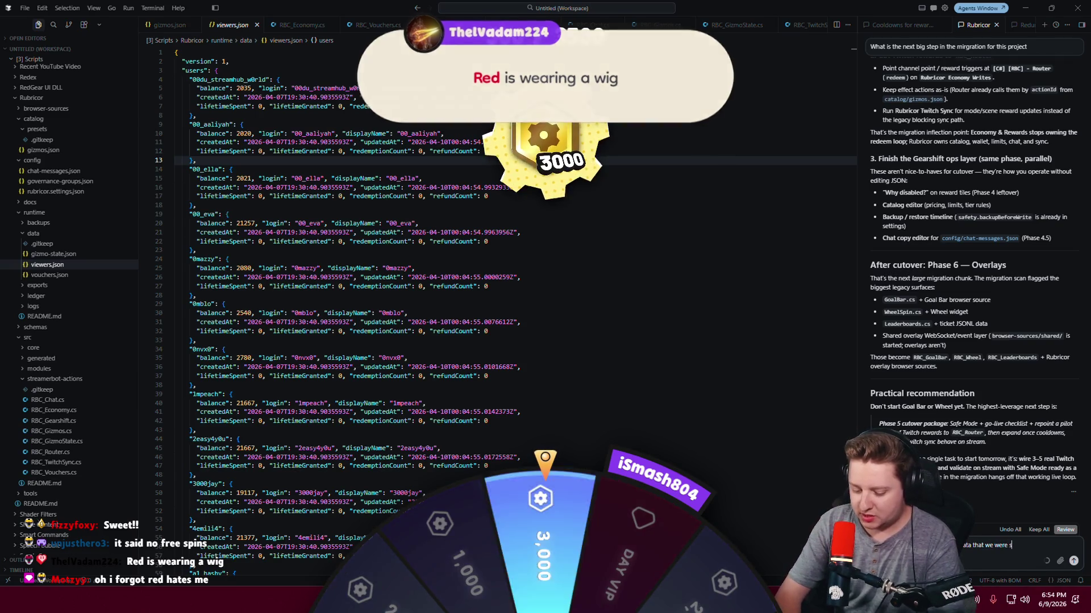
{"action": "type", "text": "aving in the old prob"}
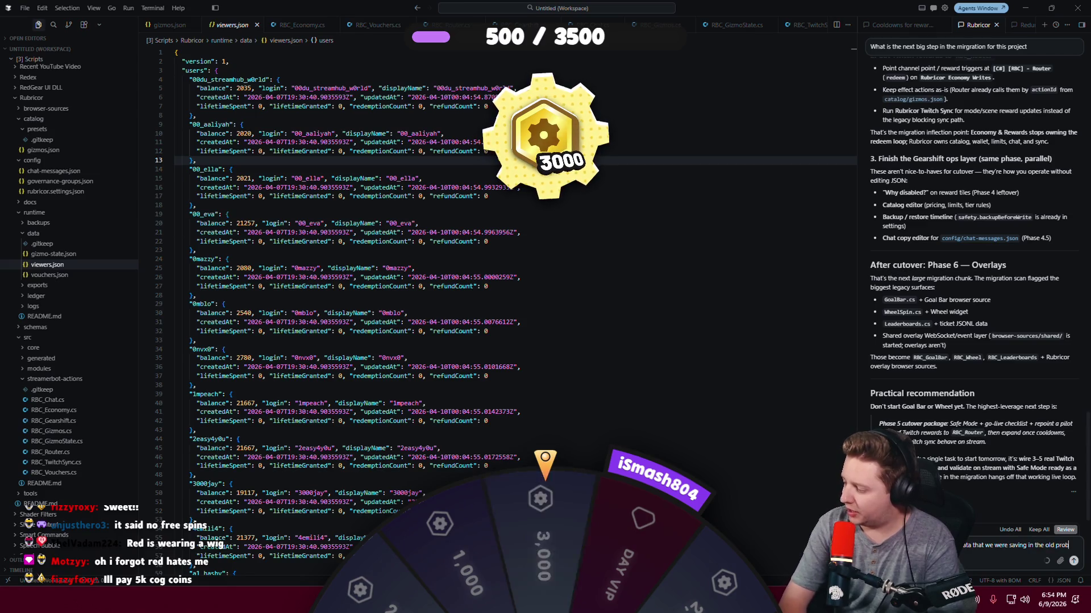
{"action": "type", "text": "ect,"}
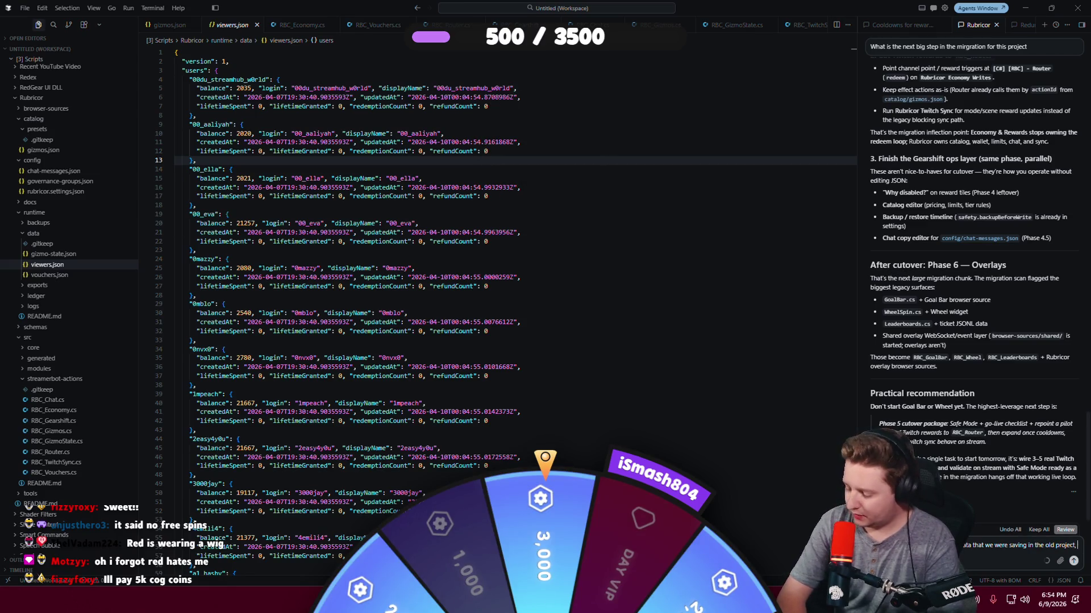
{"action": "key", "text": "shift+Return"}
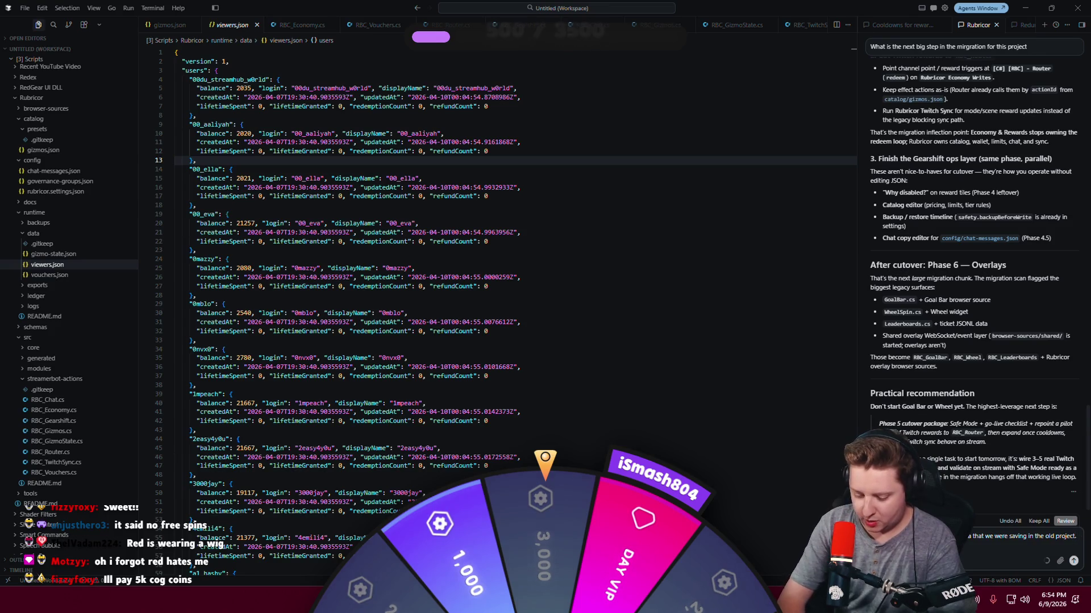
{"action": "key", "text": "shift+Return"}
{"action": "type", "text": "ouldnt we migrate that"}
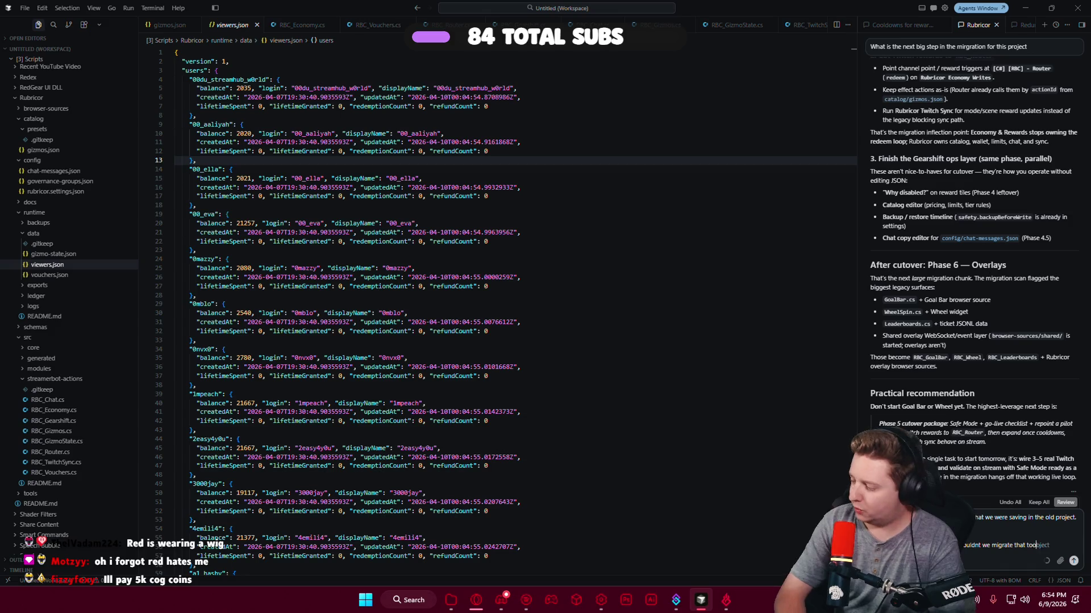
{"action": "type", "text": "too?"}
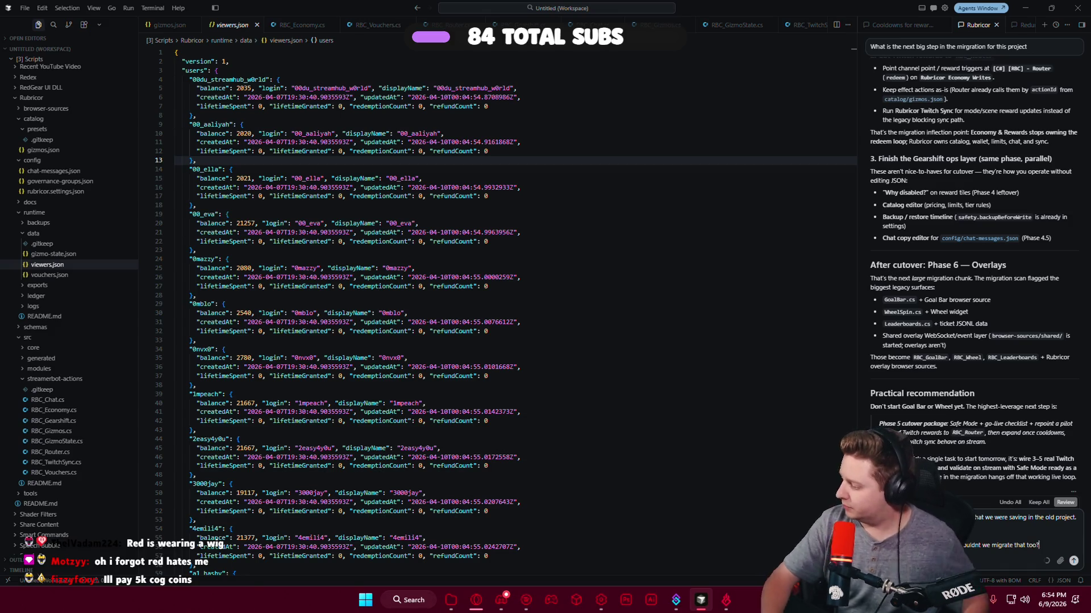
{"action": "key", "text": "Return"}
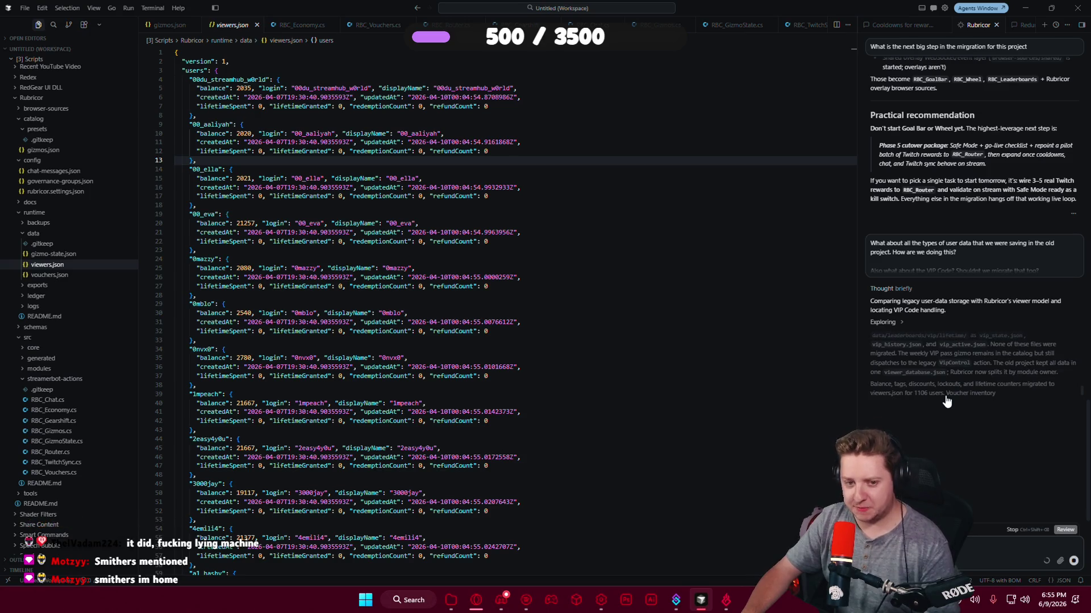
{"action": "key", "text": "alt+Tab"}
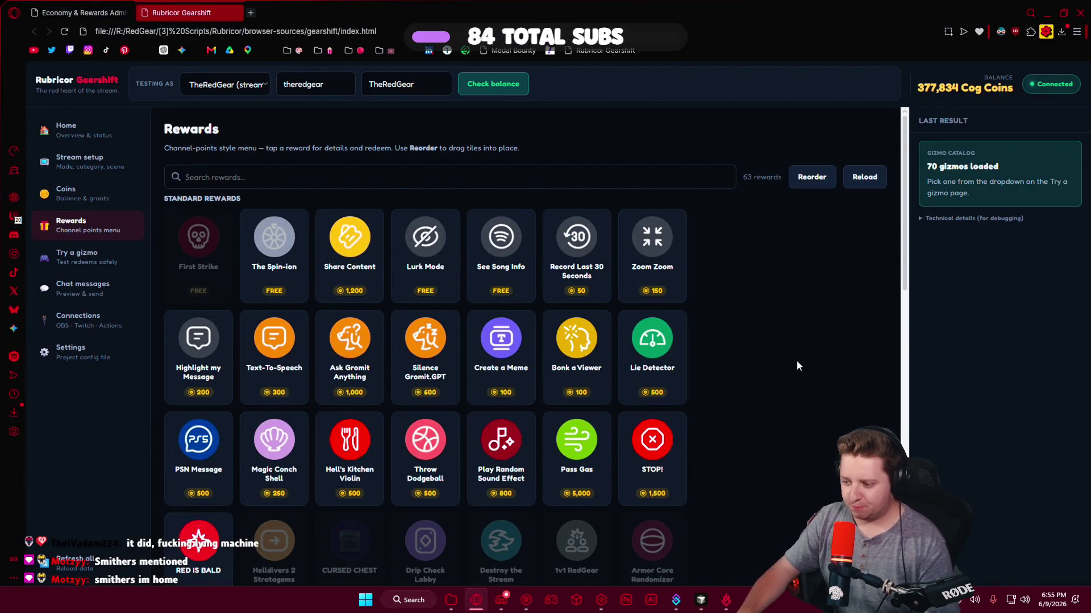
{"action": "scroll", "coordinate": [797, 360], "scroll_direction": "down", "scroll_amount": 1}
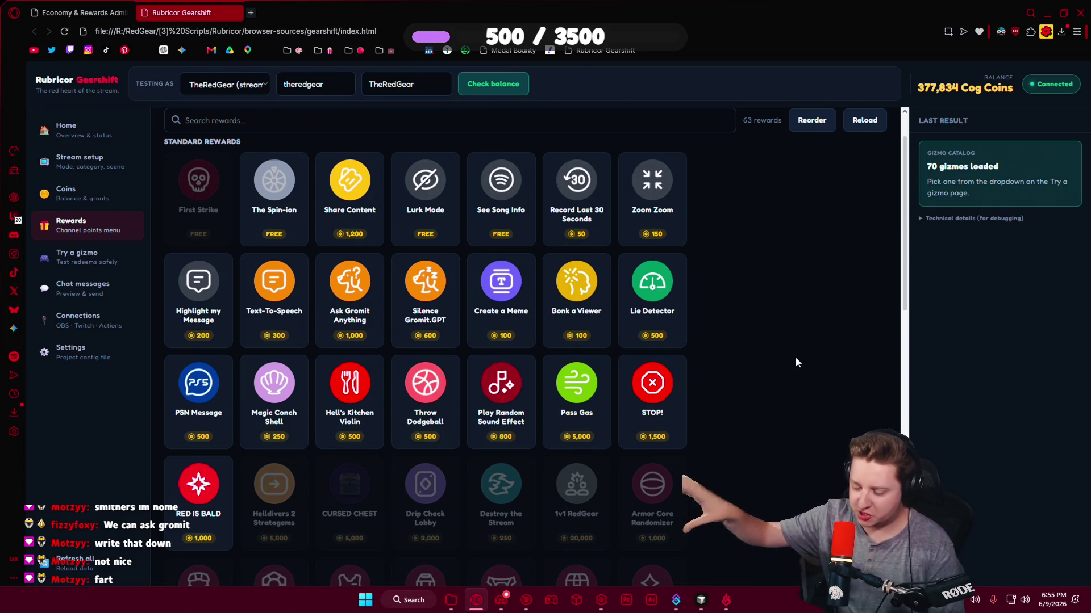
{"action": "scroll", "coordinate": [795, 363], "scroll_direction": "down", "scroll_amount": 8}
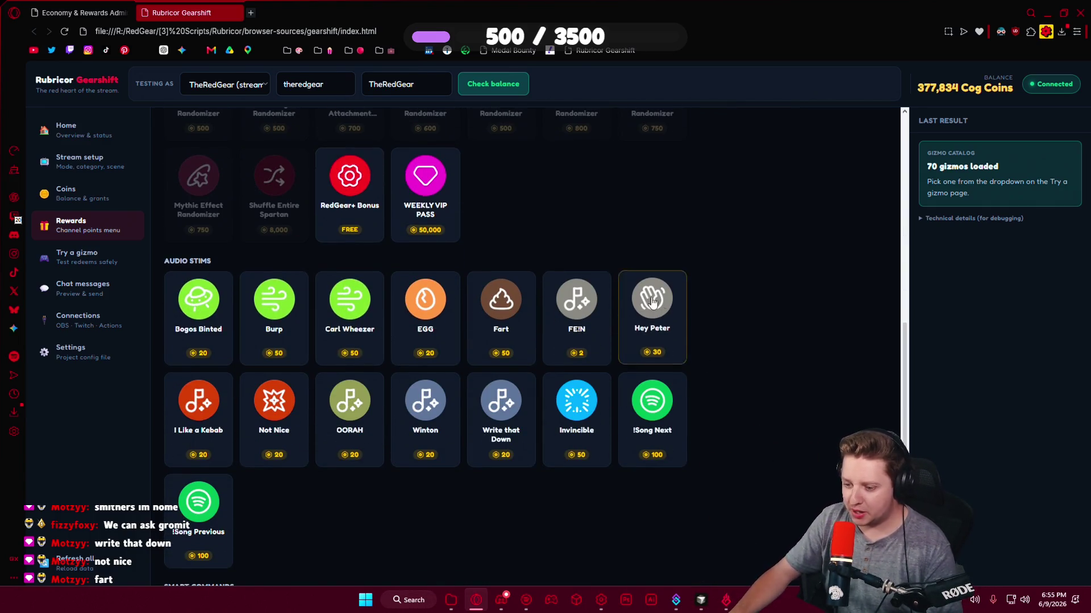
{"action": "scroll", "coordinate": [652, 318], "scroll_direction": "down", "scroll_amount": 4}
{"action": "scroll", "coordinate": [314, 439], "scroll_direction": "down", "scroll_amount": 1}
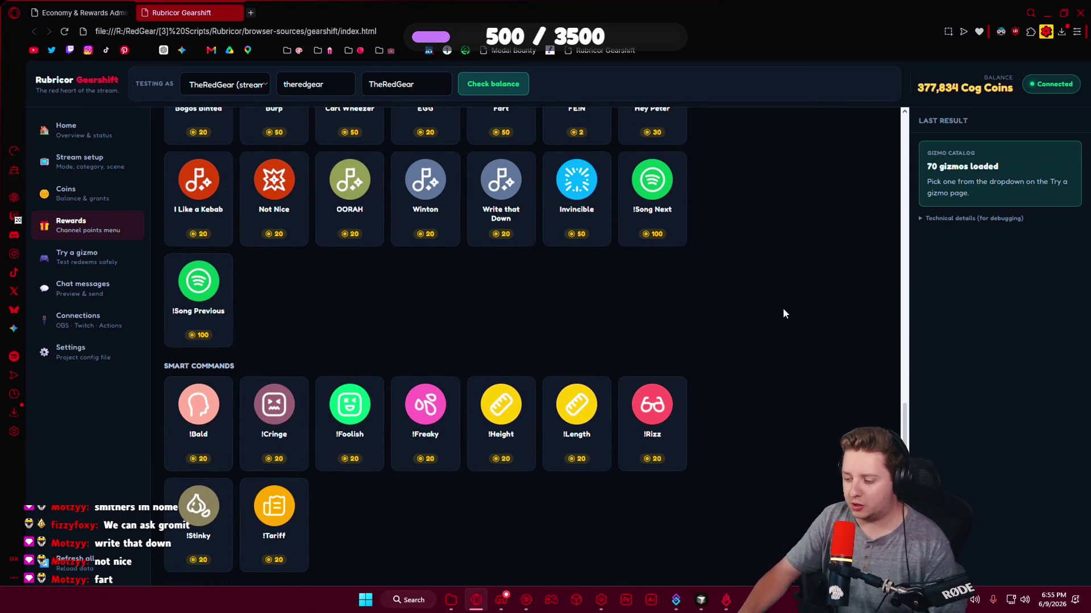
{"action": "scroll", "coordinate": [783, 313], "scroll_direction": "up", "scroll_amount": 3}
{"action": "scroll", "coordinate": [784, 313], "scroll_direction": "up", "scroll_amount": 10}
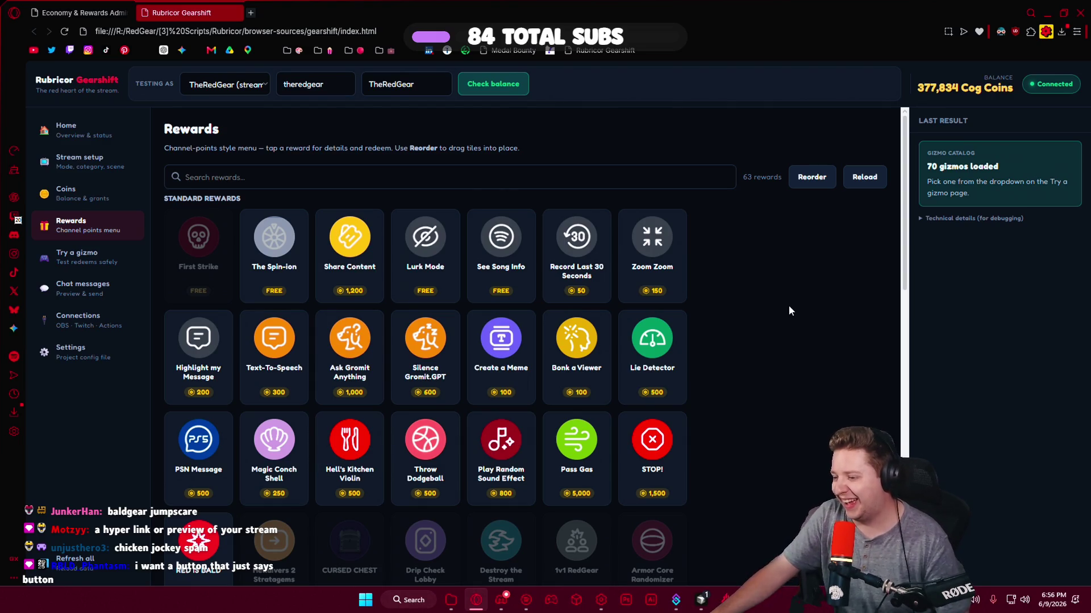
{"action": "left_click", "coordinate": [702, 609]}
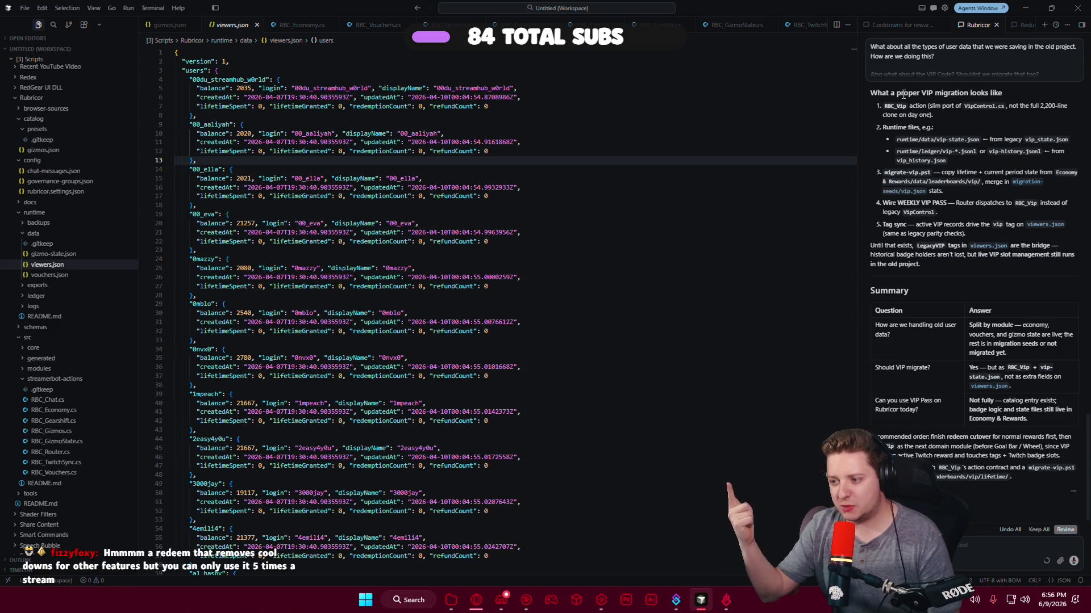
{"action": "left_click", "coordinate": [482, 605]}
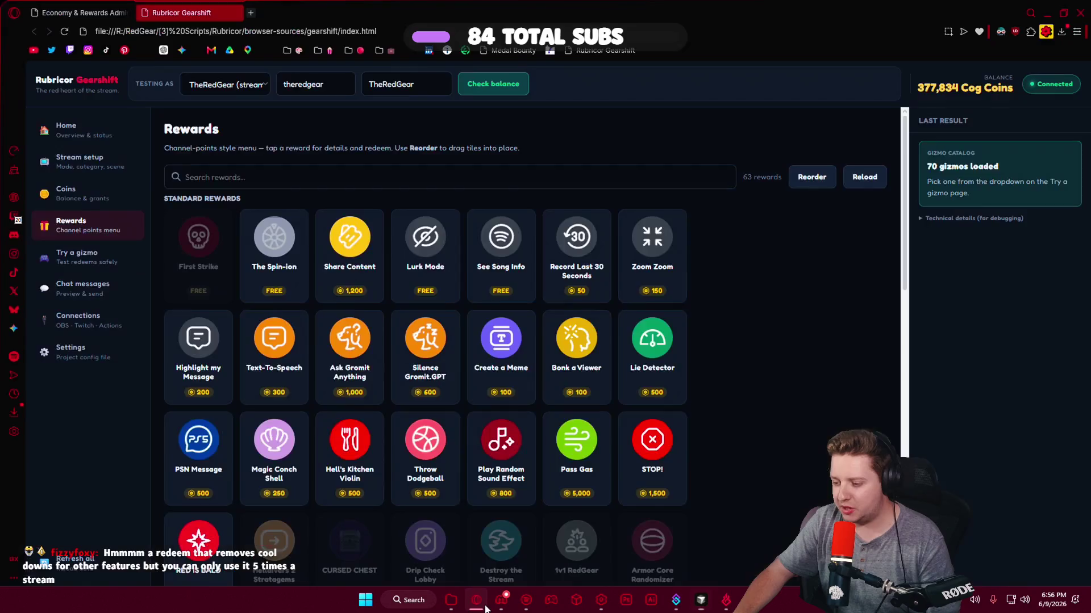
{"action": "left_click", "coordinate": [652, 454]}
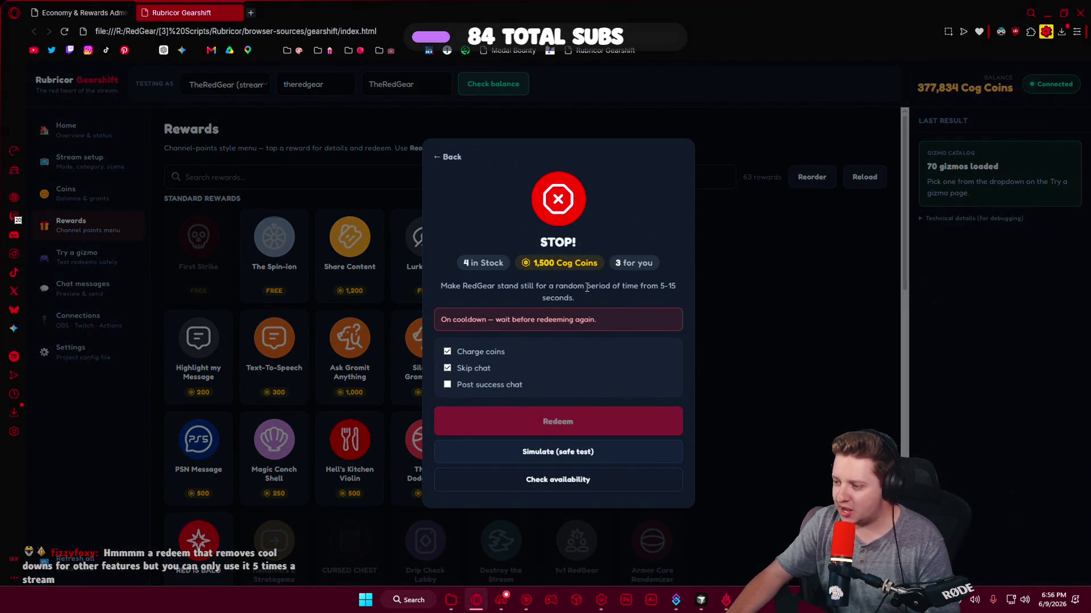
Review the STOP! reward's stock of 4 and per-viewer limit, then close it and return to VS Code.
{"action": "left_click_drag", "start_coordinate": [615, 263], "coordinate": [653, 264]}
{"action": "left_click", "coordinate": [623, 284]}
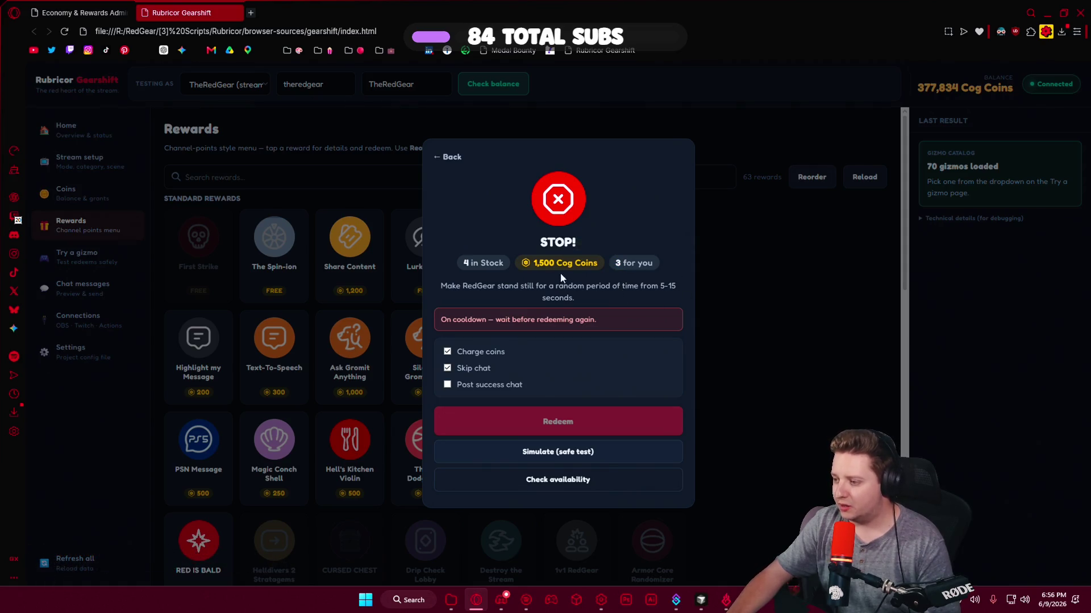
{"action": "mouse_move", "coordinate": [457, 264]}
{"action": "left_mouse_down"}
{"action": "mouse_move", "coordinate": [668, 263]}
{"action": "mouse_move", "coordinate": [612, 266]}
{"action": "left_mouse_up"}
{"action": "left_click", "coordinate": [672, 264]}
{"action": "left_click", "coordinate": [590, 284]}
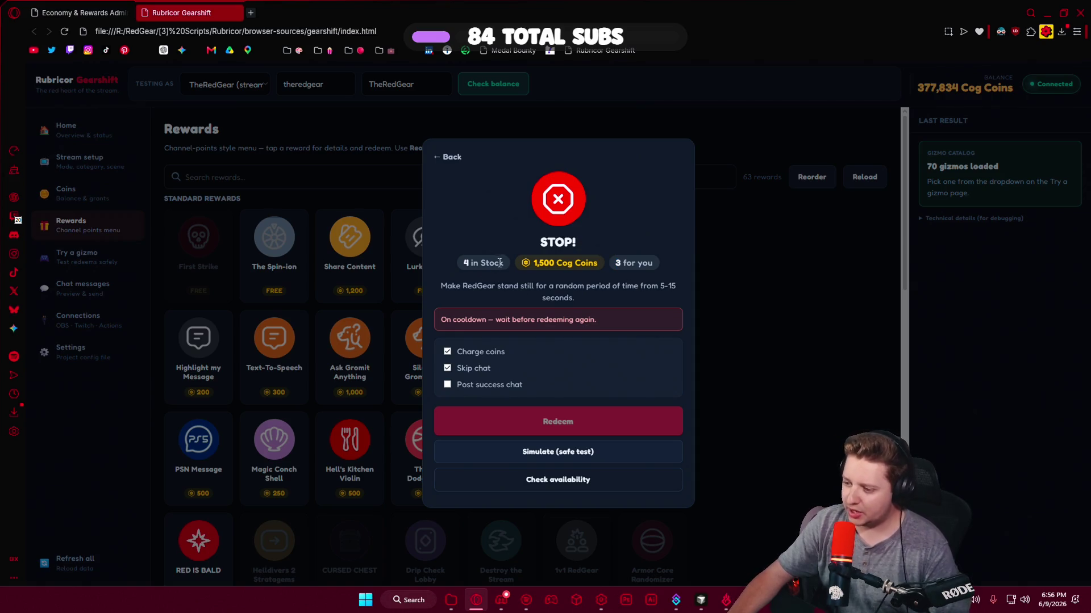
{"action": "left_click_drag", "start_coordinate": [481, 262], "coordinate": [462, 262]}
{"action": "left_click", "coordinate": [499, 192]}
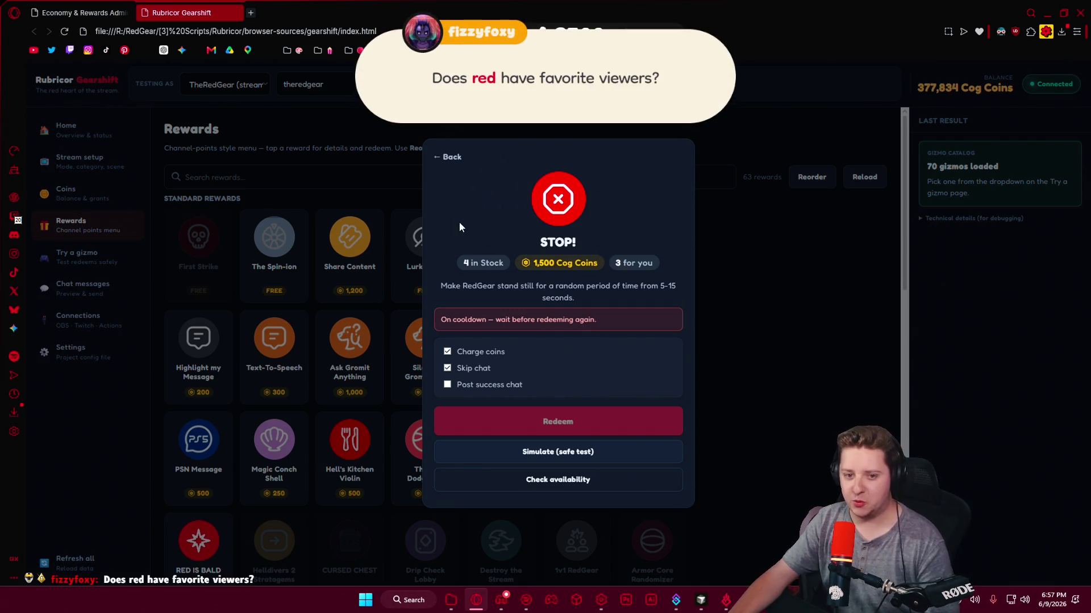
{"action": "left_click", "coordinate": [754, 287]}
{"action": "left_click", "coordinate": [702, 600]}
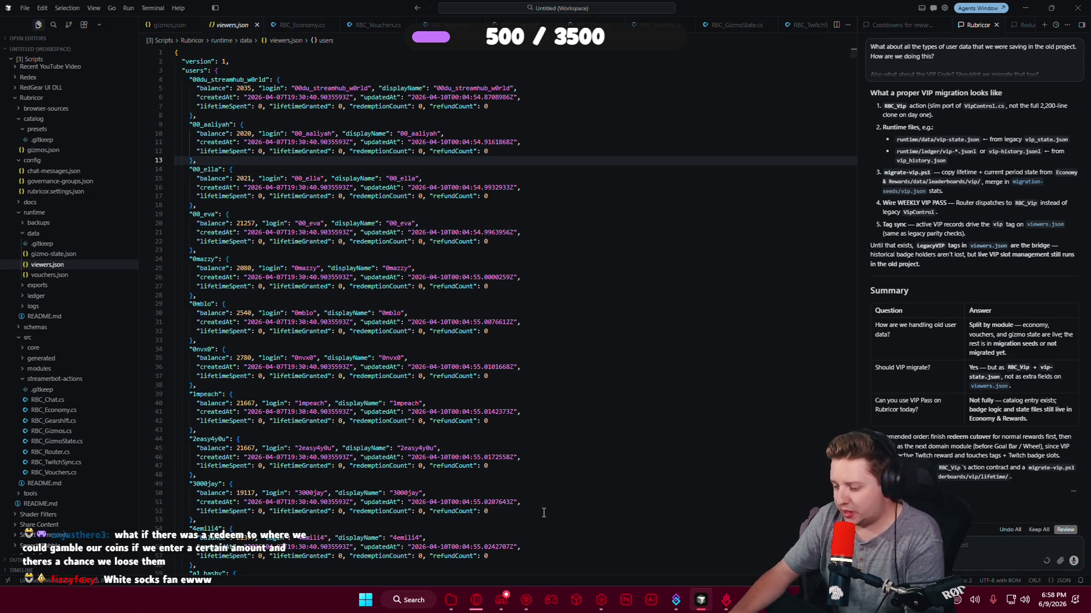
Bring the Rubricor Gearshift Rewards page back to the front from the taskbar.
{"action": "left_click", "coordinate": [476, 600]}
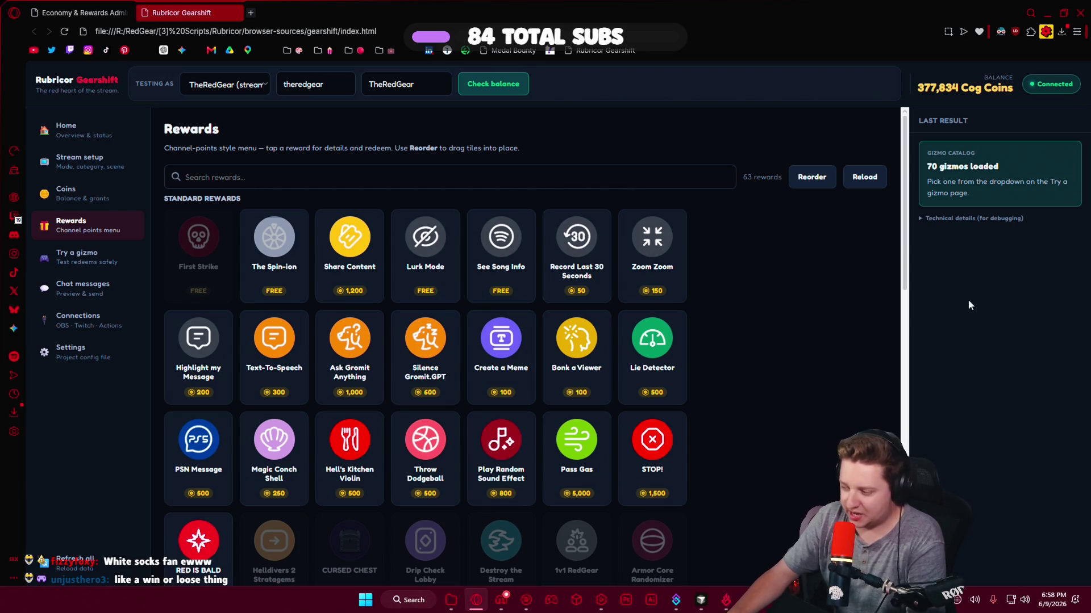
Scroll through the Standard rewards grid, then go to the Coins page.
{"action": "scroll", "coordinate": [785, 274], "scroll_direction": "down", "scroll_amount": 3}
{"action": "scroll", "coordinate": [773, 284], "scroll_direction": "down", "scroll_amount": 3}
{"action": "scroll", "coordinate": [773, 287], "scroll_direction": "down", "scroll_amount": 2}
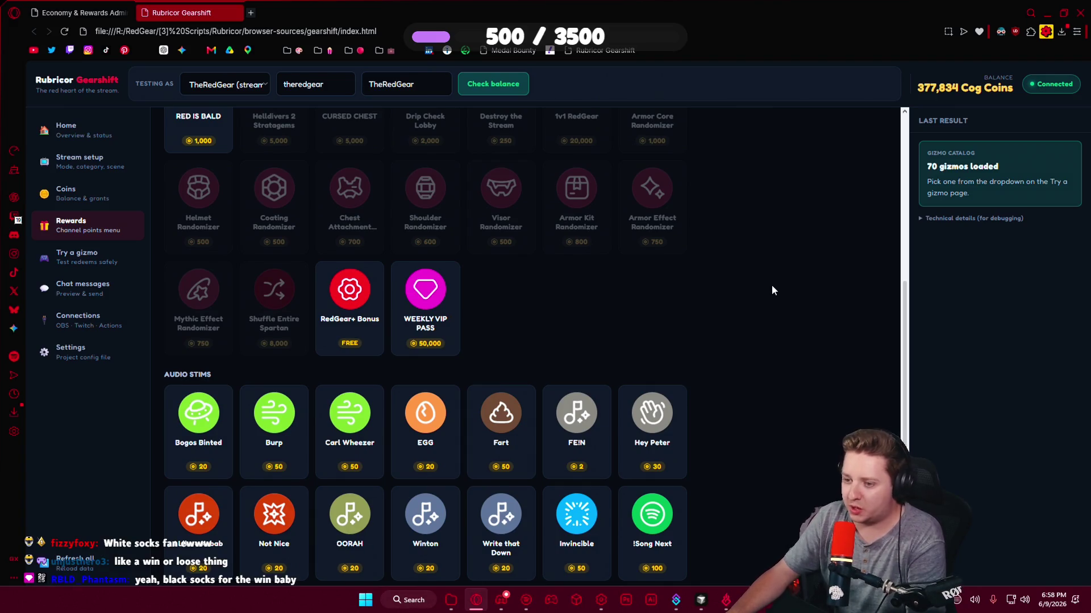
{"action": "scroll", "coordinate": [771, 287], "scroll_direction": "up", "scroll_amount": 3}
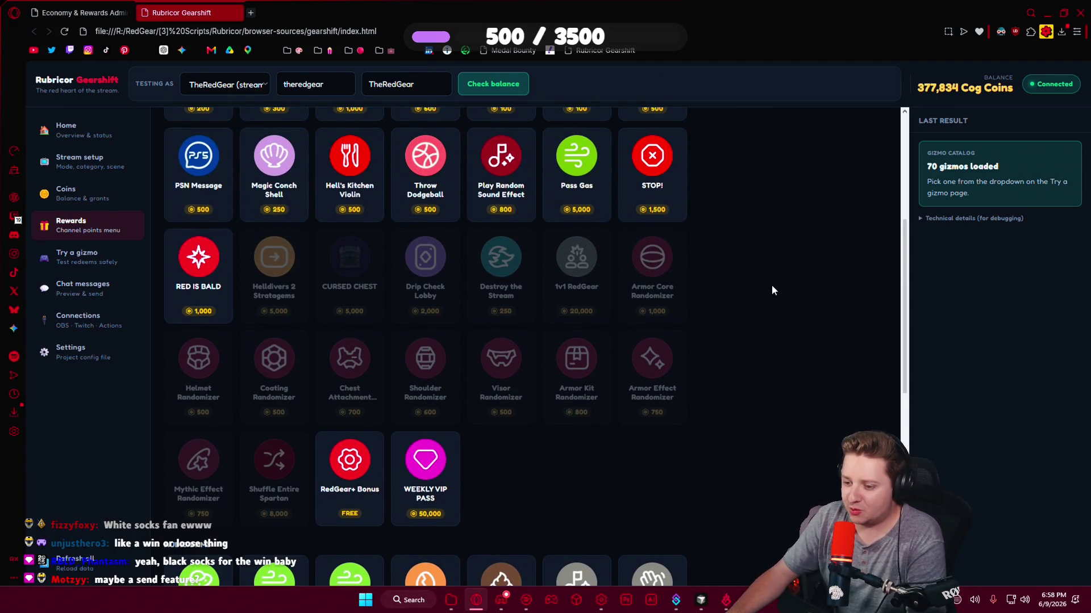
{"action": "scroll", "coordinate": [772, 290], "scroll_direction": "up", "scroll_amount": 2}
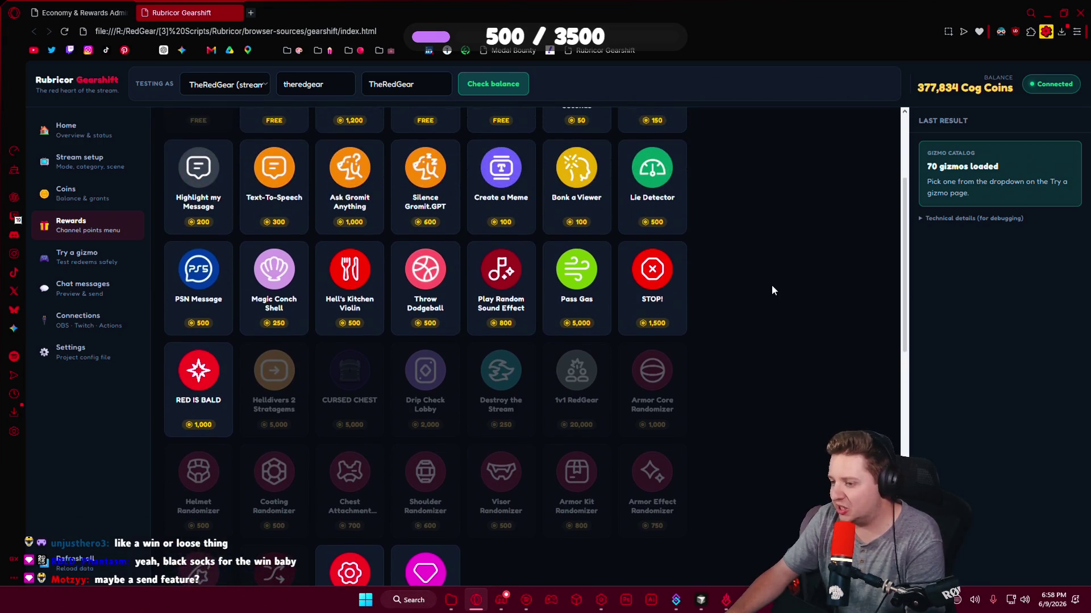
{"action": "scroll", "coordinate": [771, 290], "scroll_direction": "up", "scroll_amount": 1}
{"action": "scroll", "coordinate": [771, 290], "scroll_direction": "up", "scroll_amount": 2}
{"action": "scroll", "coordinate": [771, 290], "scroll_direction": "down", "scroll_amount": 1}
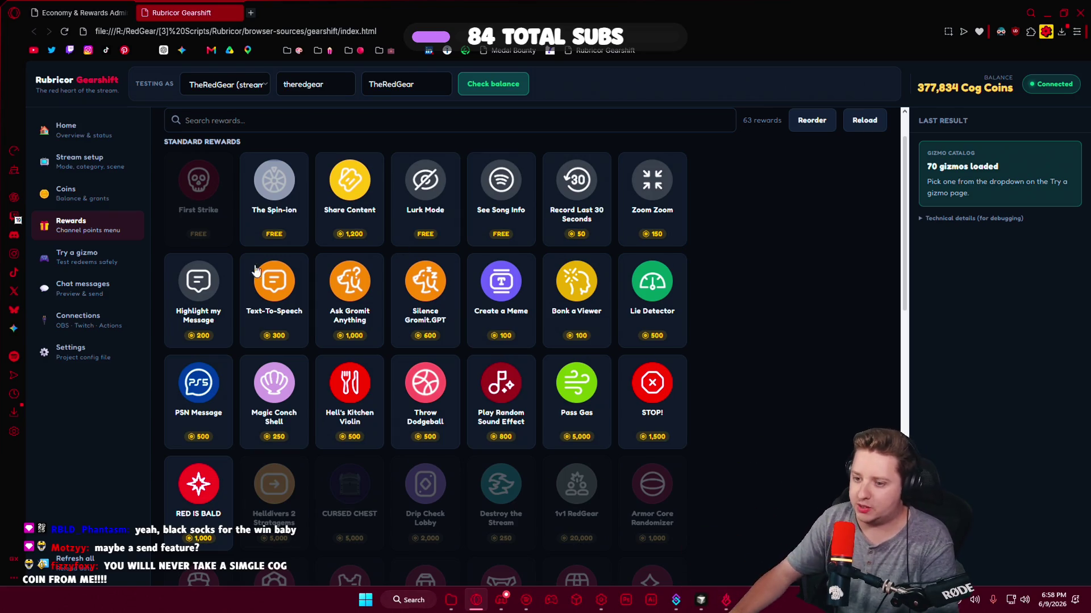
{"action": "left_click", "coordinate": [72, 194]}
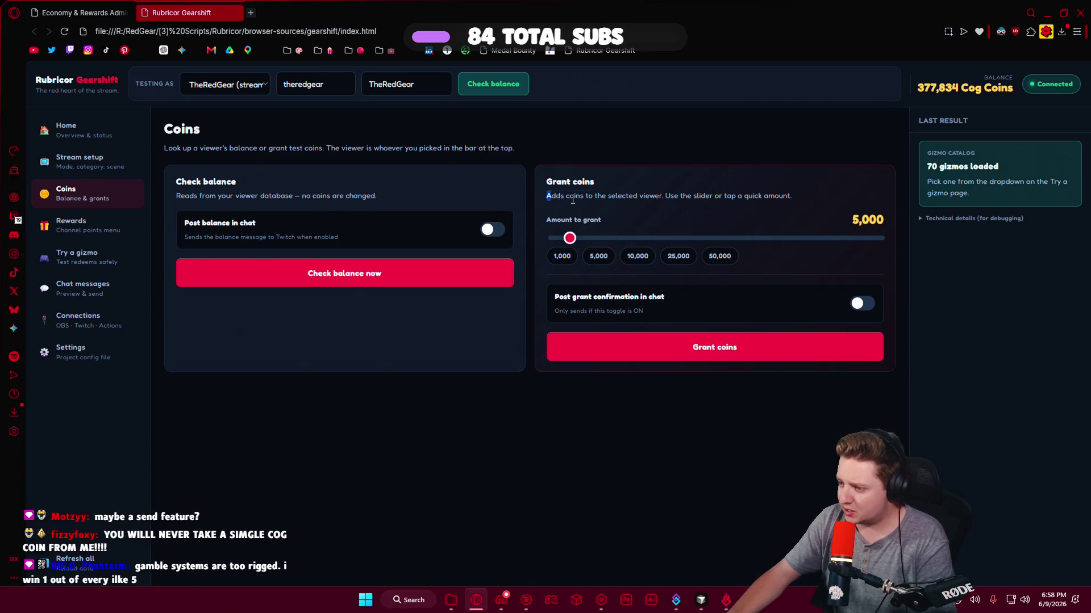
Drag the Amount to grant slider from 5,000 down to 18,700, then up to about 49,800.
{"action": "left_click_drag", "start_coordinate": [546, 196], "coordinate": [748, 198]}
{"action": "left_click", "coordinate": [549, 219]}
{"action": "triple_click", "coordinate": [549, 219]}
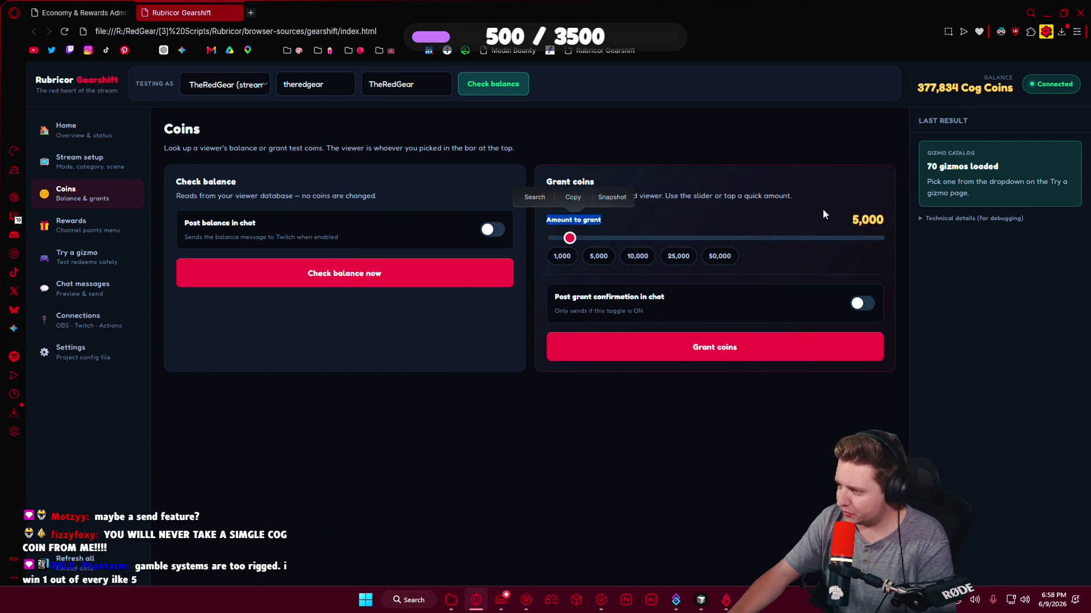
{"action": "mouse_move", "coordinate": [885, 220]}
{"action": "left_mouse_down"}
{"action": "mouse_move", "coordinate": [598, 238]}
{"action": "mouse_move", "coordinate": [931, 249]}
{"action": "mouse_move", "coordinate": [694, 235]}
{"action": "left_mouse_up"}
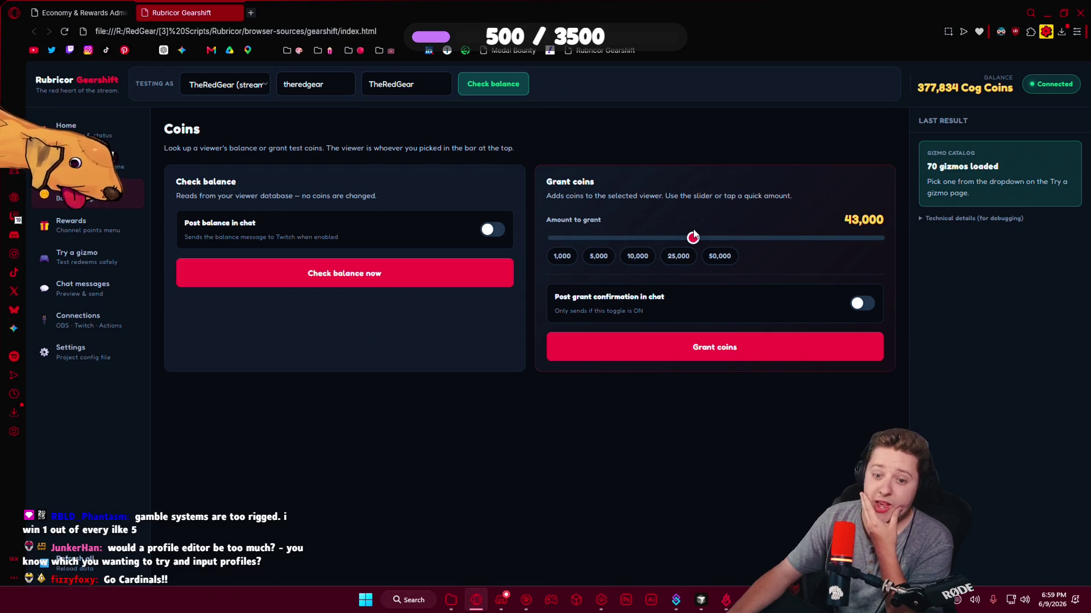
{"action": "mouse_move", "coordinate": [692, 238]}
{"action": "left_mouse_down"}
{"action": "mouse_move", "coordinate": [621, 238]}
{"action": "mouse_move", "coordinate": [633, 239]}
{"action": "left_mouse_up"}
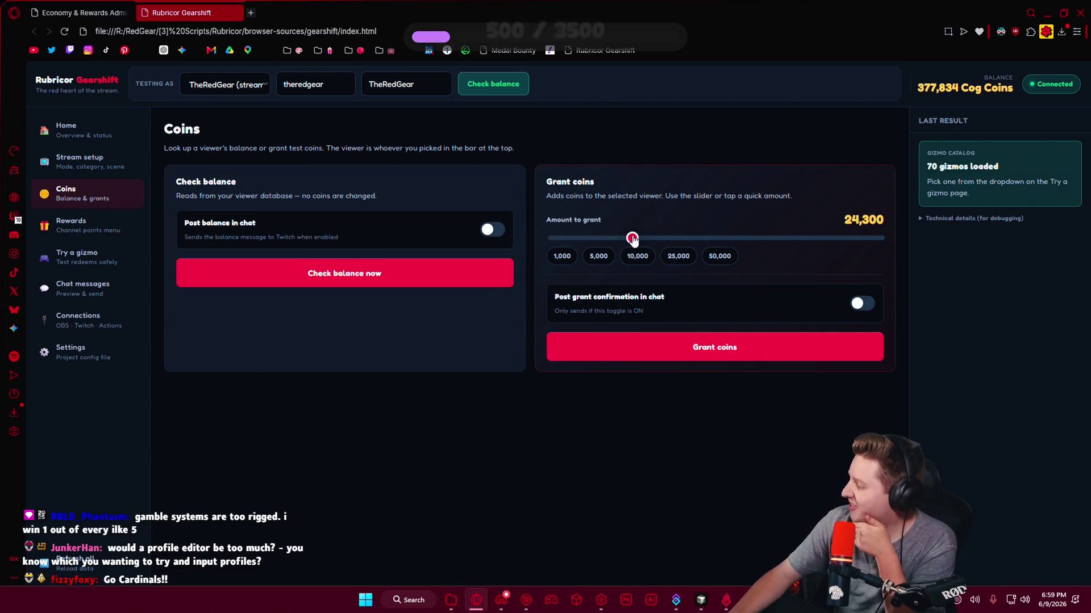
{"action": "left_click_drag", "start_coordinate": [632, 239], "coordinate": [824, 238]}
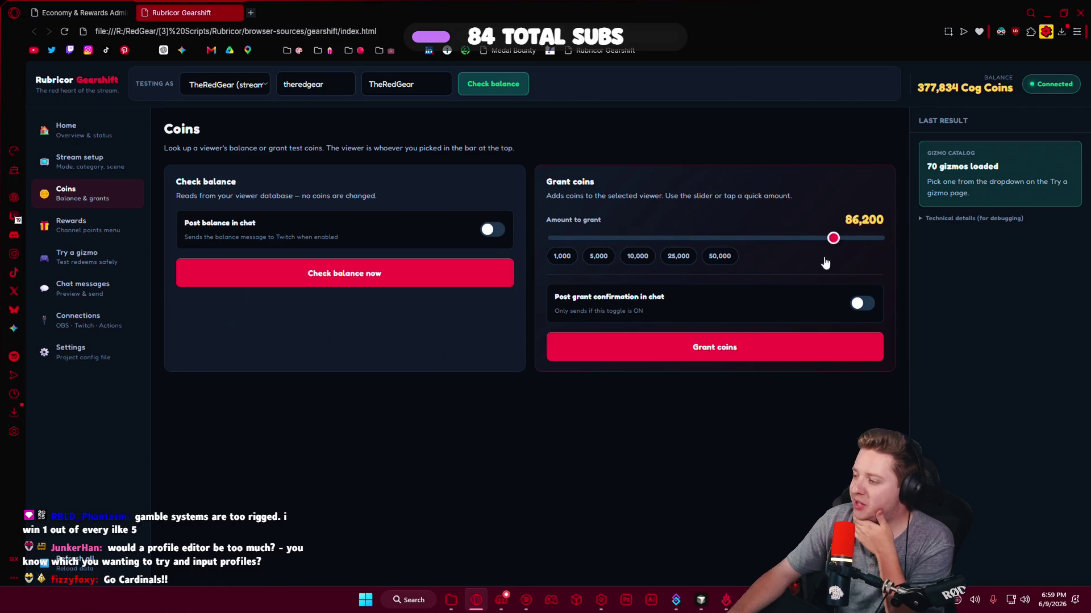
Settle the grant amount on 50,000 via the presets without granting, then return to Rewards and VS Code.
{"action": "left_click", "coordinate": [678, 256]}
{"action": "left_click", "coordinate": [601, 256]}
{"action": "left_click", "coordinate": [561, 256]}
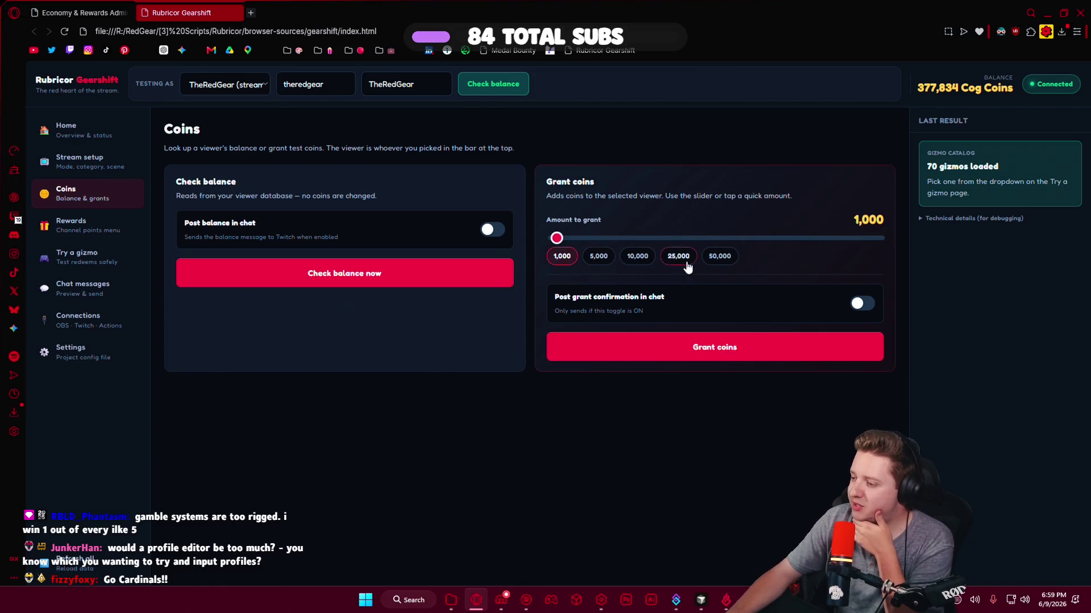
{"action": "left_click", "coordinate": [720, 256]}
{"action": "double_click", "coordinate": [853, 219]}
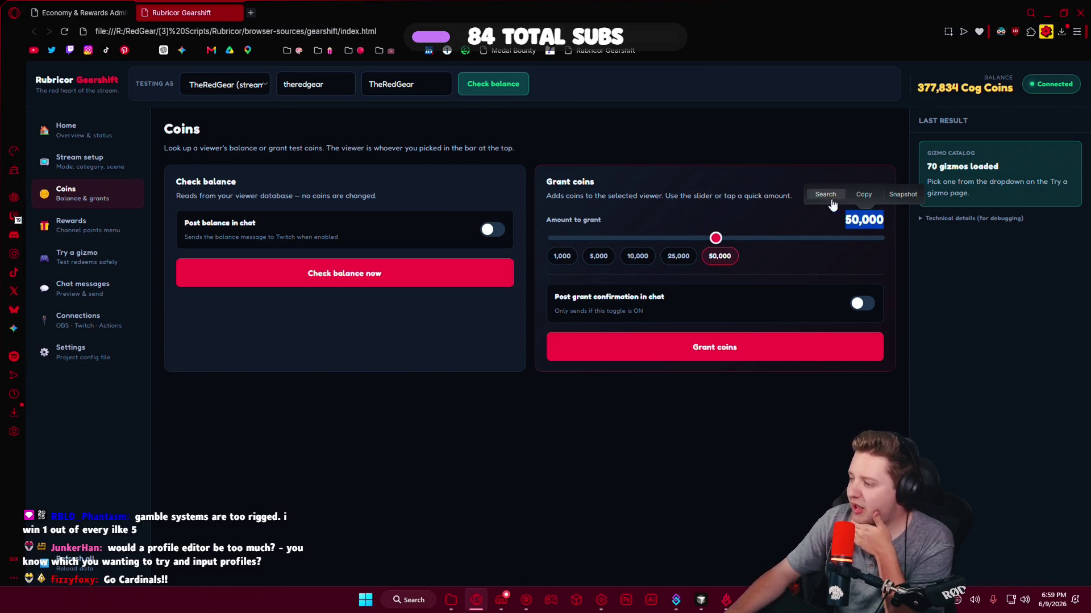
{"action": "left_click", "coordinate": [807, 253]}
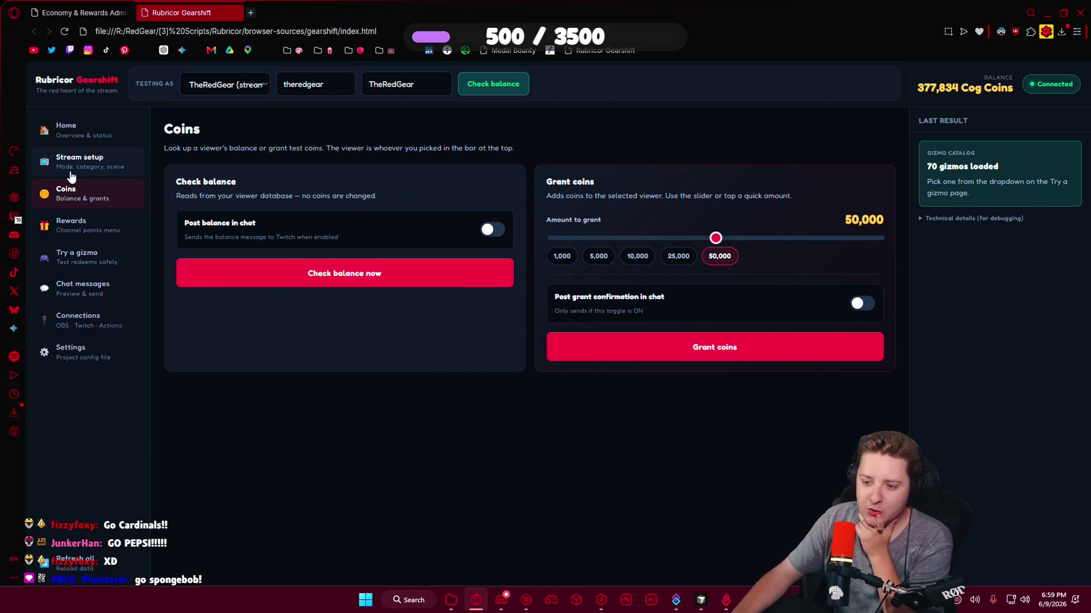
{"action": "left_click", "coordinate": [74, 226]}
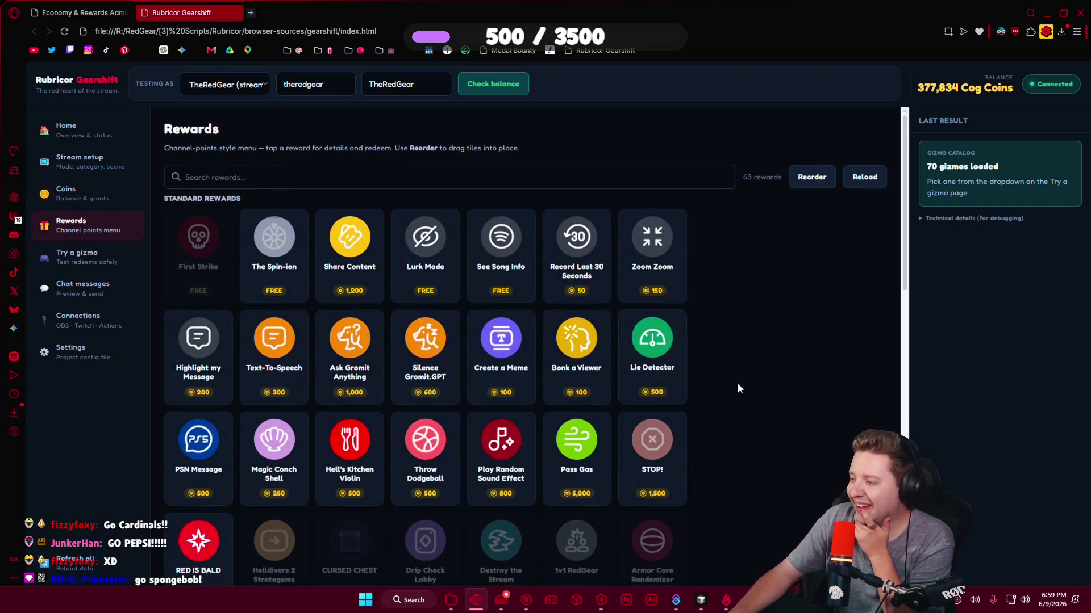
{"action": "left_click", "coordinate": [701, 600]}
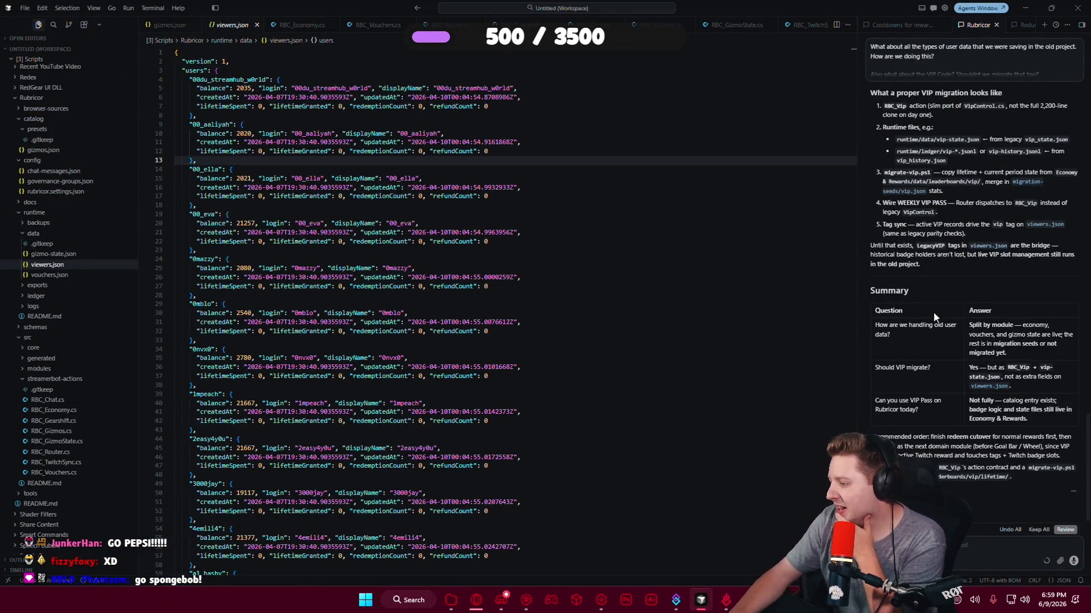
{"action": "scroll", "coordinate": [890, 250], "scroll_direction": "up", "scroll_amount": 5}
{"action": "scroll", "coordinate": [935, 278], "scroll_direction": "up", "scroll_amount": 3}
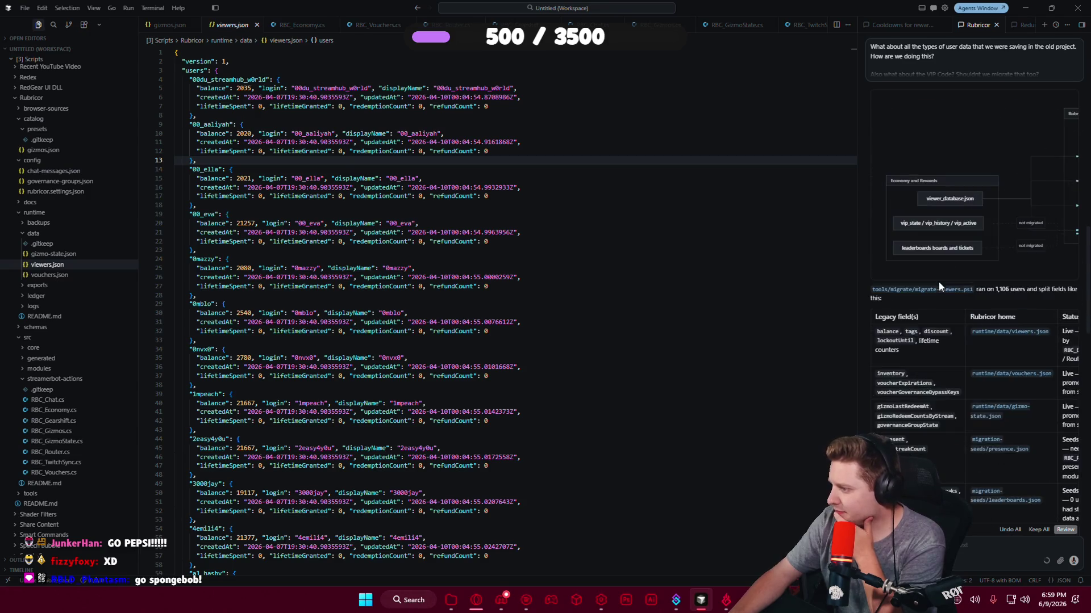
{"action": "scroll", "coordinate": [940, 284], "scroll_direction": "up", "scroll_amount": 2}
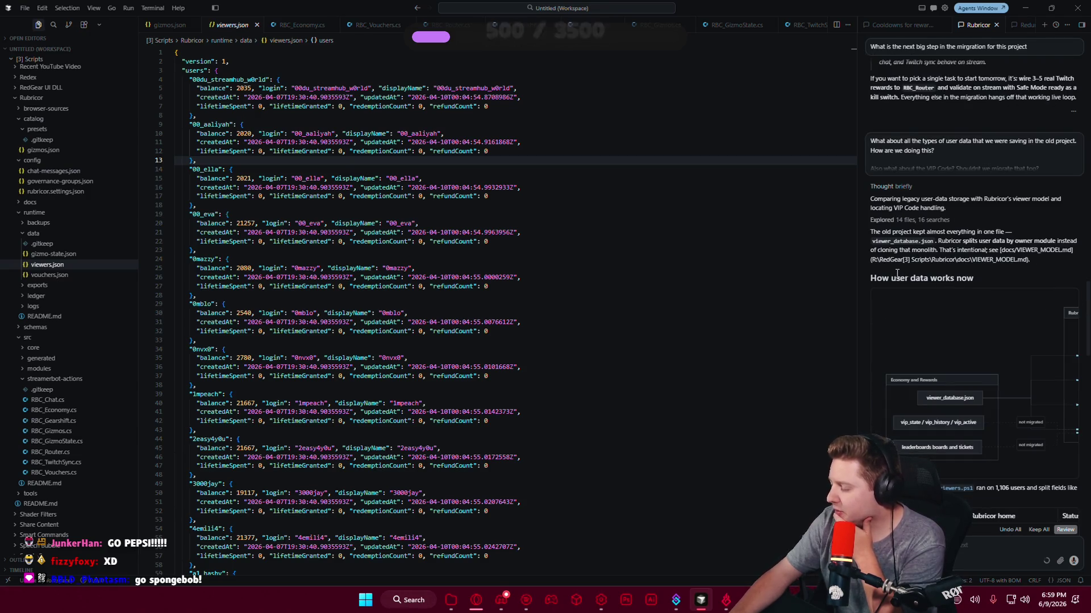
{"action": "scroll", "coordinate": [896, 273], "scroll_direction": "down", "scroll_amount": 1}
{"action": "scroll", "coordinate": [896, 278], "scroll_direction": "down", "scroll_amount": 3}
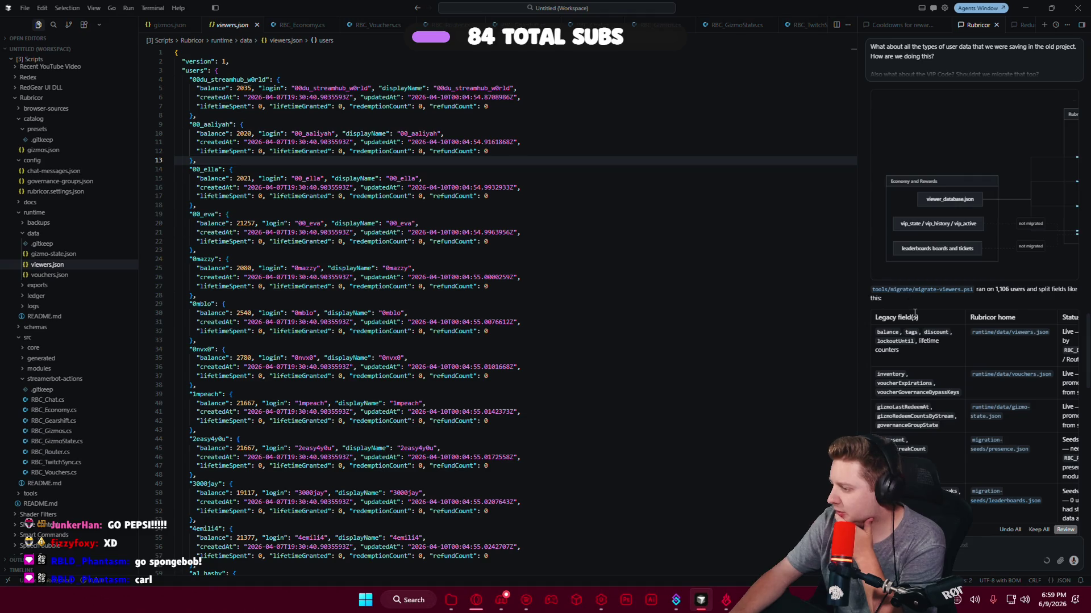
{"action": "scroll", "coordinate": [914, 314], "scroll_direction": "down", "scroll_amount": 1}
{"action": "scroll", "coordinate": [914, 319], "scroll_direction": "down", "scroll_amount": 3}
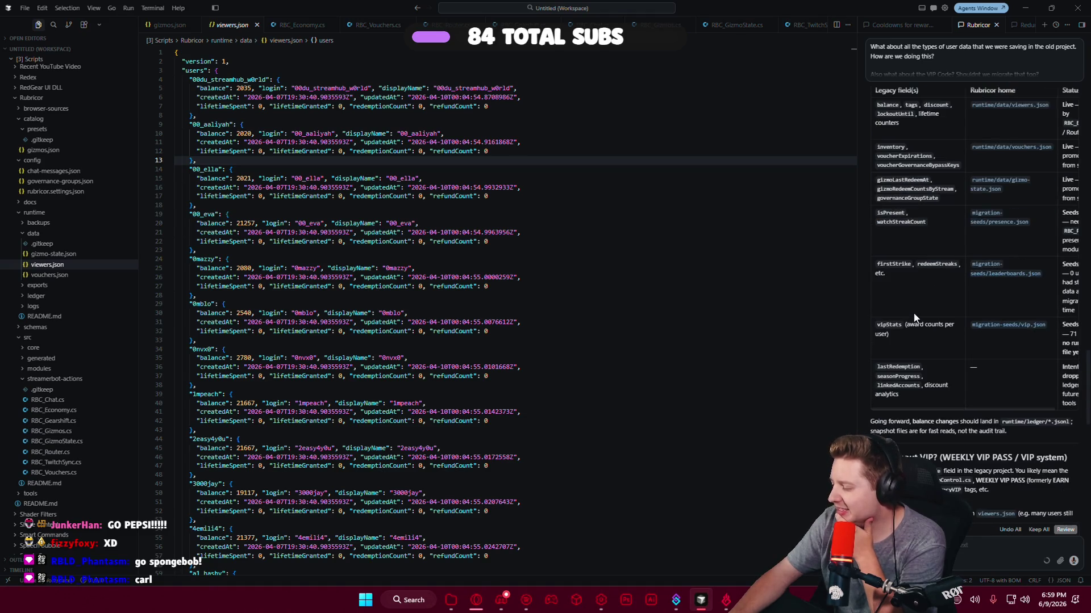
{"action": "scroll", "coordinate": [914, 319], "scroll_direction": "down", "scroll_amount": 2}
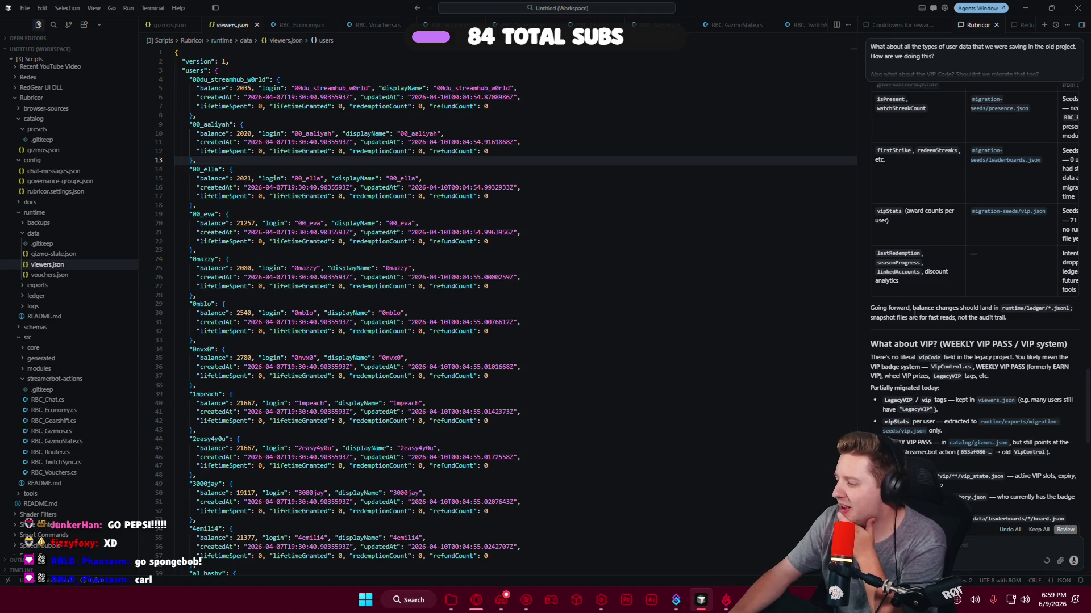
{"action": "scroll", "coordinate": [914, 314], "scroll_direction": "down", "scroll_amount": 1}
{"action": "scroll", "coordinate": [903, 290], "scroll_direction": "down", "scroll_amount": 1}
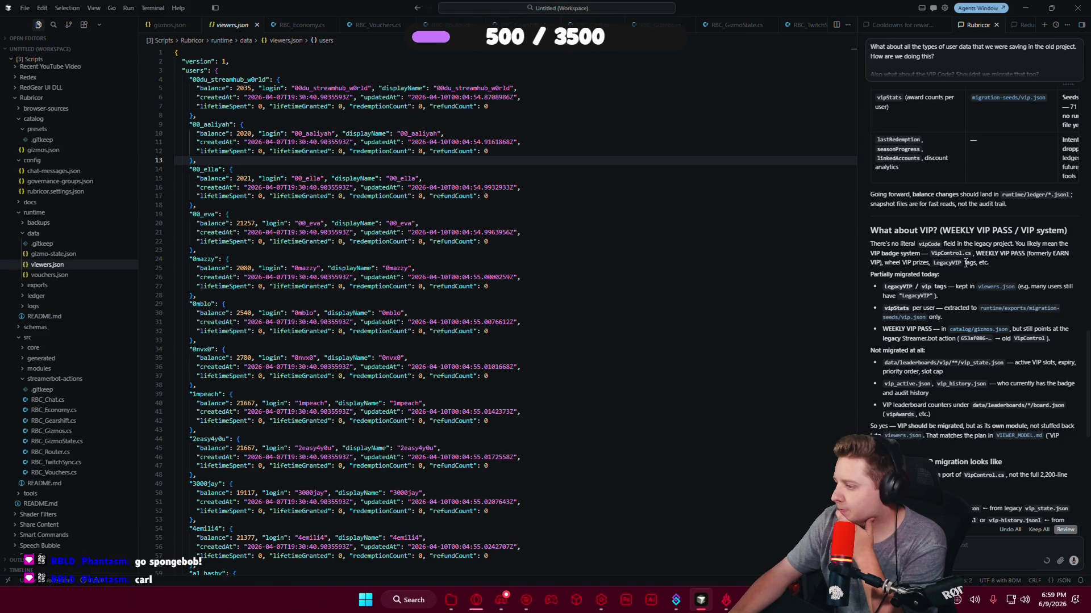
{"action": "scroll", "coordinate": [990, 267], "scroll_direction": "down", "scroll_amount": 2}
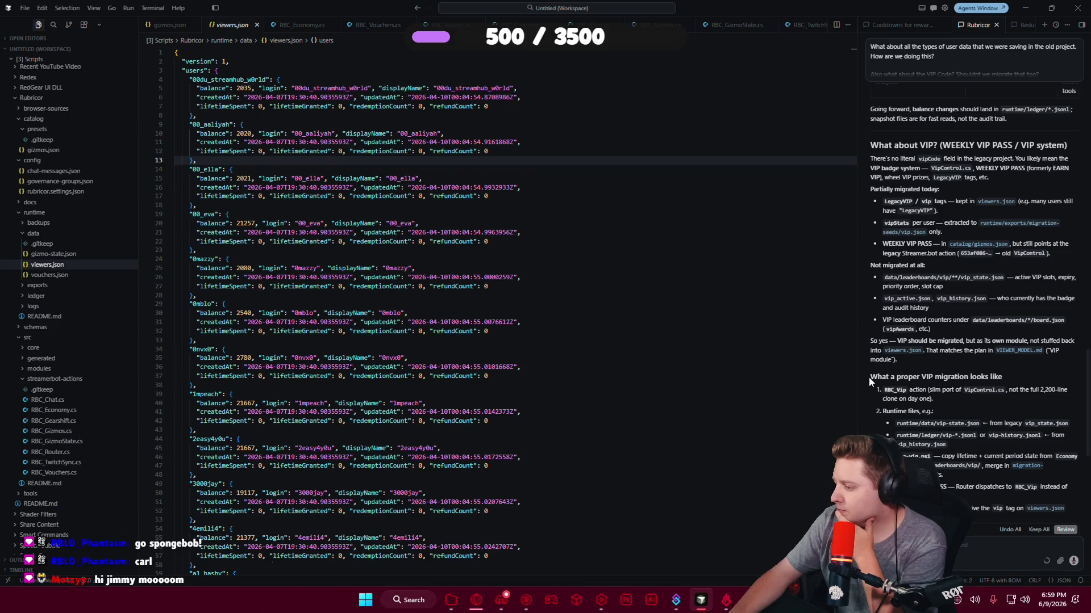
{"action": "scroll", "coordinate": [1020, 381], "scroll_direction": "down", "scroll_amount": 1}
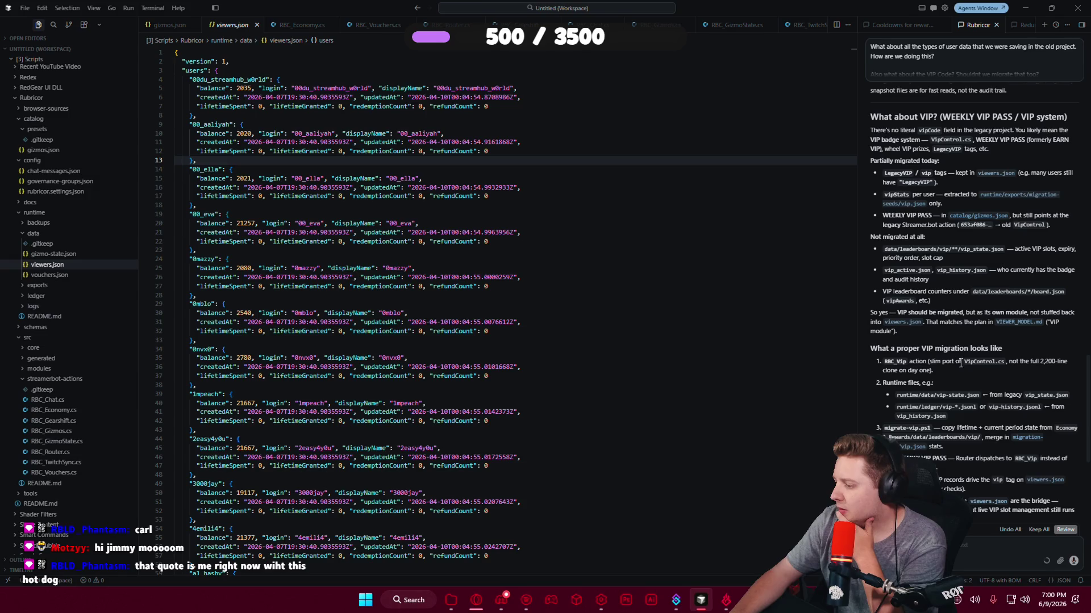
{"action": "scroll", "coordinate": [952, 368], "scroll_direction": "down", "scroll_amount": 1}
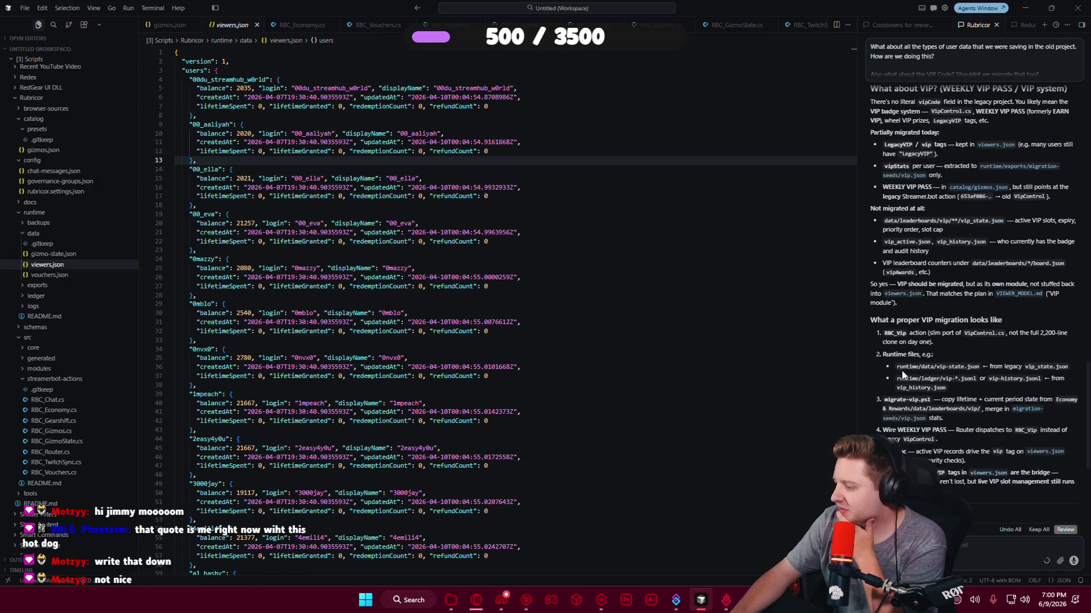
{"action": "left_click_drag", "start_coordinate": [911, 367], "coordinate": [943, 364]}
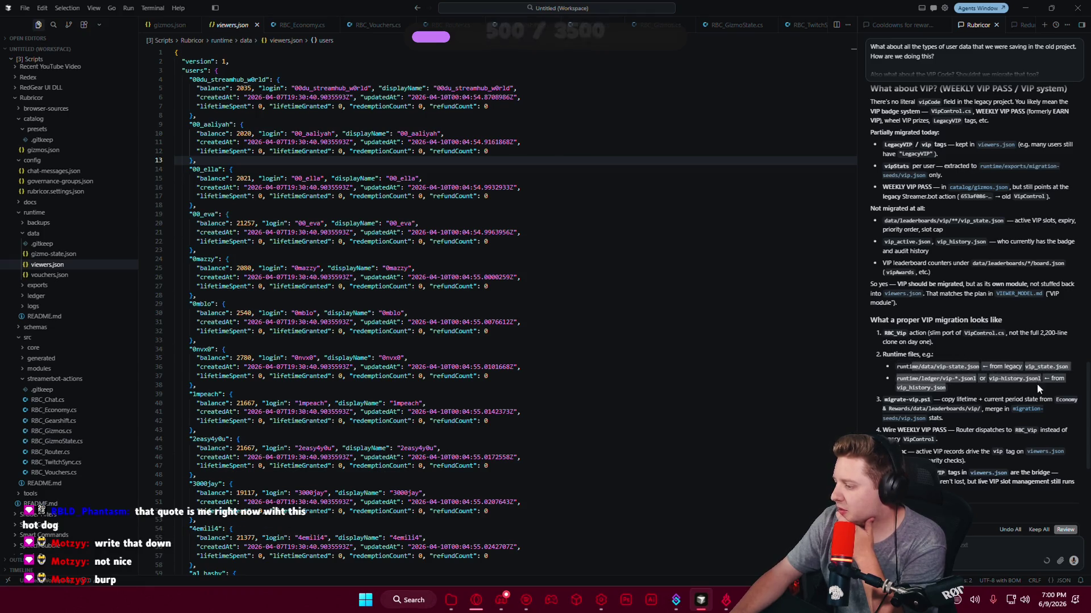
{"action": "left_click_drag", "start_coordinate": [1009, 364], "coordinate": [1041, 389]}
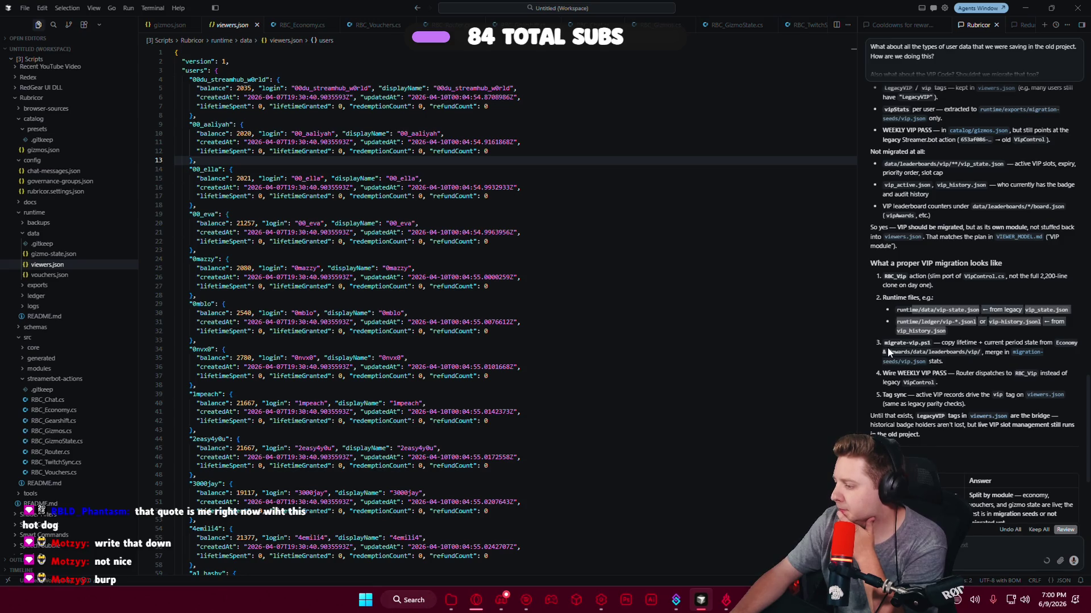
{"action": "left_click_drag", "start_coordinate": [905, 382], "coordinate": [1067, 384]}
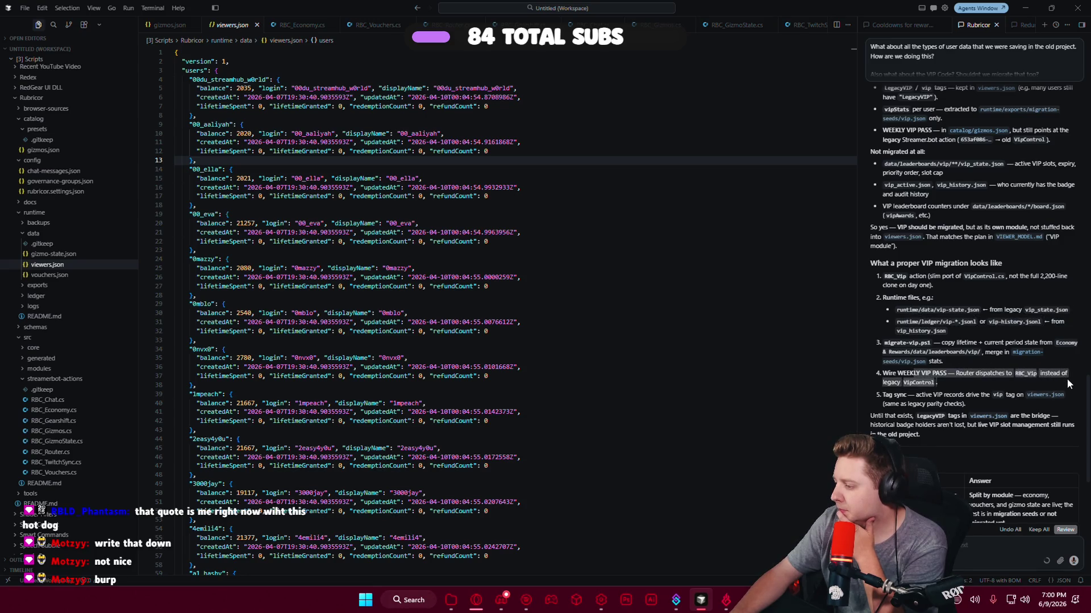
{"action": "left_click", "coordinate": [965, 380]}
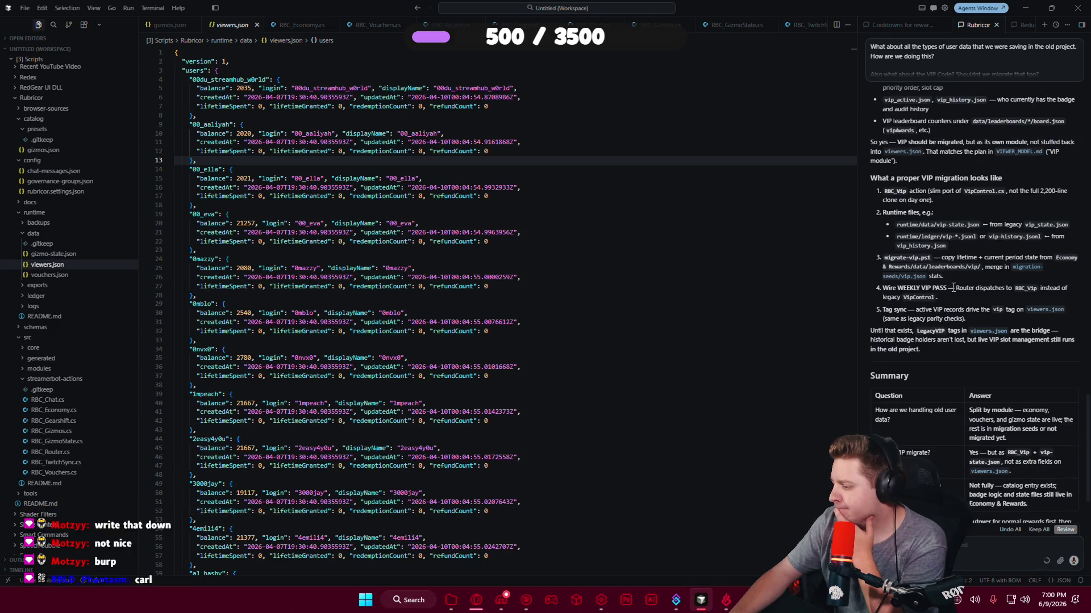
{"action": "left_click_drag", "start_coordinate": [887, 327], "coordinate": [926, 337]}
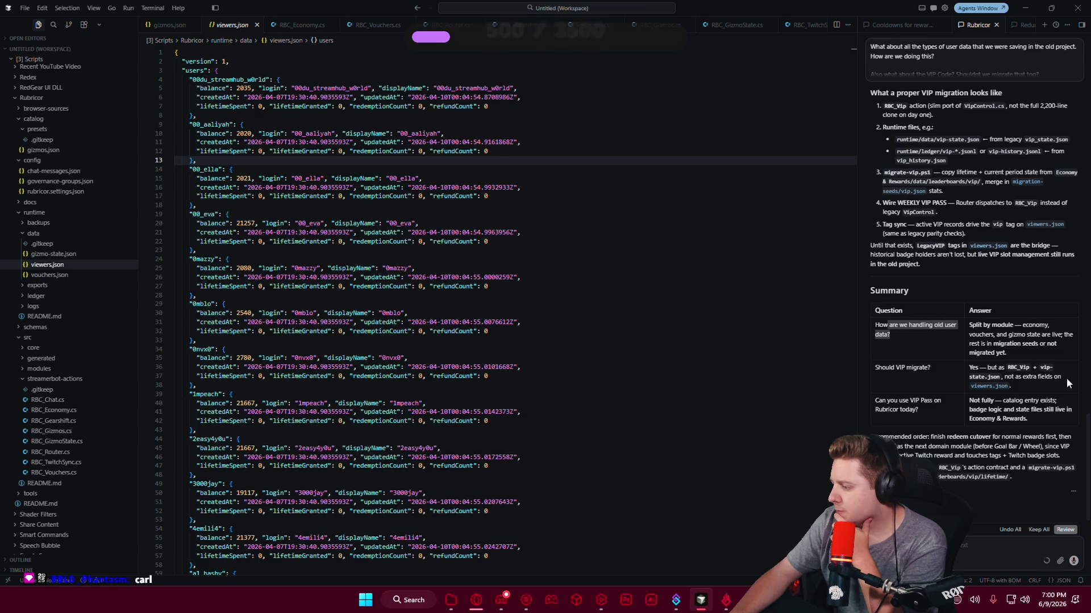
{"action": "left_click", "coordinate": [1029, 388]}
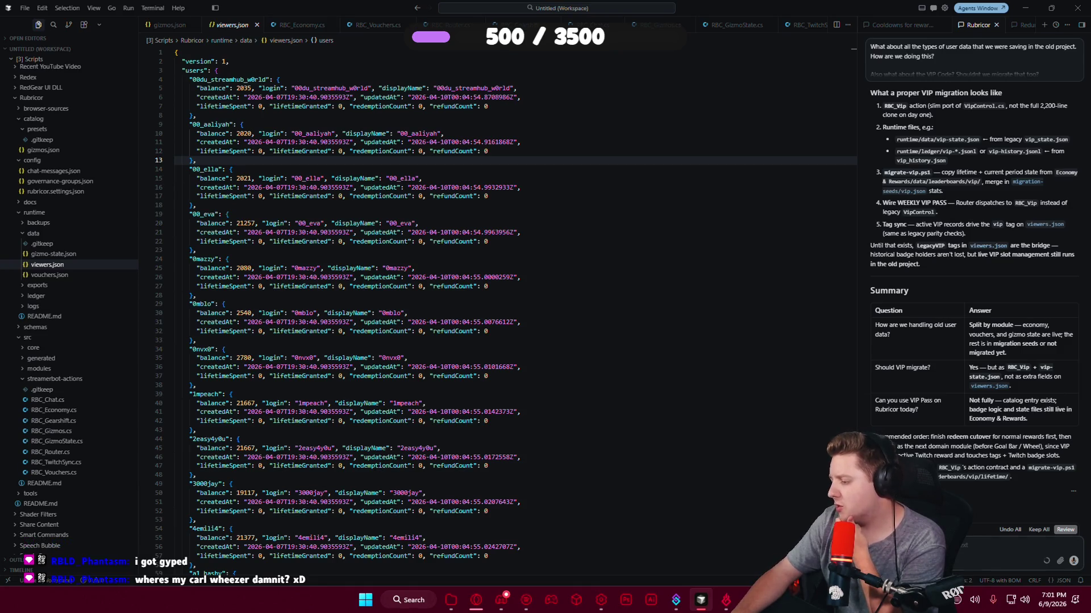
Tell the agent VipControl.cs is the untouchable original to reference for the rebuild.
{"action": "scroll", "coordinate": [40, 244], "scroll_direction": "up", "scroll_amount": 10}
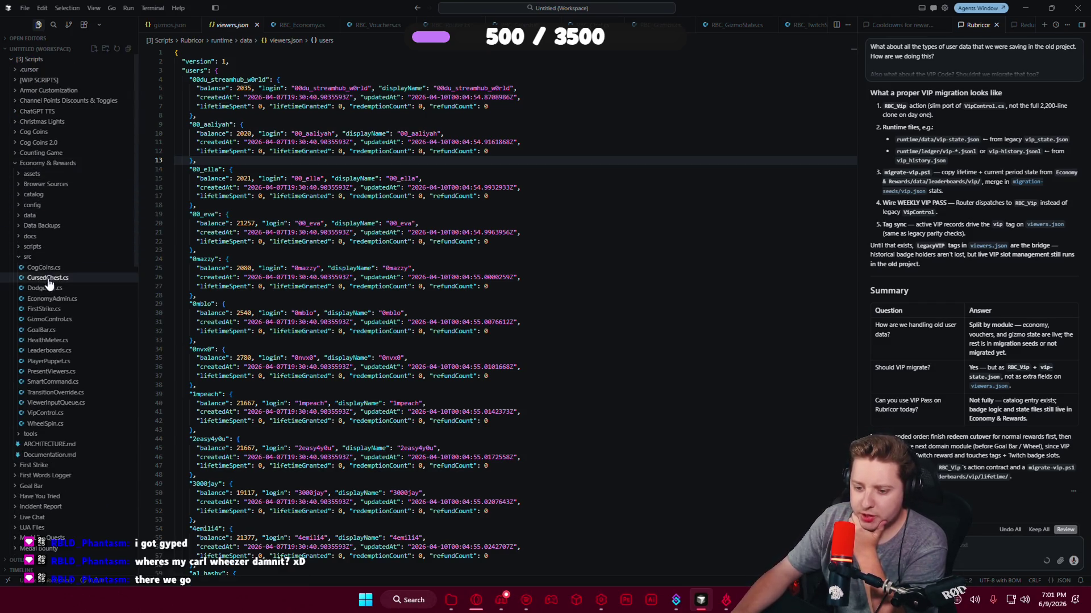
{"action": "mouse_move", "coordinate": [63, 414]}
{"action": "left_mouse_down"}
{"action": "mouse_move", "coordinate": [76, 406]}
{"action": "mouse_move", "coordinate": [35, 264]}
{"action": "left_mouse_up"}
{"action": "left_click", "coordinate": [34, 260]}
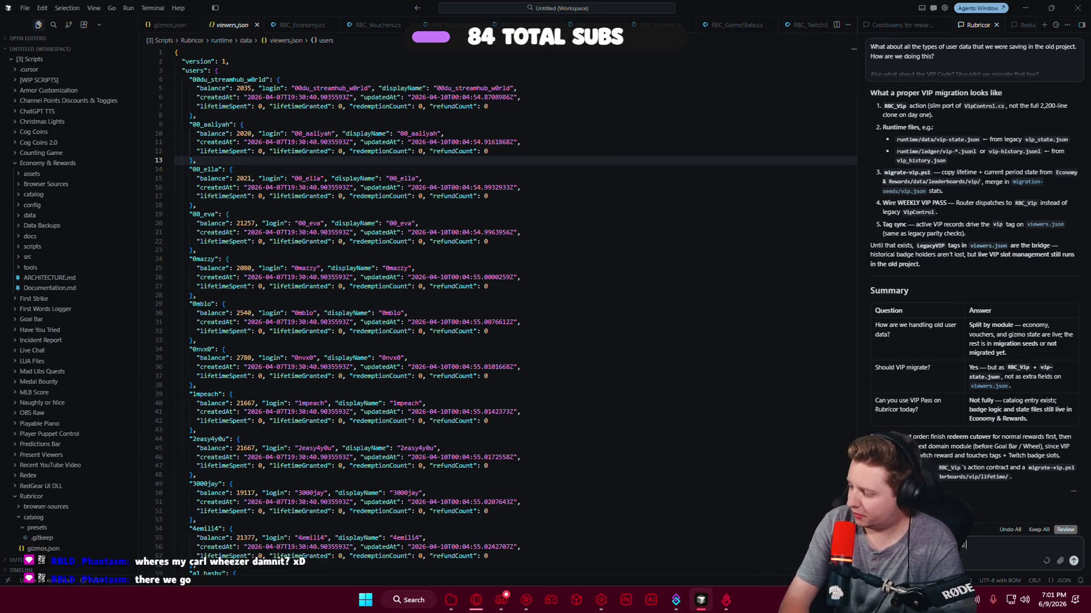
{"action": "type", "text": "l fi"}
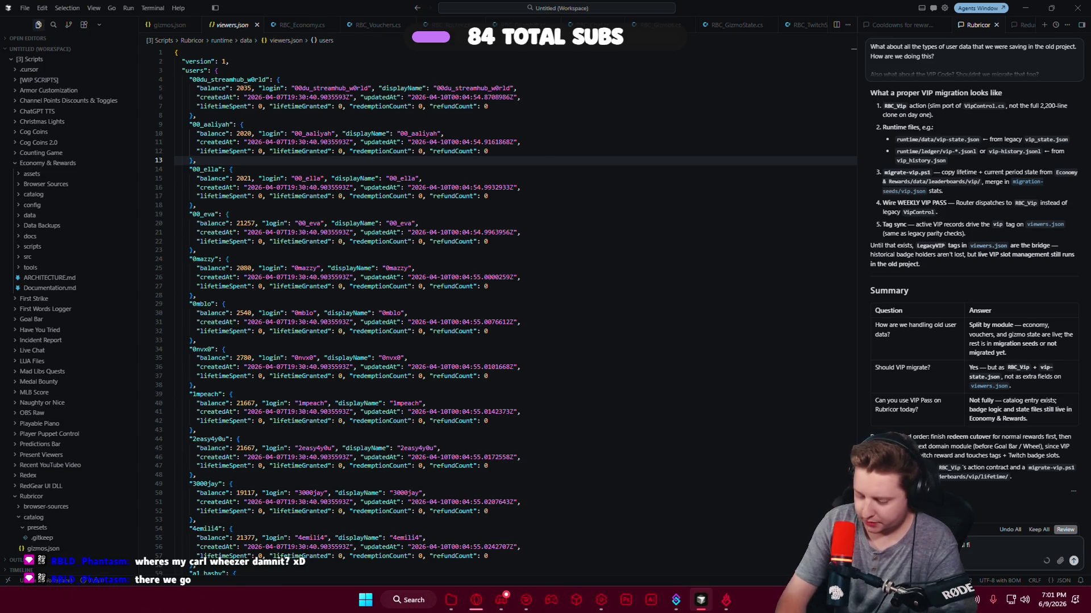
{"action": "type", "text": "le, DO NOT E"}
{"action": "type", "text": "DIT! Reference it"}
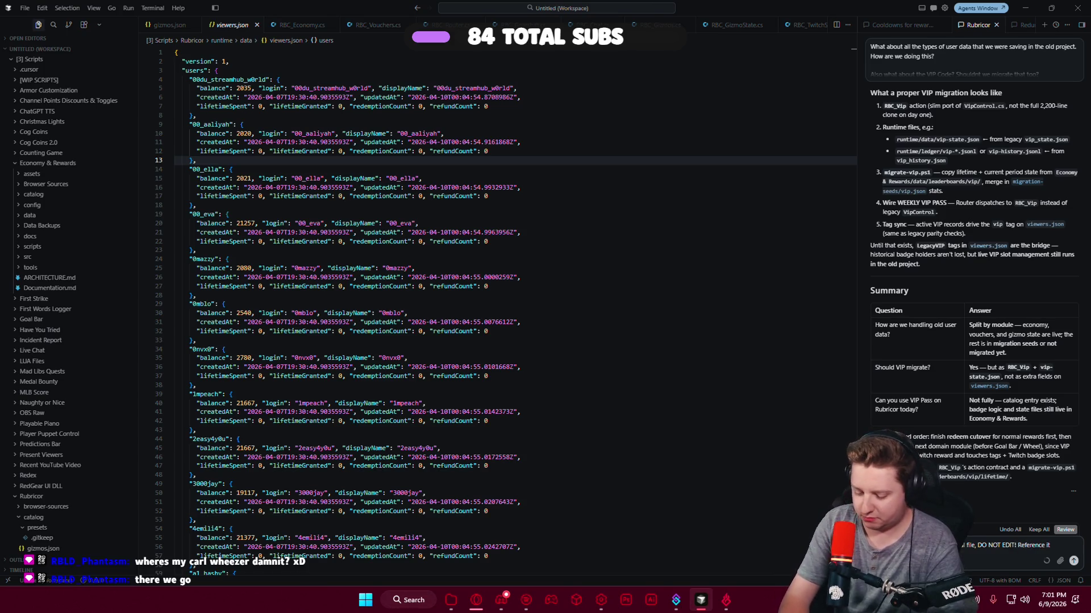
{"action": "type", "text": "po"}
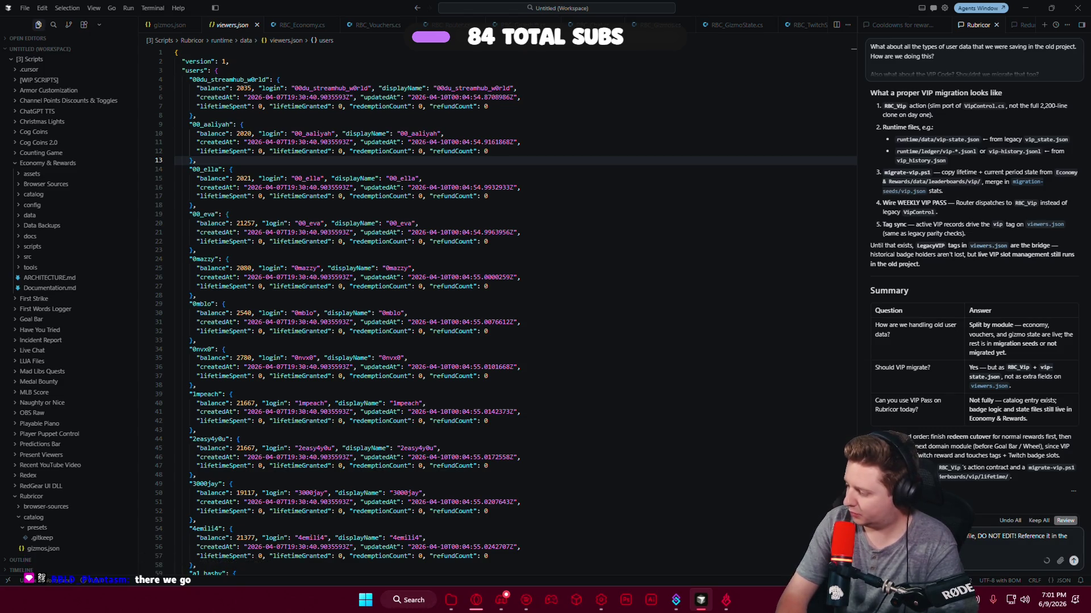
{"action": "key", "text": "BackSpace"}
{"action": "key", "text": "BackSpace"}
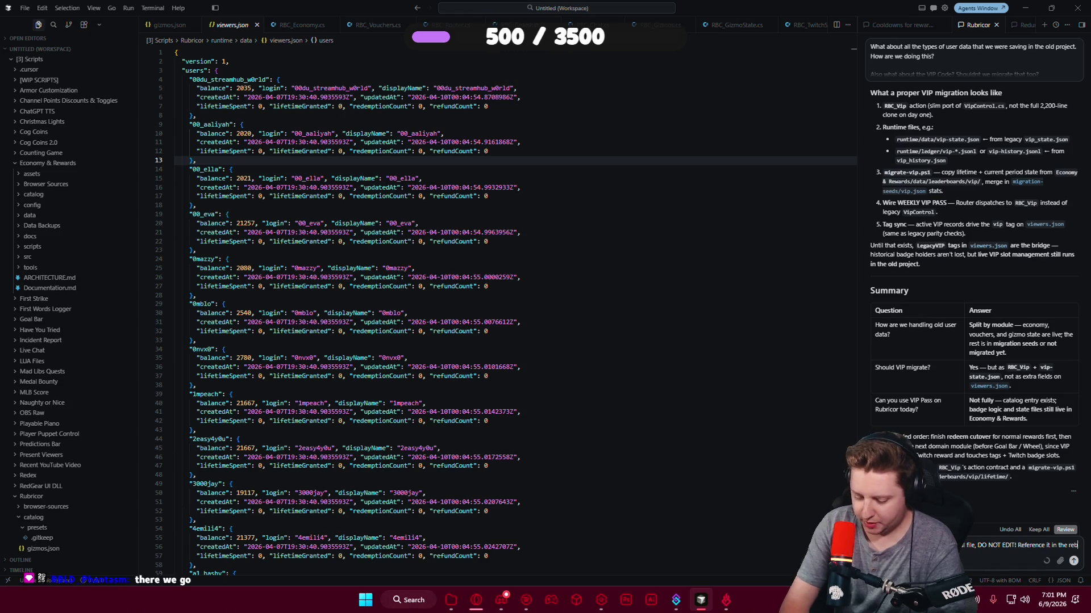
{"action": "type", "text": "uild"}
{"action": "key", "text": "Return"}
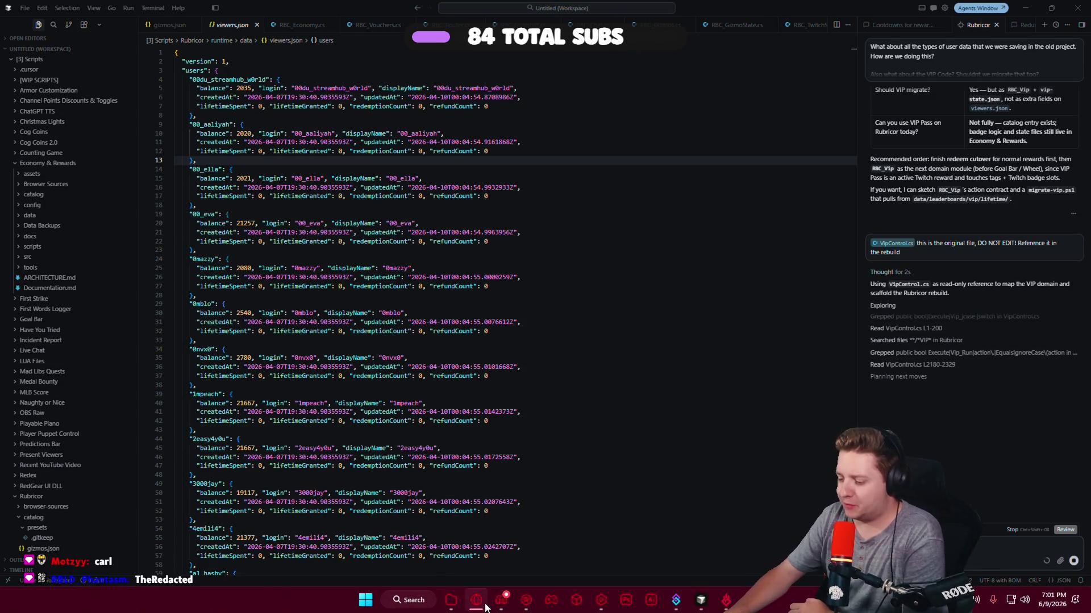
{"action": "left_click", "coordinate": [483, 603]}
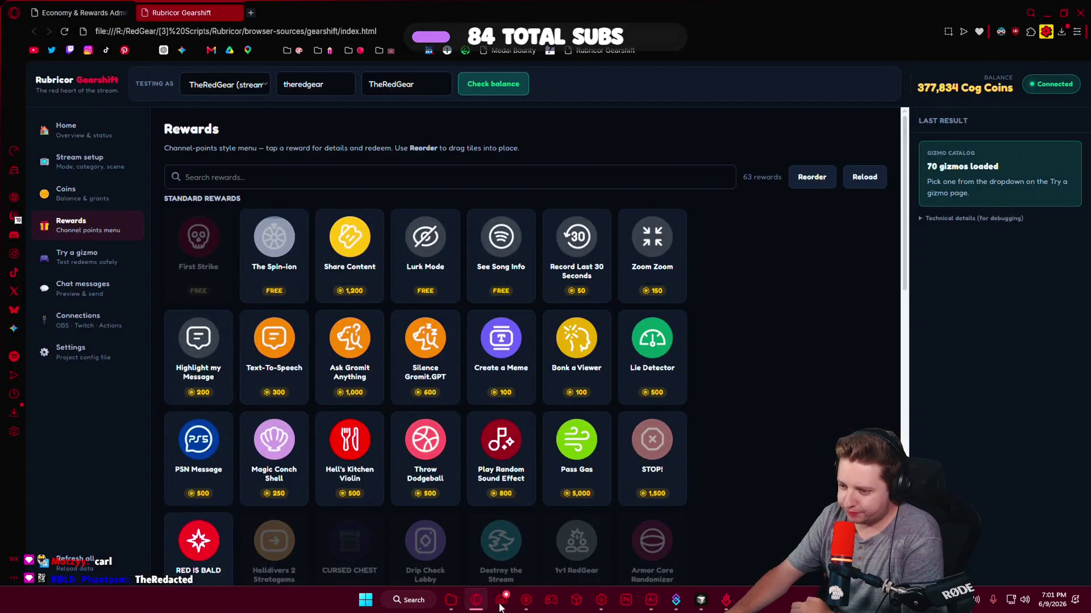
Scroll the Rewards page down toward Audio Stims and open a new browser tab.
{"action": "scroll", "coordinate": [788, 380], "scroll_direction": "down", "scroll_amount": 9}
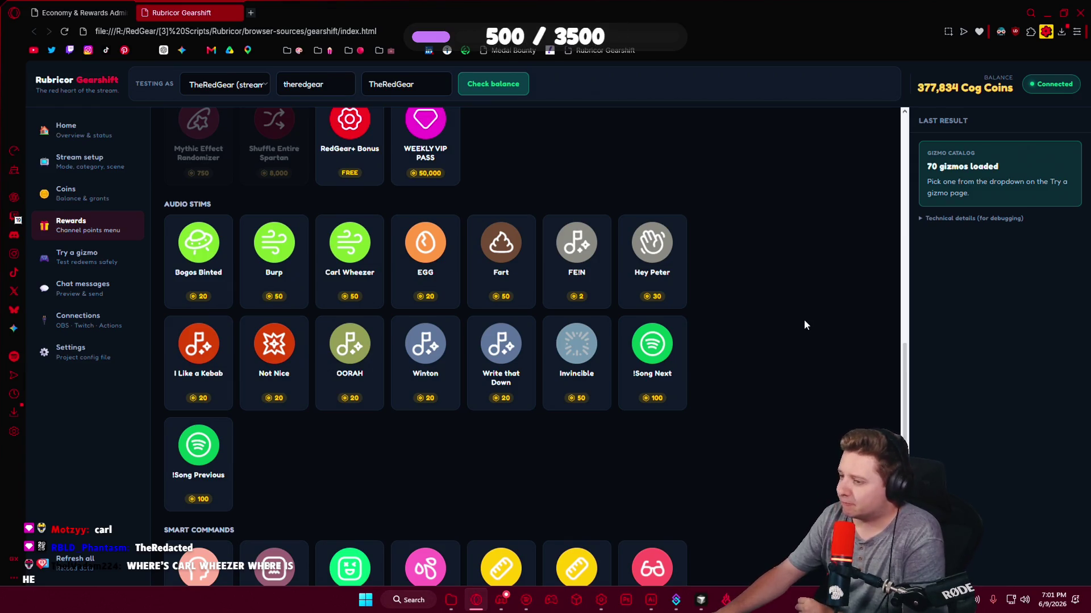
{"action": "left_click", "coordinate": [251, 14]}
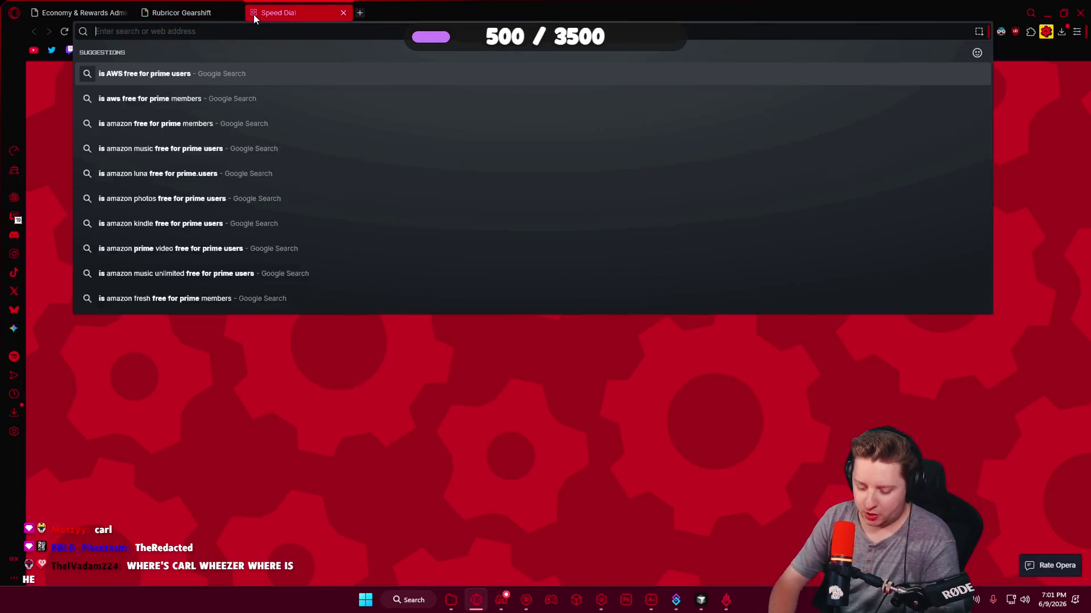
Search Google for 'carl wheezer' and show the image results.
{"action": "type", "text": "carl wheezer"}
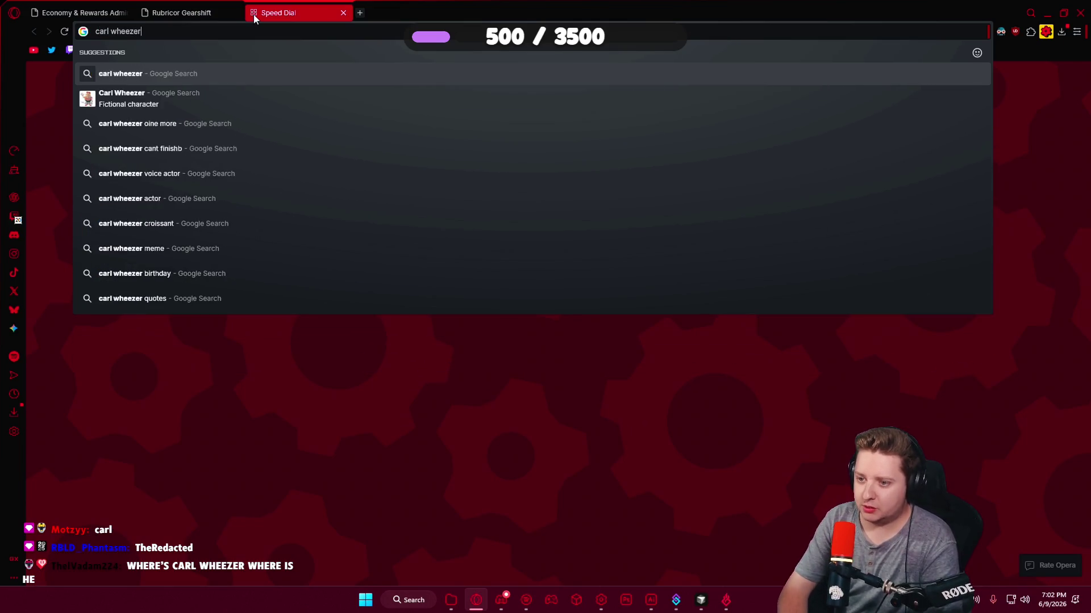
{"action": "key", "text": "Return"}
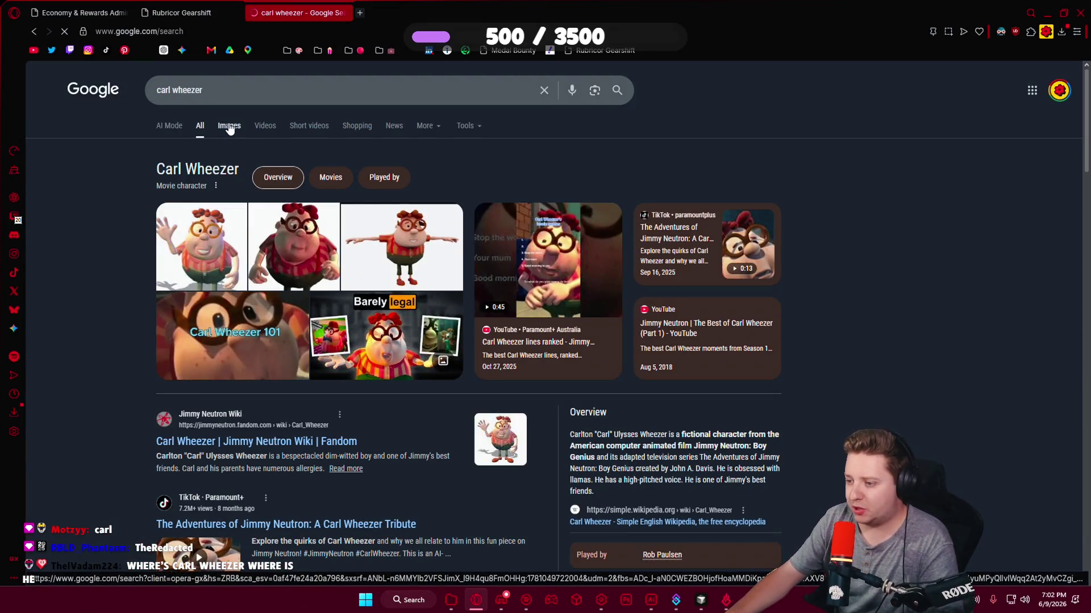
{"action": "left_click", "coordinate": [229, 127]}
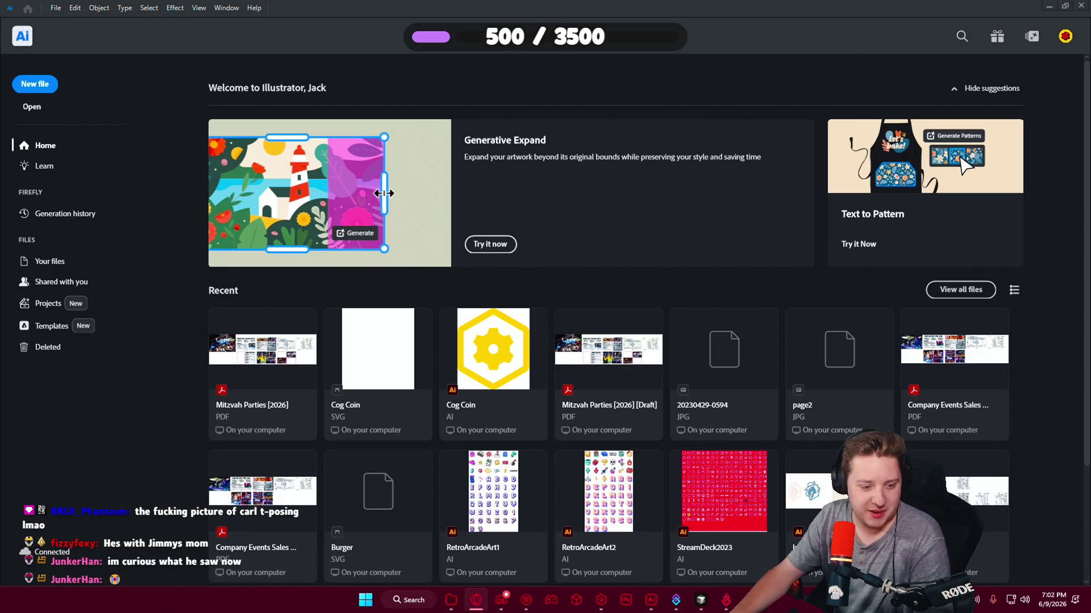
Open StreamDeck2023 from Recent, dismiss the missing-link warning, and zoom out over the icon grid.
{"action": "left_click", "coordinate": [724, 504]}
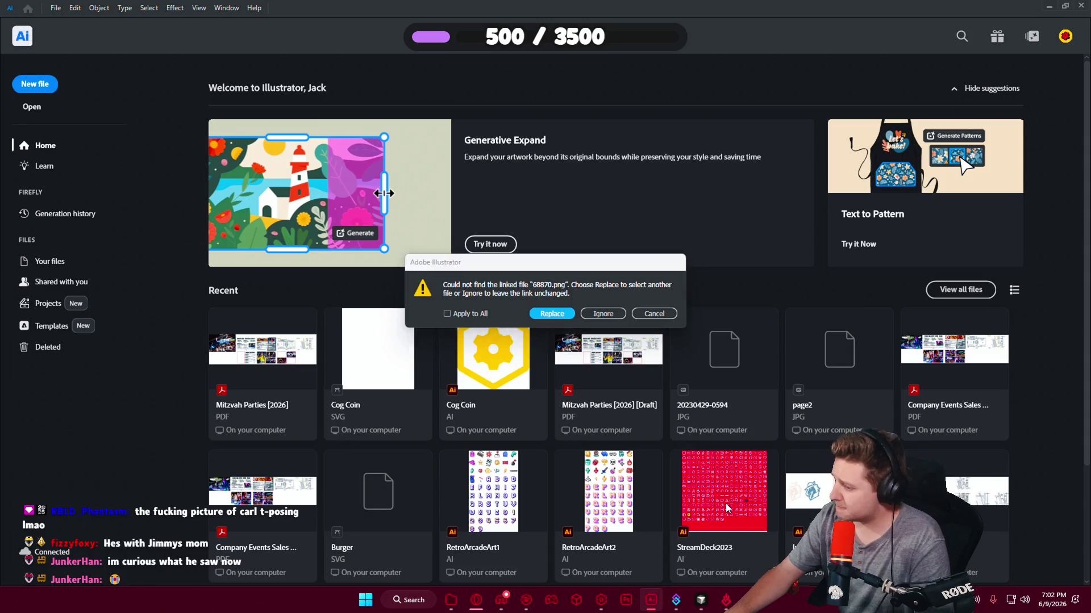
{"action": "left_click", "coordinate": [622, 340]}
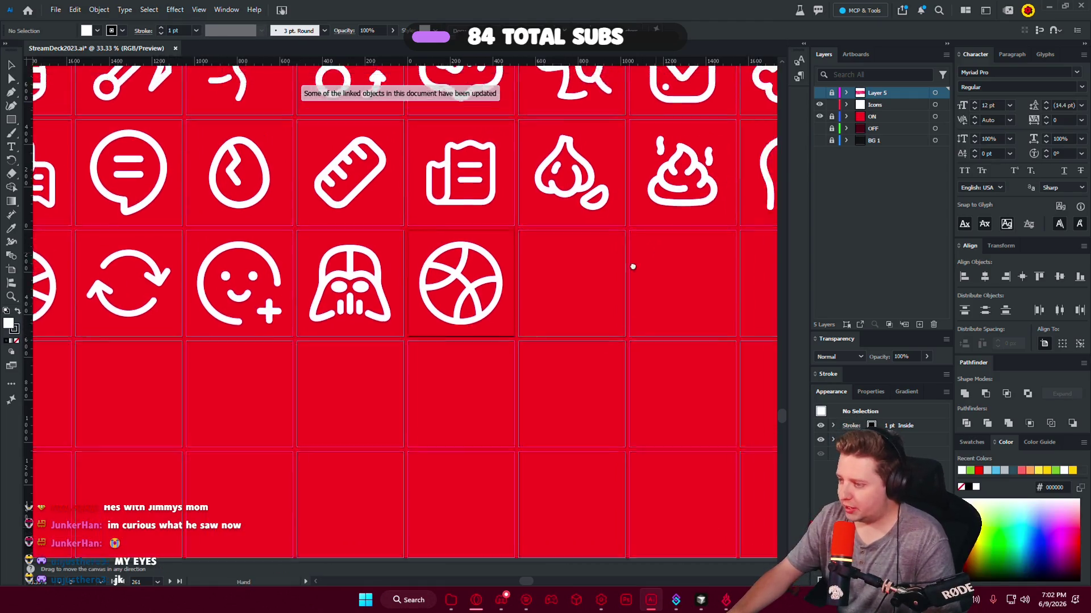
{"action": "left_click_drag", "start_coordinate": [633, 266], "coordinate": [297, 343]}
{"action": "scroll", "coordinate": [367, 360], "scroll_direction": "down", "scroll_amount": 2}
{"action": "scroll", "coordinate": [367, 360], "scroll_direction": "down", "scroll_amount": 1}
{"action": "scroll", "coordinate": [359, 385], "scroll_direction": "down", "scroll_amount": 1}
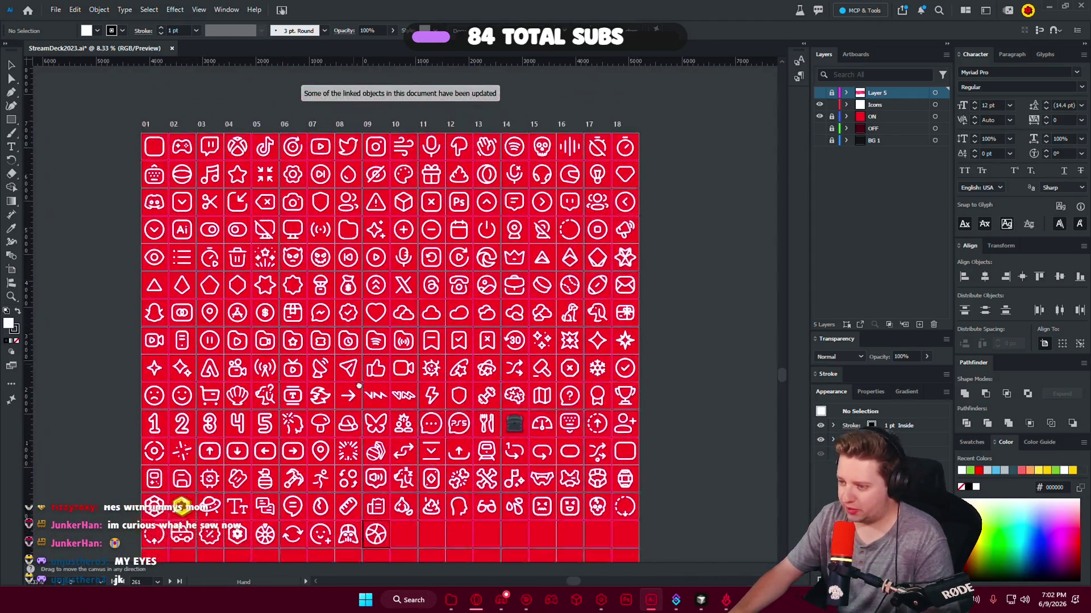
Pan the icon grid to the basketball tile and the empty tile after it.
{"action": "left_click_drag", "start_coordinate": [359, 386], "coordinate": [394, 335]}
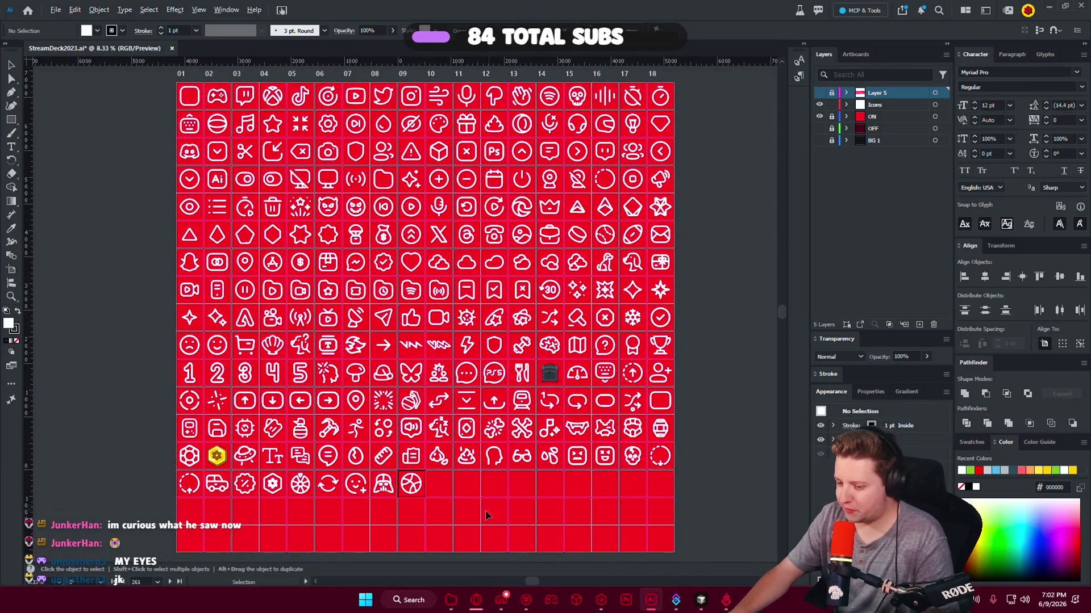
{"action": "scroll", "coordinate": [485, 510], "scroll_direction": "up", "scroll_amount": 3}
{"action": "mouse_move", "coordinate": [401, 409]}
{"action": "left_mouse_down"}
{"action": "mouse_move", "coordinate": [226, 375]}
{"action": "mouse_move", "coordinate": [391, 377]}
{"action": "left_mouse_up"}
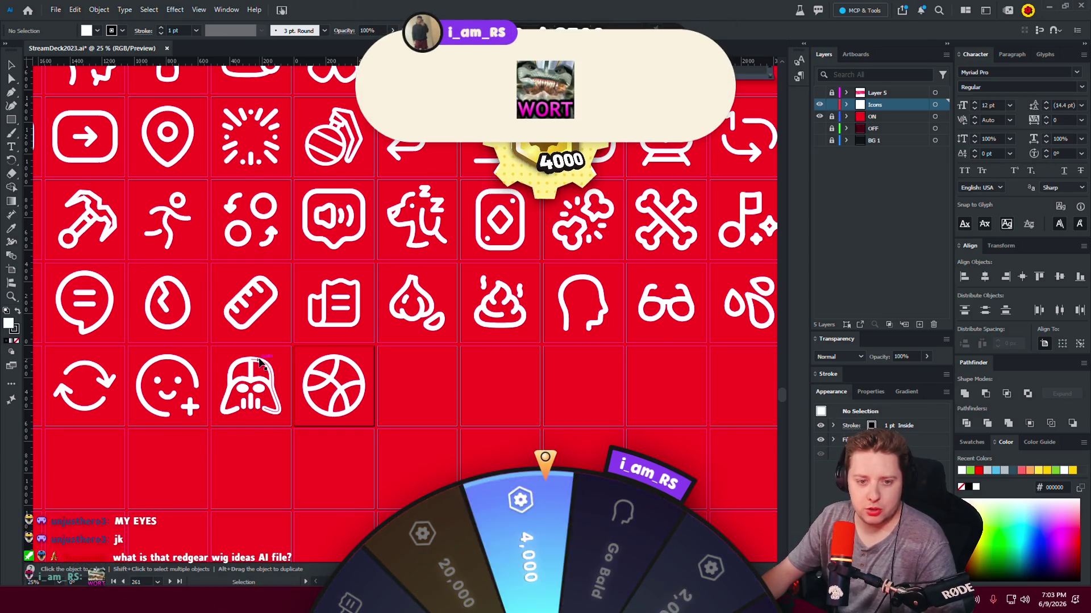
{"action": "left_click", "coordinate": [571, 397]}
{"action": "scroll", "coordinate": [572, 410], "scroll_direction": "down", "scroll_amount": 3}
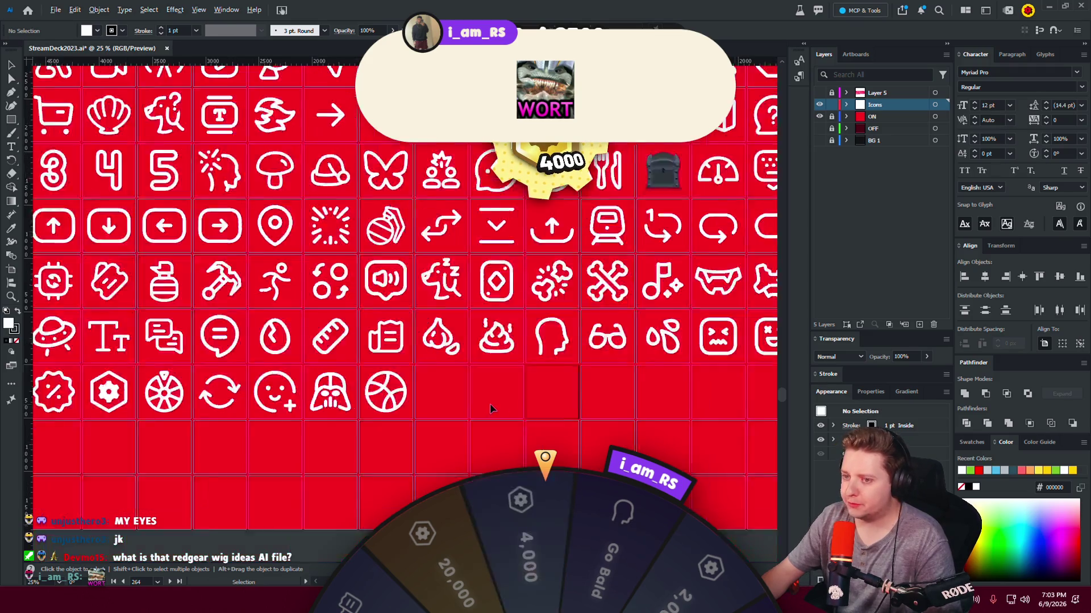
{"action": "scroll", "coordinate": [490, 403], "scroll_direction": "down", "scroll_amount": 2}
{"action": "mouse_move", "coordinate": [529, 412]}
{"action": "left_mouse_down"}
{"action": "mouse_move", "coordinate": [420, 390]}
{"action": "mouse_move", "coordinate": [543, 427]}
{"action": "left_mouse_up"}
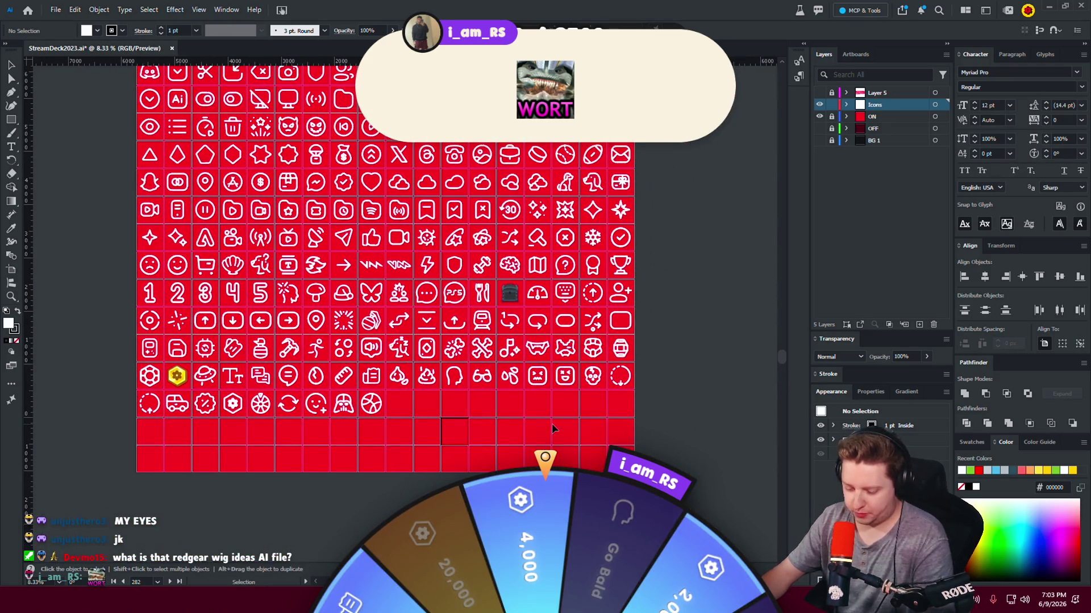
{"action": "key", "text": "ctrl+n"}
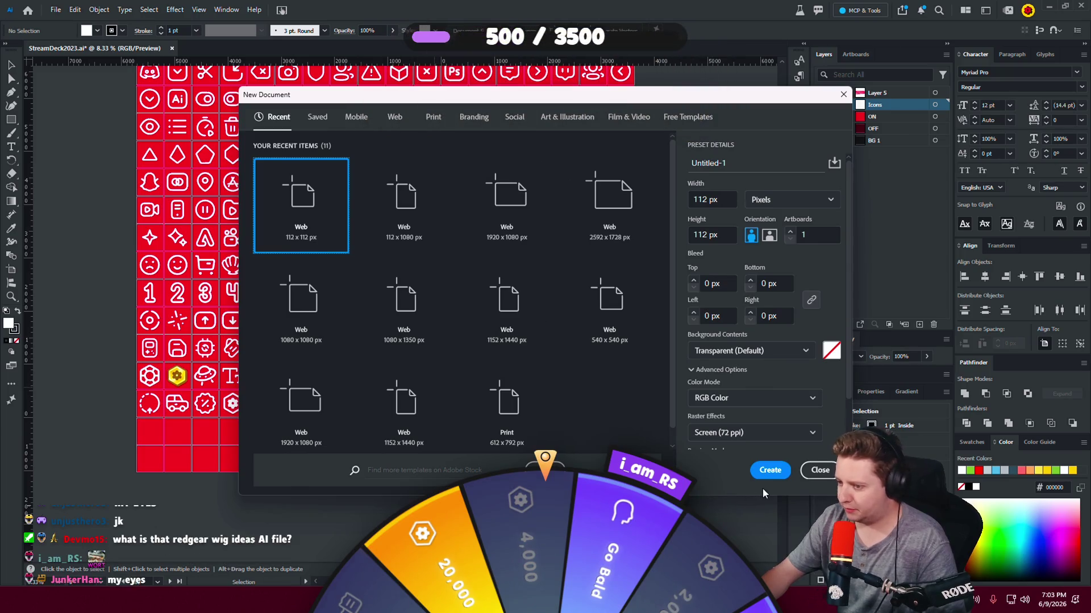
Create a new 1920 x 1080 document and paste the Carl Wheezer picture into it.
{"action": "left_click", "coordinate": [504, 230]}
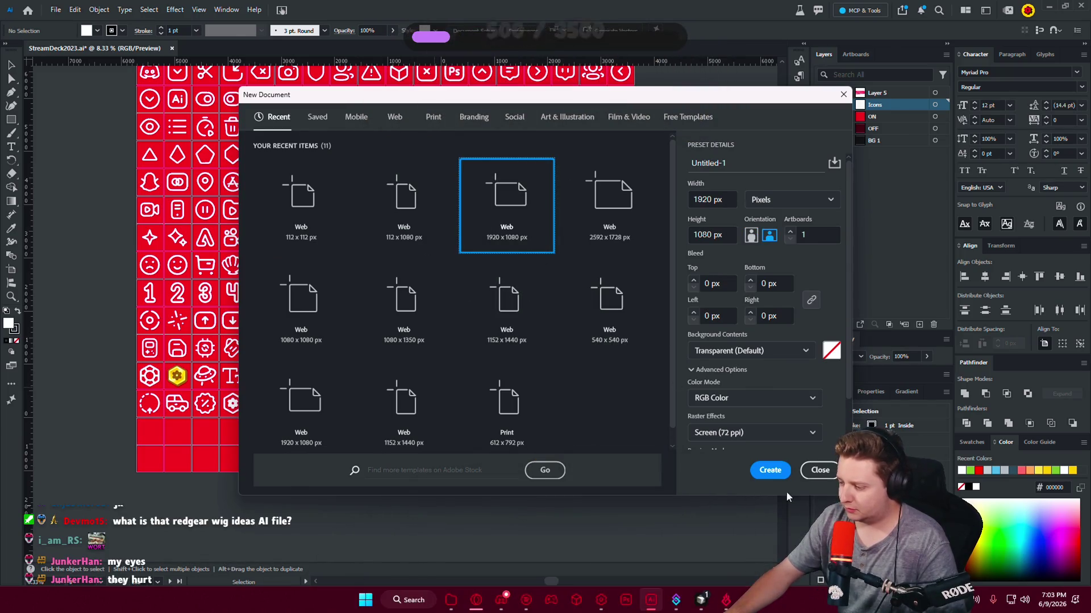
{"action": "left_click", "coordinate": [770, 470]}
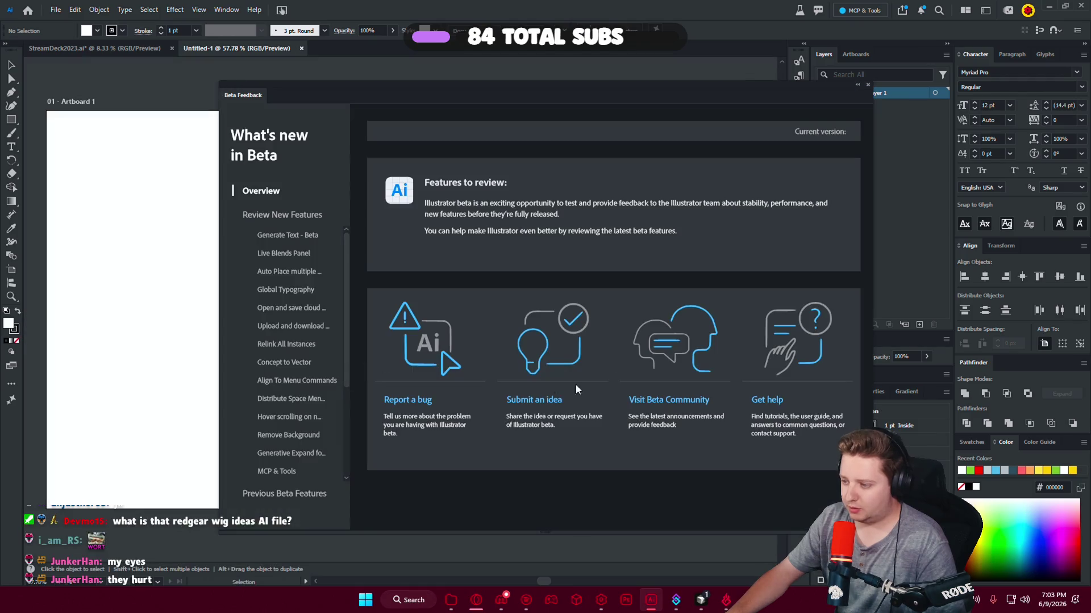
{"action": "left_click", "coordinate": [867, 87]}
{"action": "key", "text": "ctrl+v"}
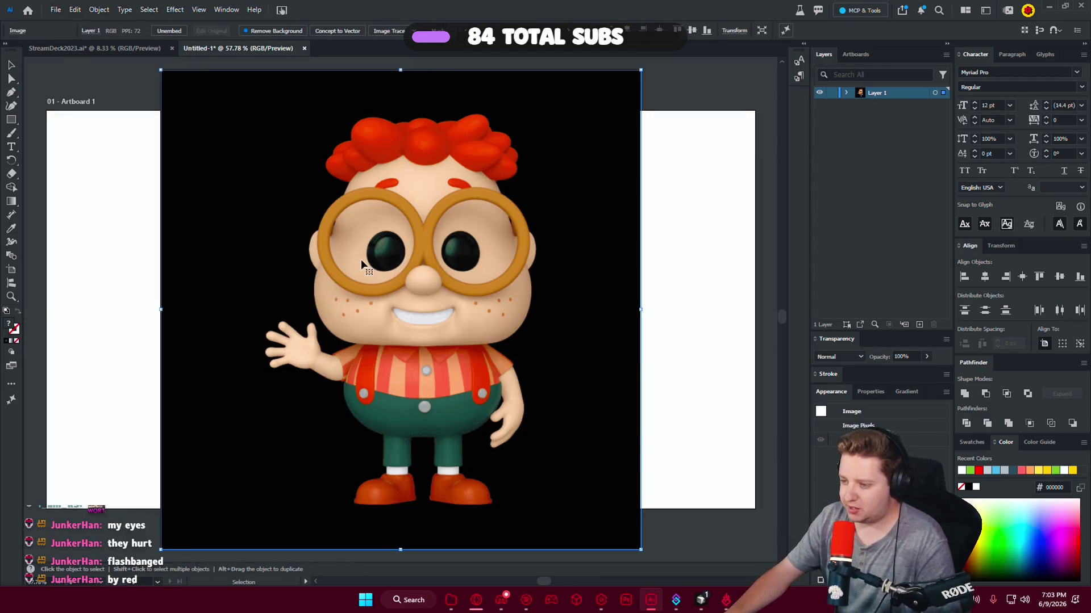
{"action": "left_click", "coordinate": [832, 93]}
{"action": "left_click", "coordinate": [540, 244]}
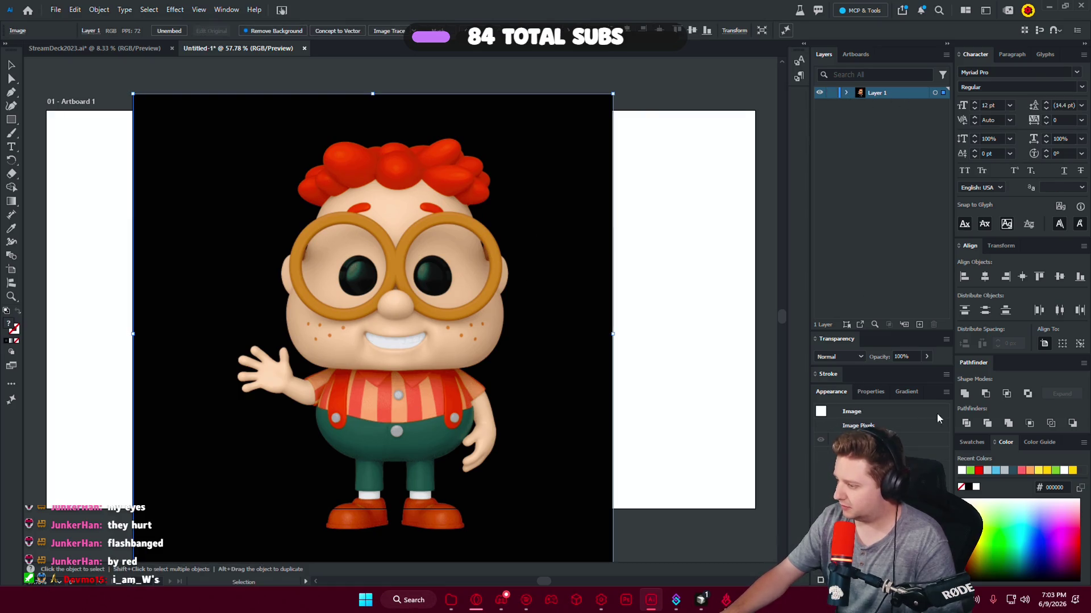
Crop the picture to roughly 656 x 648 px around Carl's head and glasses.
{"action": "right_click", "coordinate": [365, 273]}
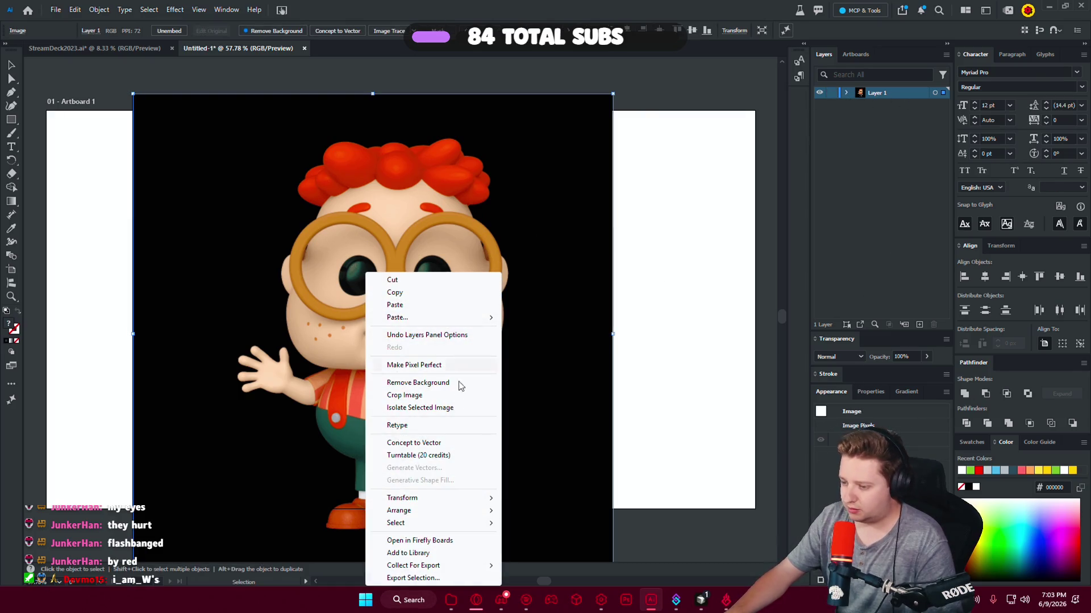
{"action": "left_click", "coordinate": [417, 396]}
{"action": "mouse_move", "coordinate": [373, 561]}
{"action": "left_mouse_down"}
{"action": "mouse_move", "coordinate": [396, 387]}
{"action": "mouse_move", "coordinate": [388, 374]}
{"action": "left_mouse_up"}
{"action": "left_click_drag", "start_coordinate": [135, 248], "coordinate": [275, 250]}
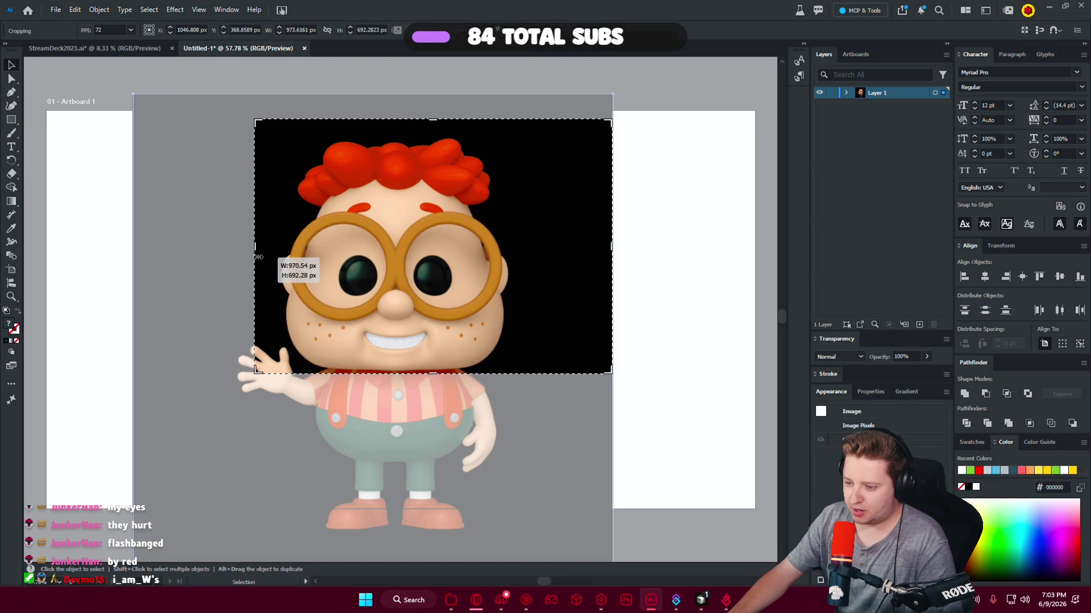
{"action": "left_click_drag", "start_coordinate": [611, 249], "coordinate": [513, 246]}
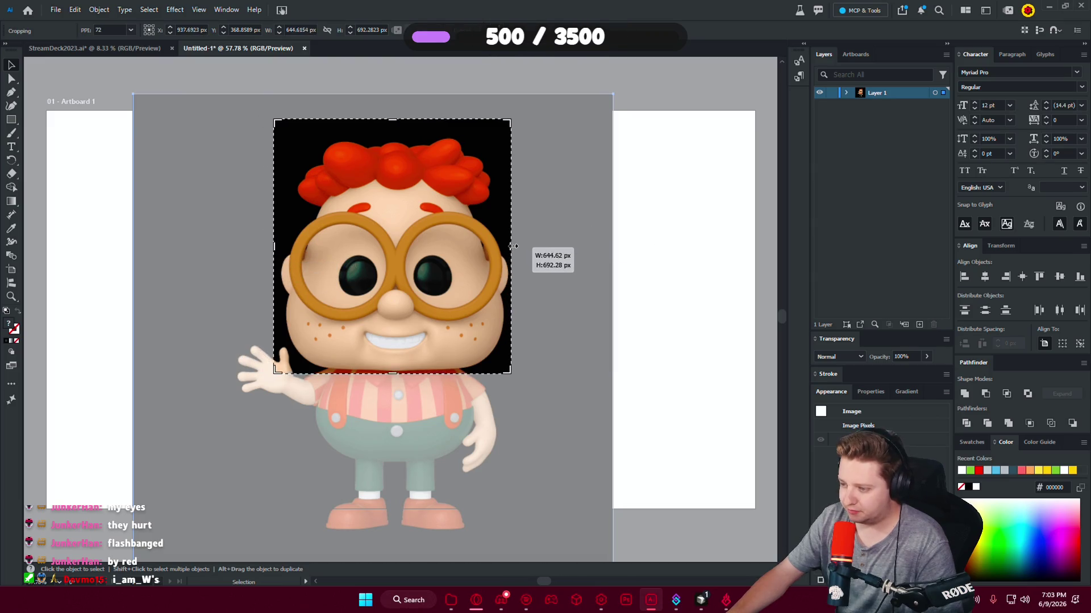
{"action": "left_click_drag", "start_coordinate": [396, 122], "coordinate": [397, 133]}
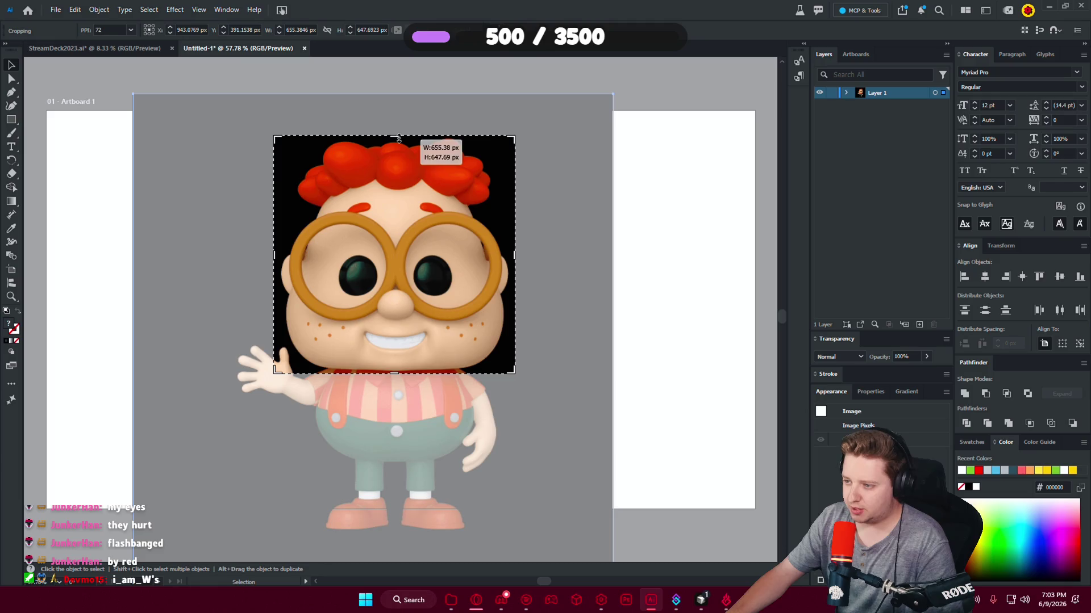
{"action": "key", "text": "Return"}
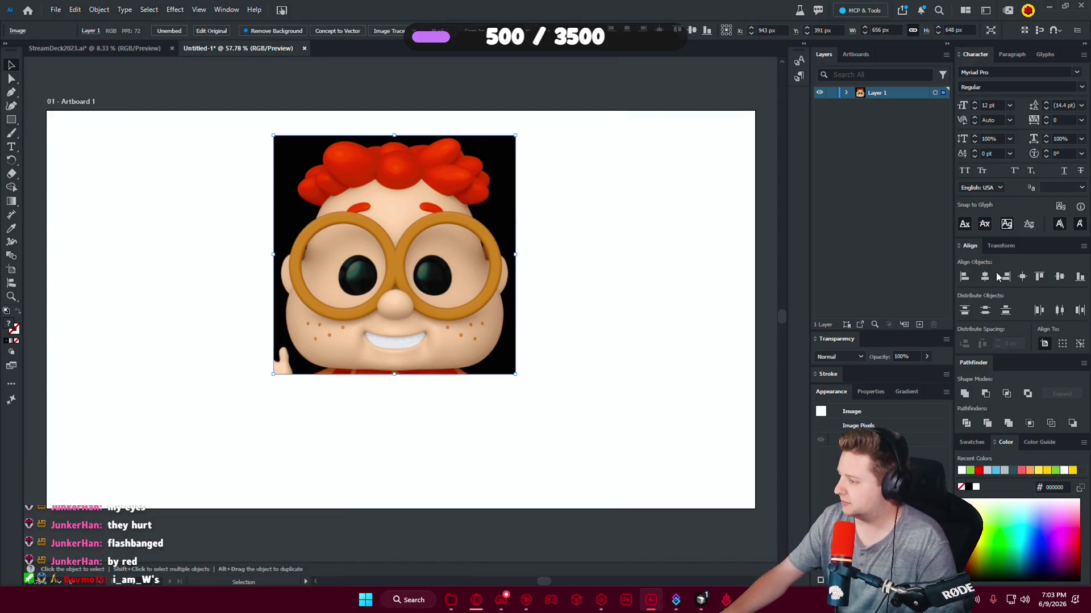
Centre the cropped picture on the artboard and fade it to about 32% opacity.
{"action": "left_click", "coordinate": [984, 277]}
{"action": "left_click", "coordinate": [1005, 277]}
{"action": "left_click", "coordinate": [634, 337]}
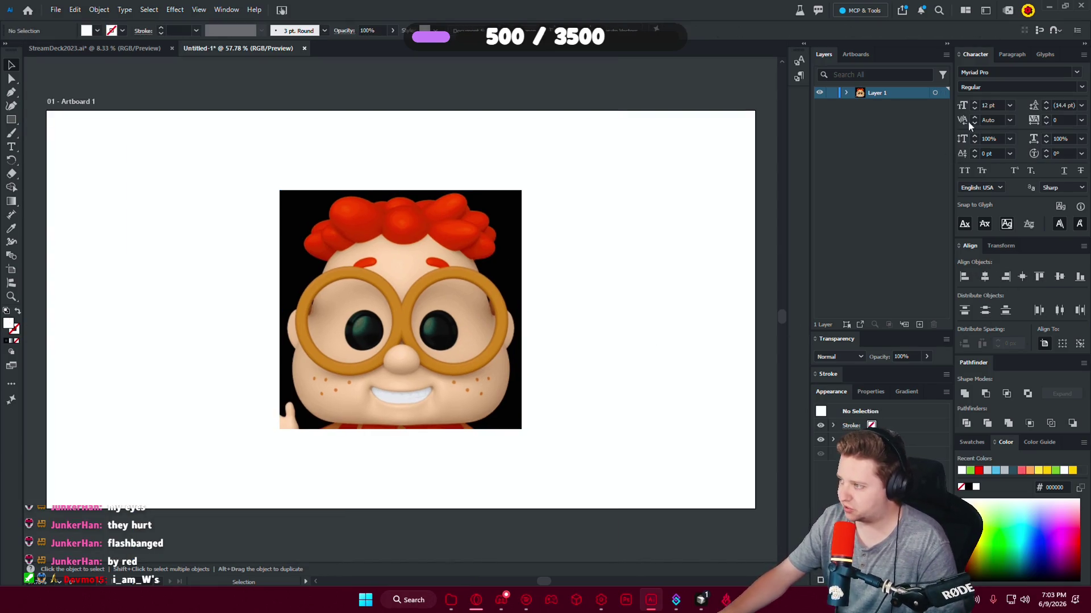
{"action": "left_click", "coordinate": [390, 354]}
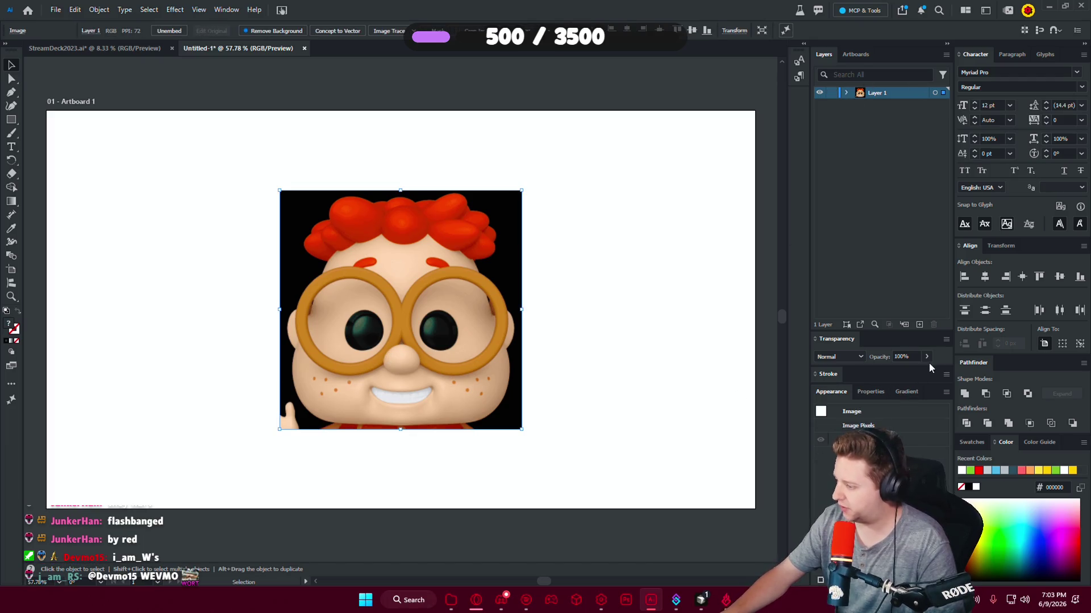
{"action": "left_click_drag", "start_coordinate": [903, 372], "coordinate": [897, 372]}
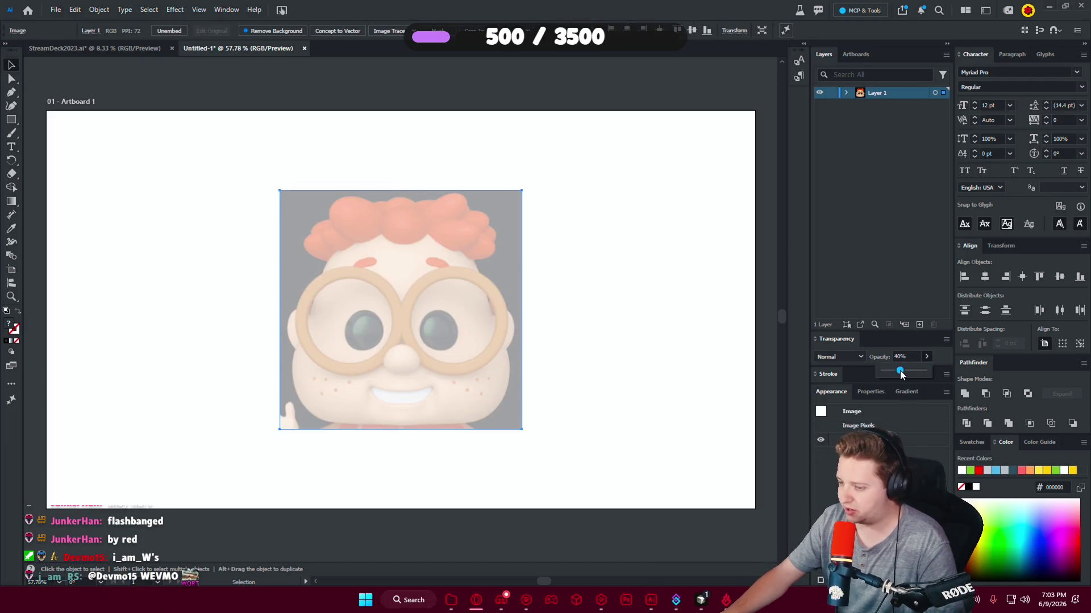
{"action": "left_click", "coordinate": [635, 296]}
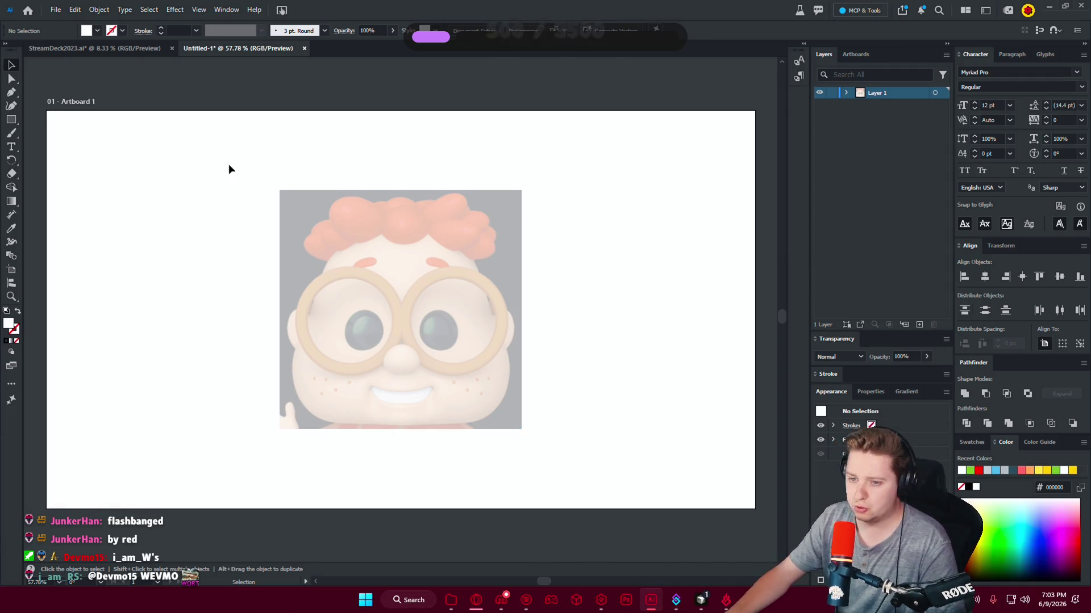
Draw a grey #ababab rectangle over the whole artboard and send it behind the picture.
{"action": "left_click_drag", "start_coordinate": [45, 112], "coordinate": [755, 508]}
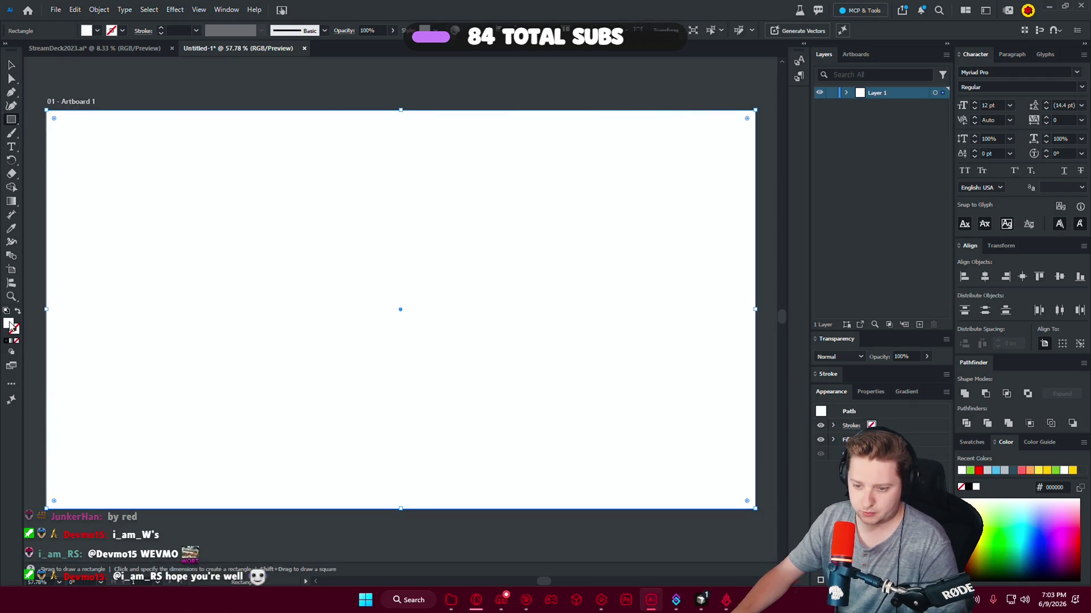
{"action": "double_click", "coordinate": [976, 486]}
{"action": "key", "text": "Return"}
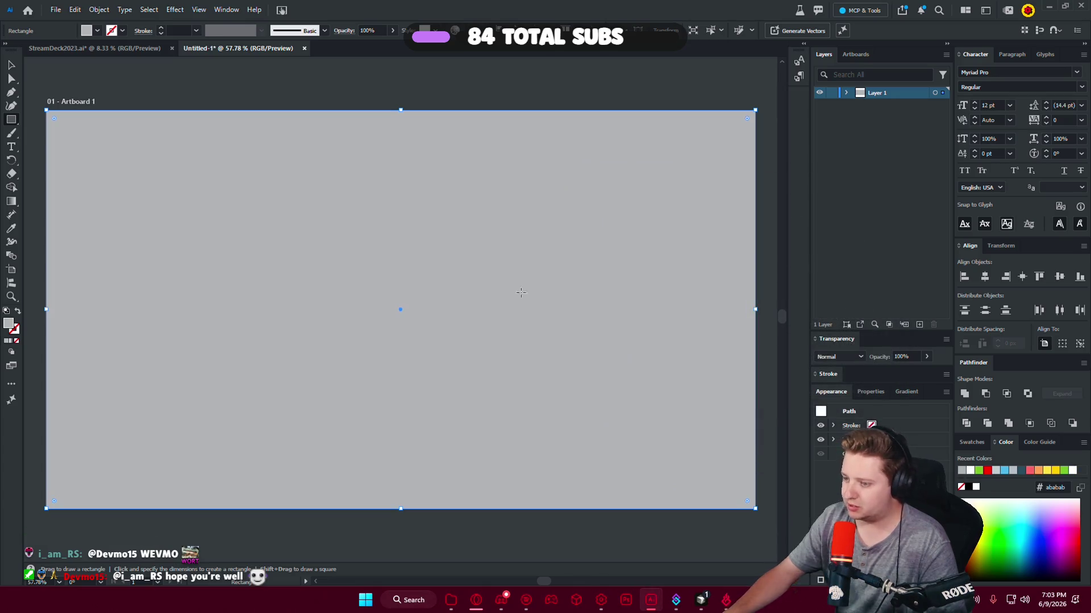
{"action": "key", "text": "v"}
{"action": "right_click", "coordinate": [175, 375]}
{"action": "right_click", "coordinate": [216, 377]}
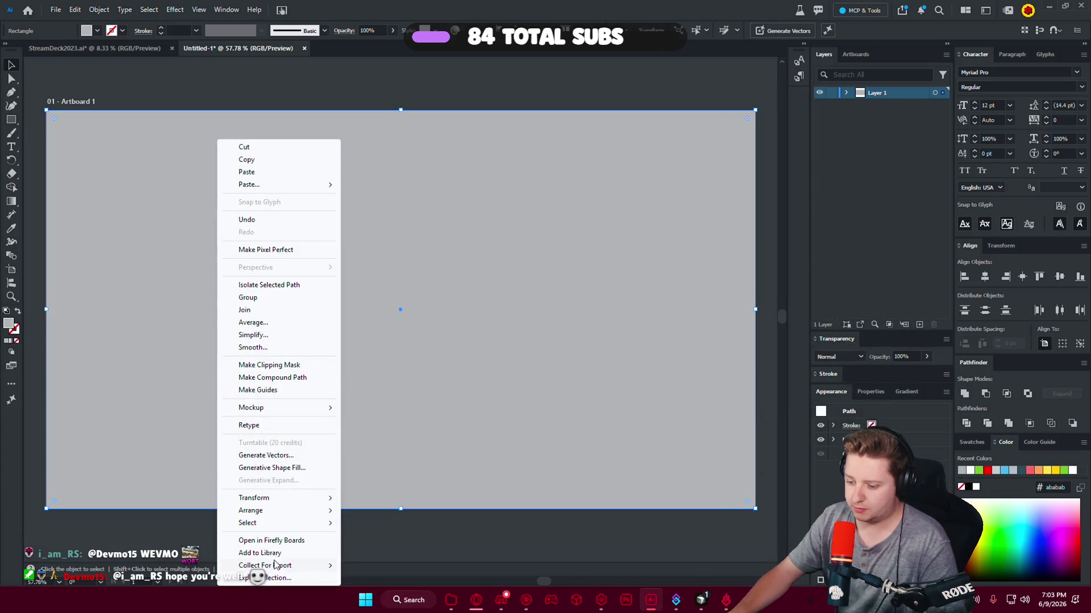
{"action": "mouse_move", "coordinate": [250, 510]}
{"action": "left_click", "coordinate": [378, 546]}
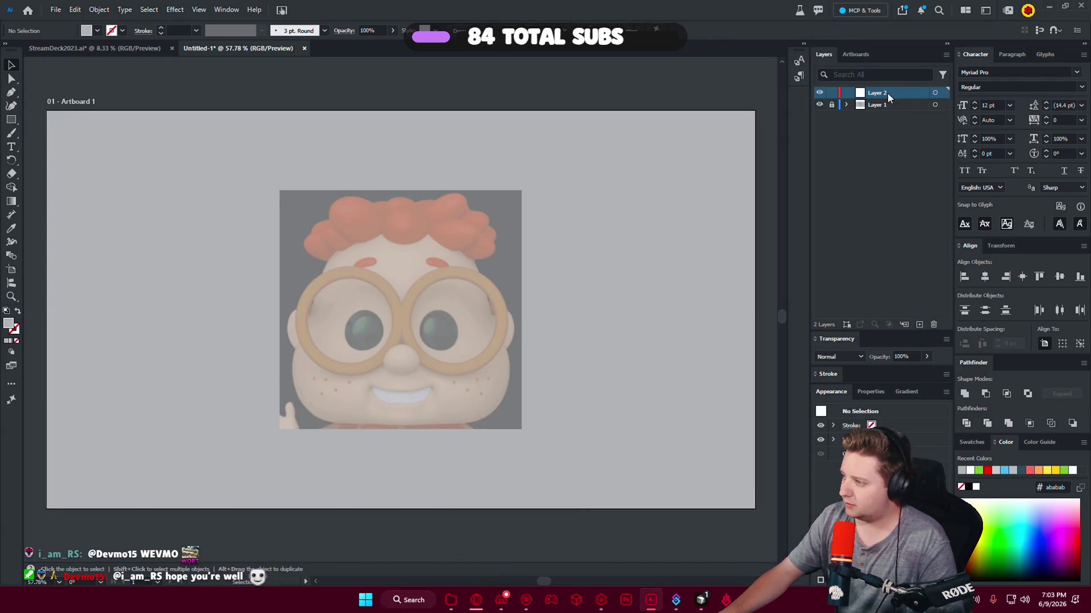
{"action": "key", "text": "ctrl+1"}
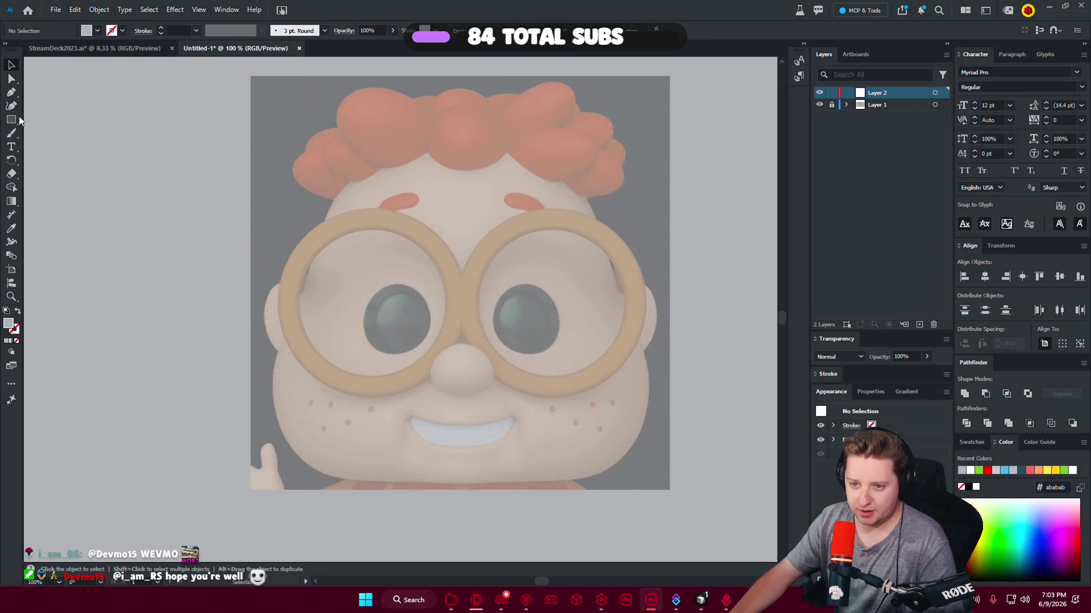
{"action": "left_click", "coordinate": [83, 50]}
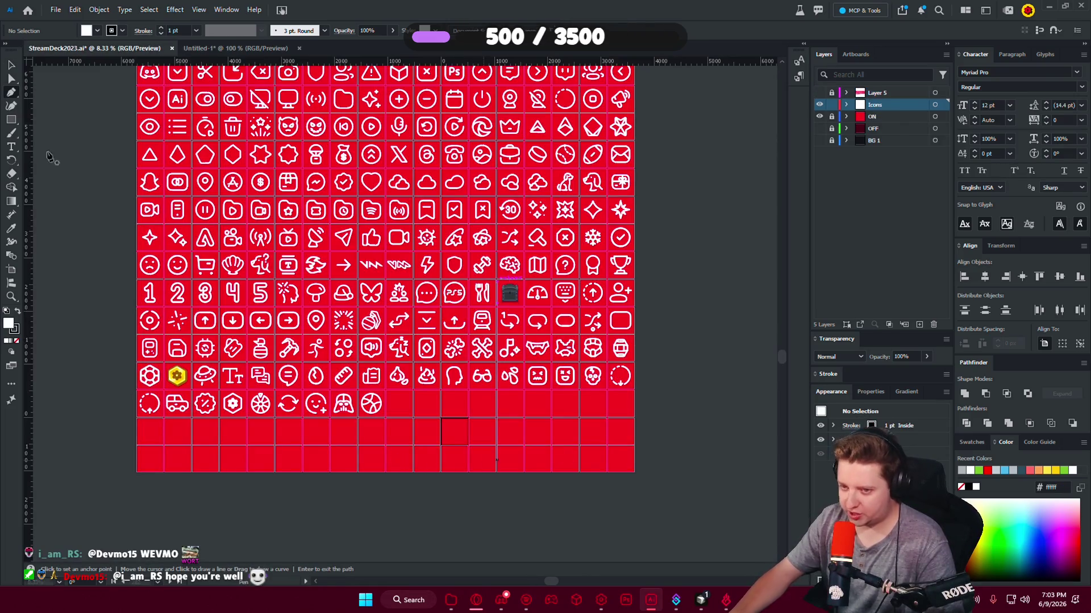
Copy the basketball icon from StreamDeck2023 into Untitled-1 and park it left of the artboard.
{"action": "left_click", "coordinate": [11, 66]}
{"action": "left_click", "coordinate": [371, 404]}
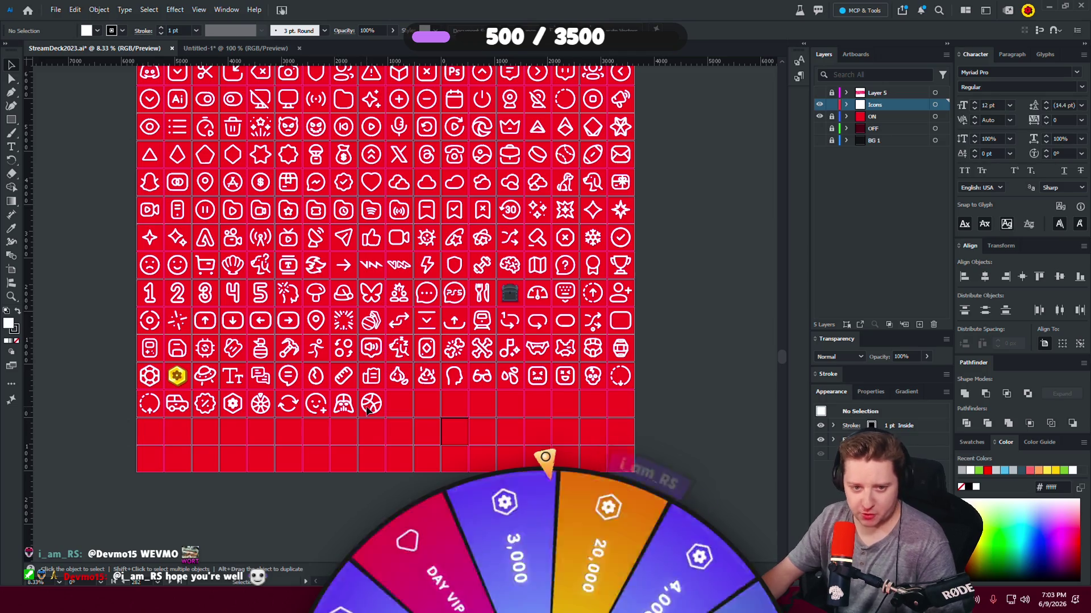
{"action": "key", "text": "ctrl+c"}
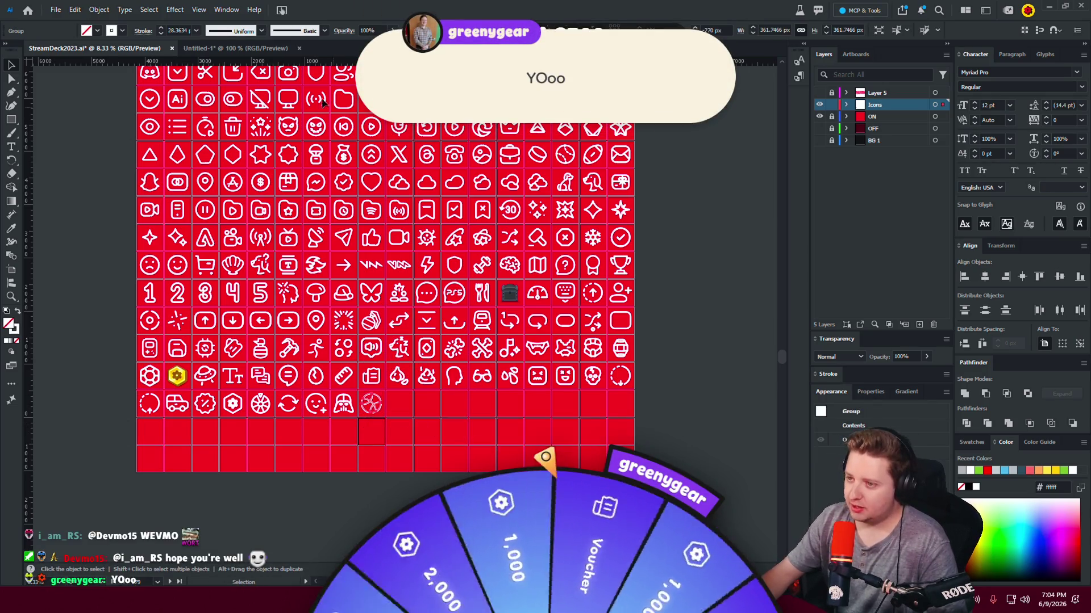
{"action": "left_click", "coordinate": [239, 48]}
{"action": "key", "text": "ctrl+v"}
{"action": "key", "text": "ctrl+minus"}
{"action": "key", "text": "ctrl+minus"}
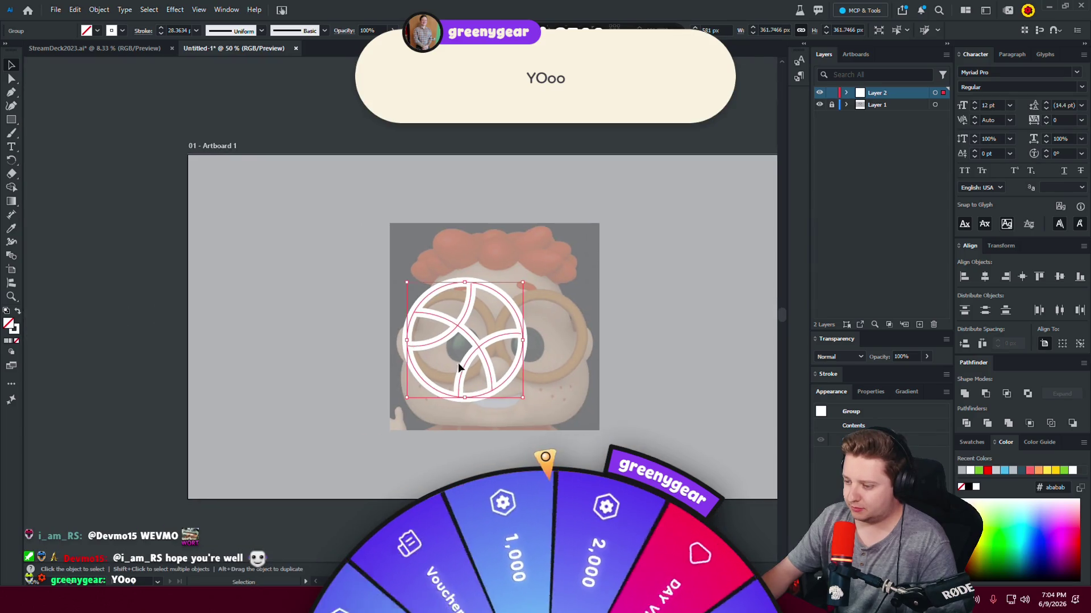
{"action": "left_click_drag", "start_coordinate": [475, 351], "coordinate": [147, 344]}
{"action": "left_click", "coordinate": [264, 355]}
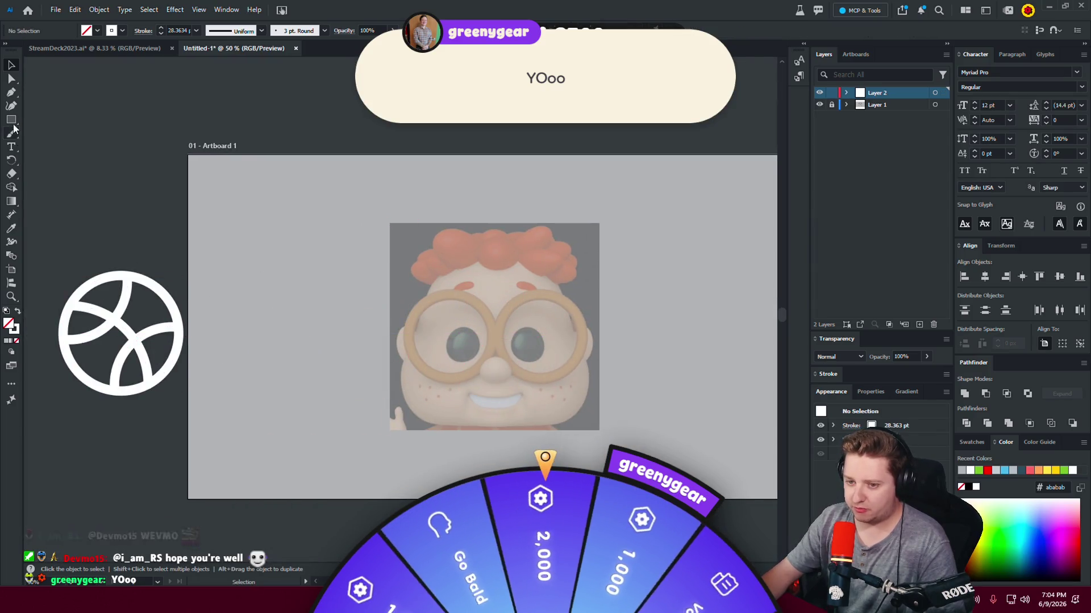
{"action": "left_click", "coordinate": [11, 228]}
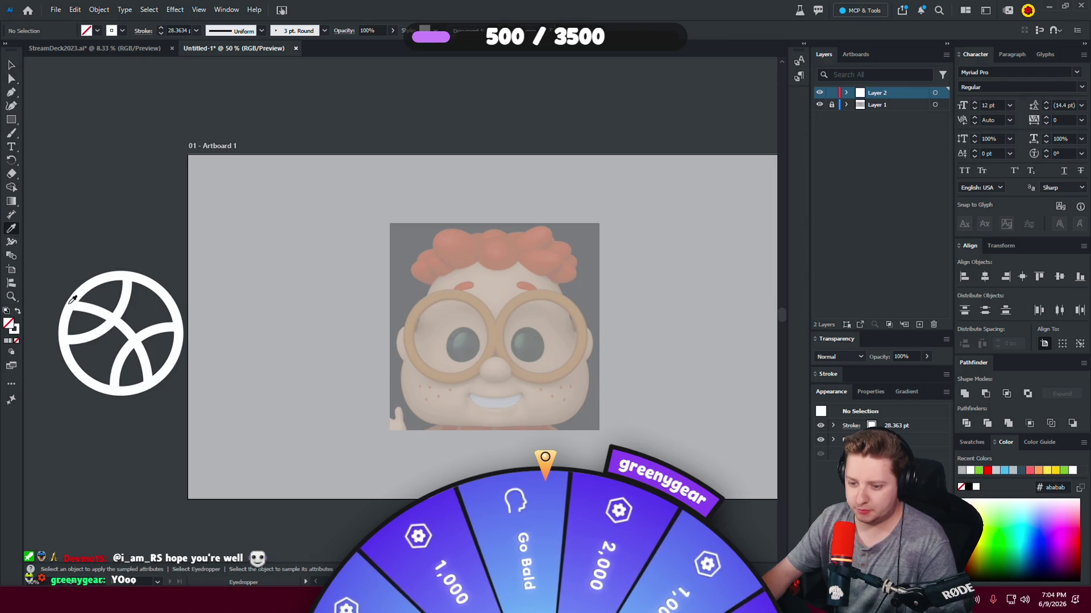
{"action": "scroll", "coordinate": [511, 445], "scroll_direction": "up", "scroll_amount": 1}
{"action": "scroll", "coordinate": [477, 455], "scroll_direction": "up", "scroll_amount": 1}
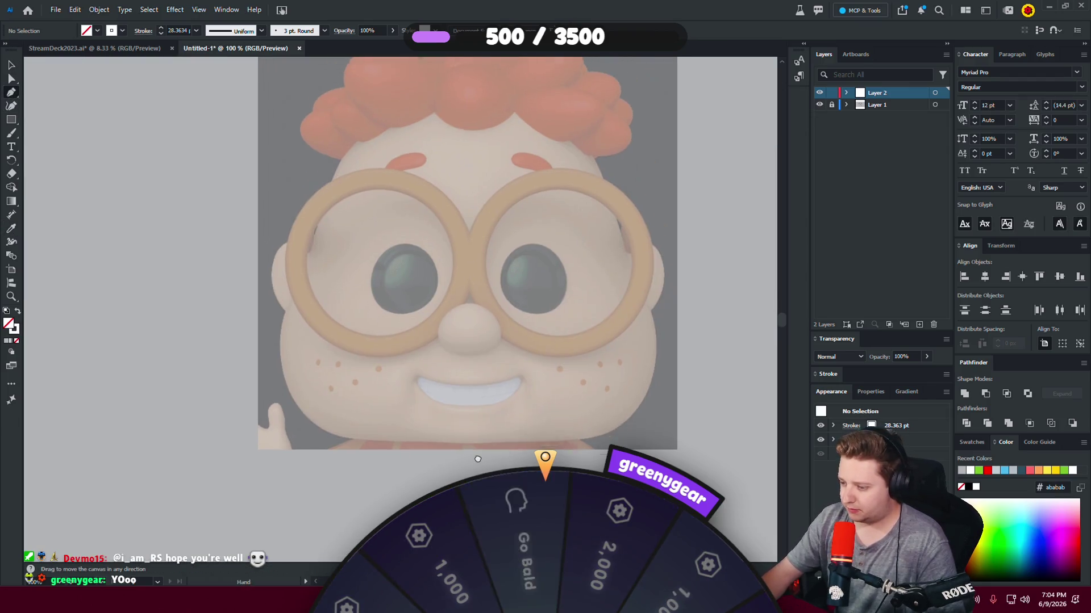
Place a three-point star over Carl's nose with the Star tool.
{"action": "left_click", "coordinate": [466, 450]}
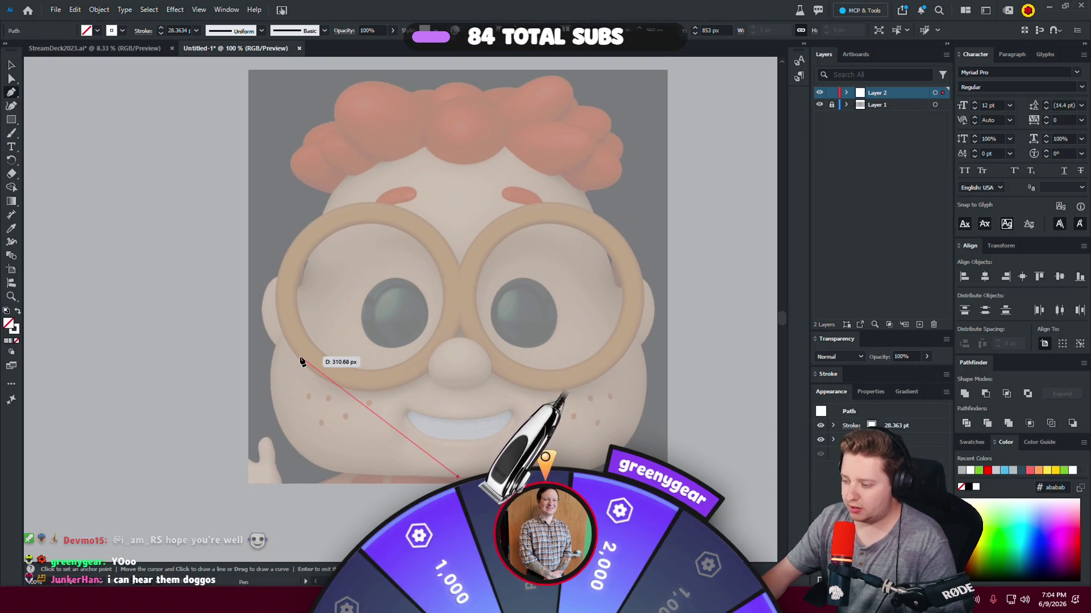
{"action": "key", "text": "Escape"}
{"action": "right_click", "coordinate": [10, 119]}
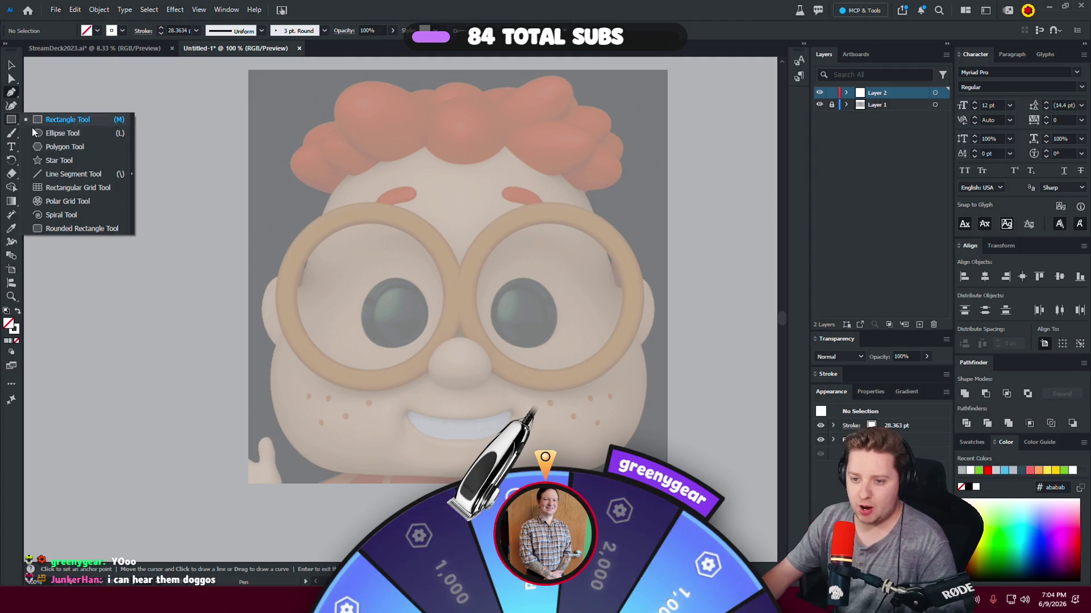
{"action": "left_click", "coordinate": [56, 160]}
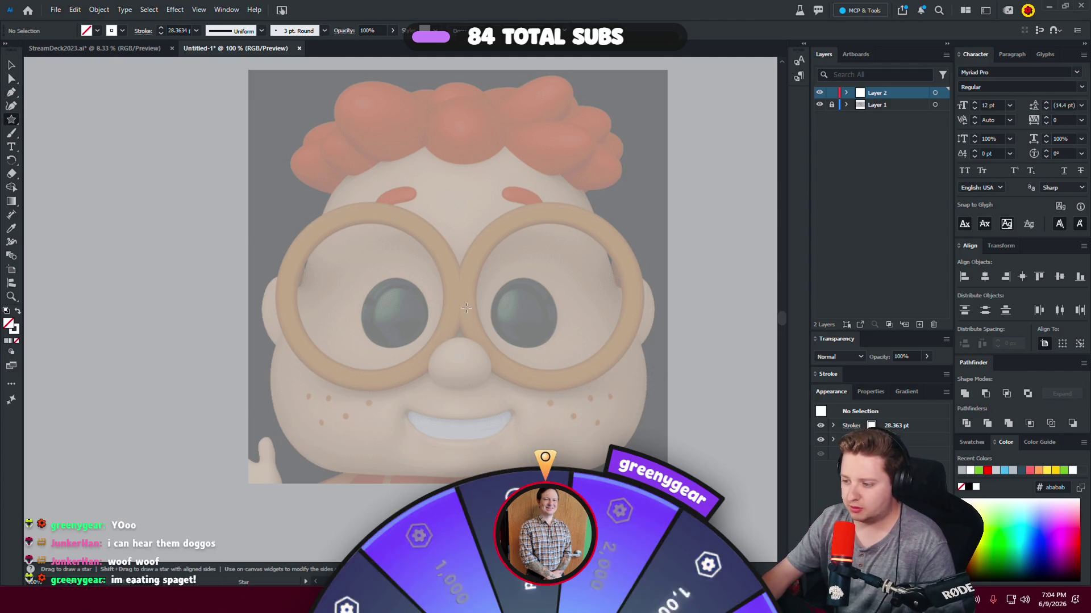
{"action": "left_click", "coordinate": [466, 308]}
{"action": "type", "text": "3"}
{"action": "key", "text": "Return"}
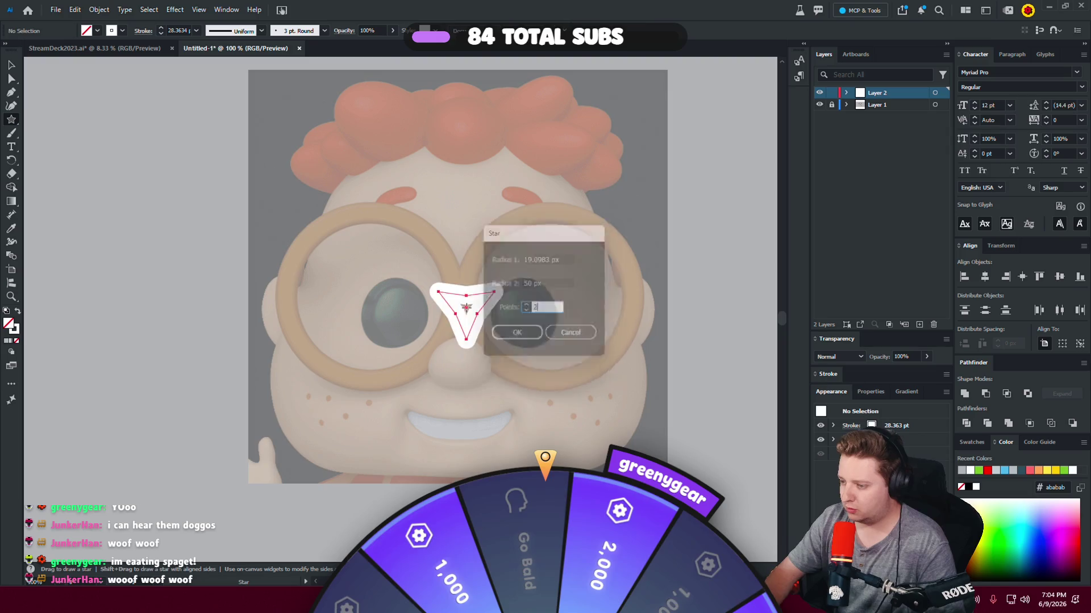
Rotate the triangle to point upward and scale it to about 277 × 240 px.
{"action": "left_click", "coordinate": [11, 79]}
{"action": "left_click", "coordinate": [455, 313]}
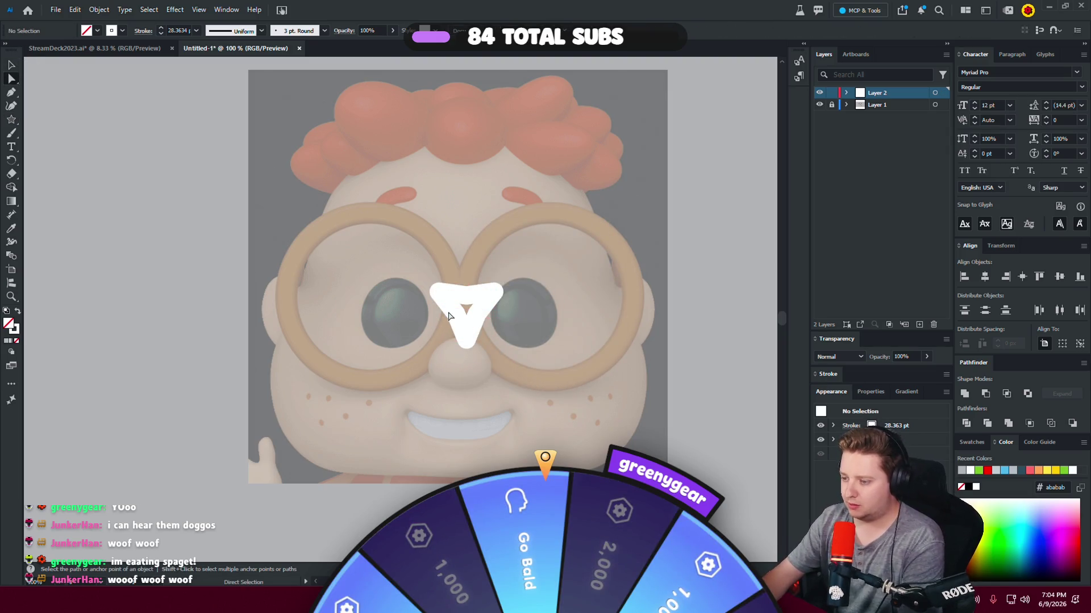
{"action": "key", "text": "Delete"}
{"action": "left_click", "coordinate": [463, 297]}
{"action": "key", "text": "Delete"}
{"action": "key", "text": "ctrl+z"}
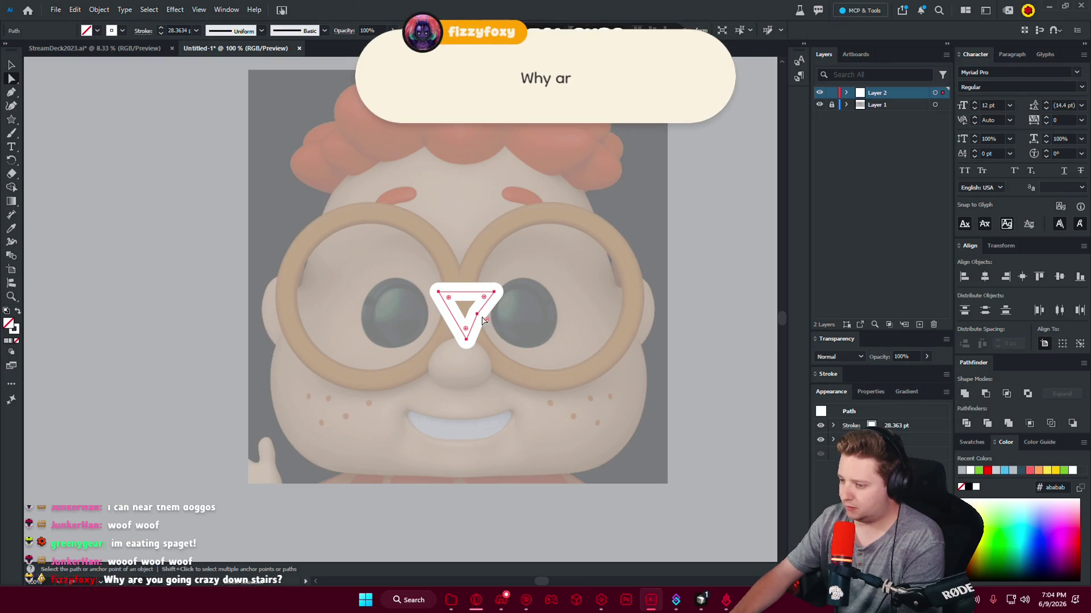
{"action": "key", "text": "v"}
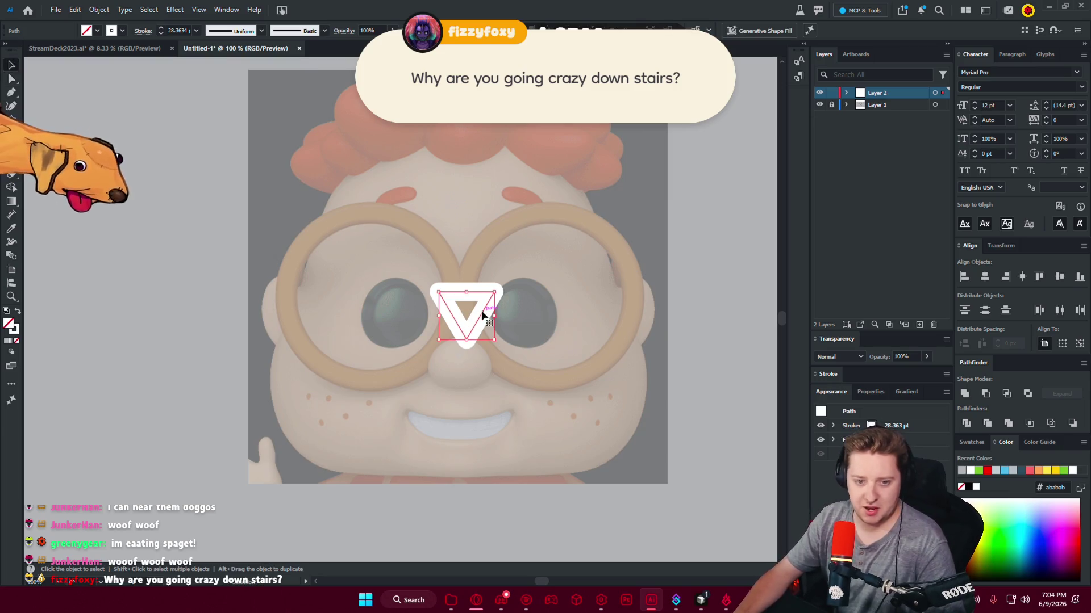
{"action": "left_click_drag", "start_coordinate": [467, 288], "coordinate": [477, 409]}
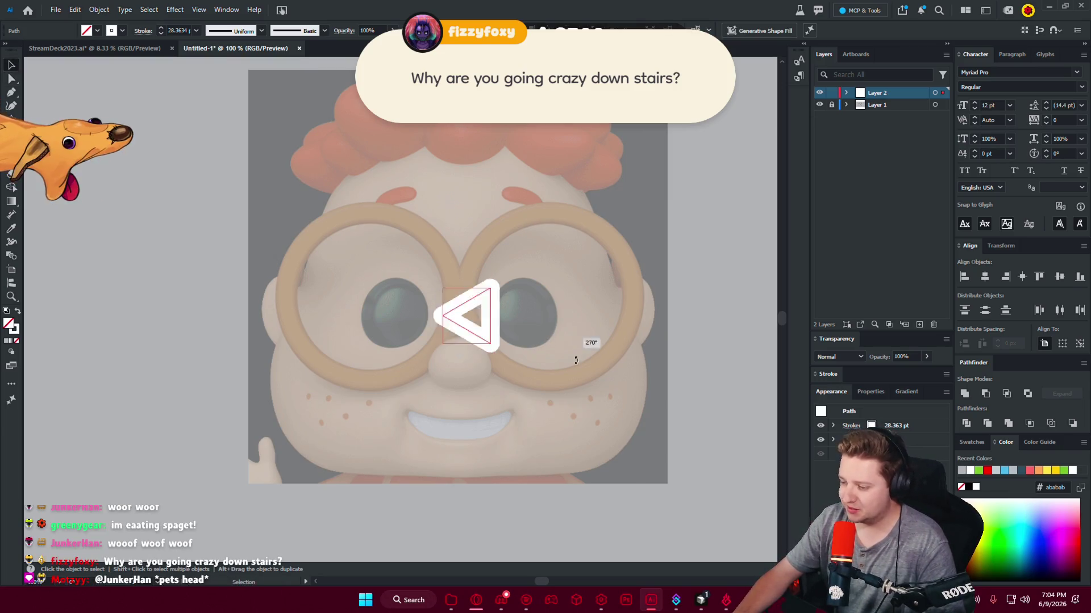
{"action": "left_click_drag", "start_coordinate": [466, 340], "coordinate": [466, 447]}
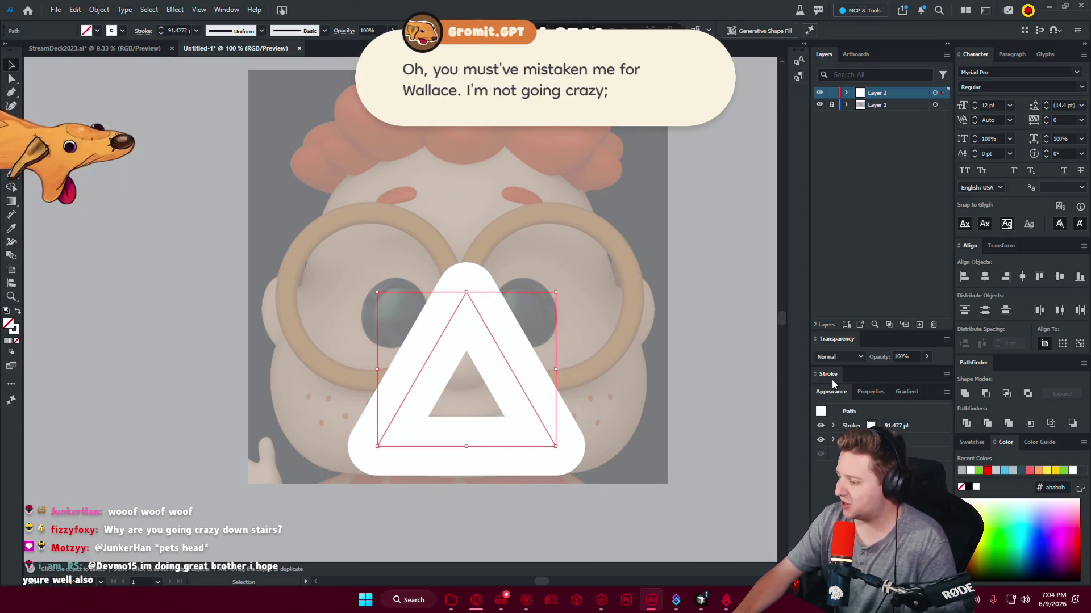
Set a 40 pt stroke and stretch the triangle wide and tall, centred horizontally.
{"action": "left_click", "coordinate": [830, 377]}
{"action": "left_click", "coordinate": [853, 346]}
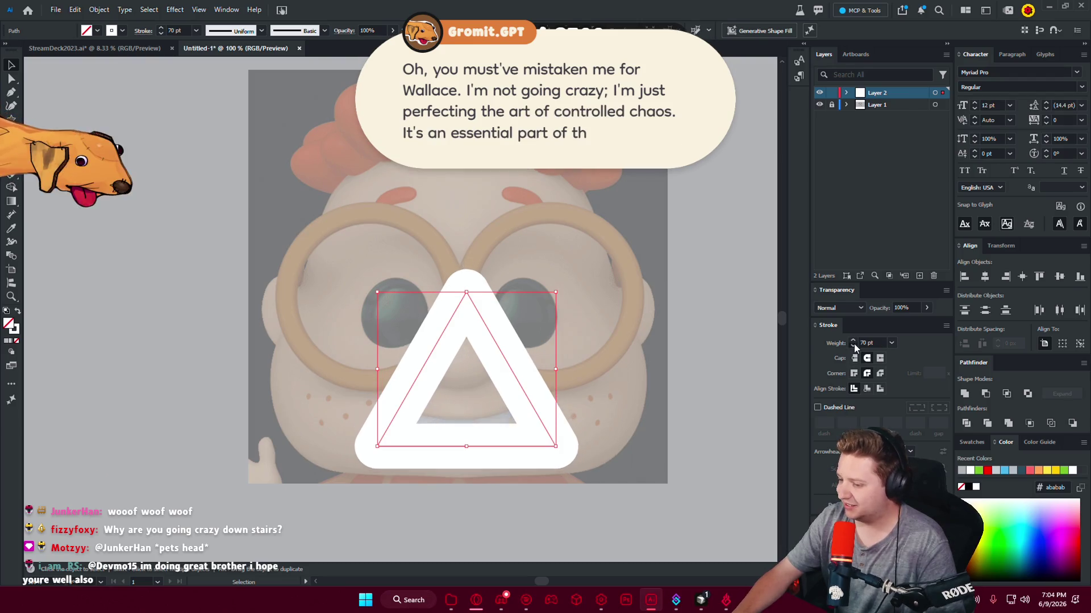
{"action": "left_click_drag", "start_coordinate": [465, 446], "coordinate": [466, 466]}
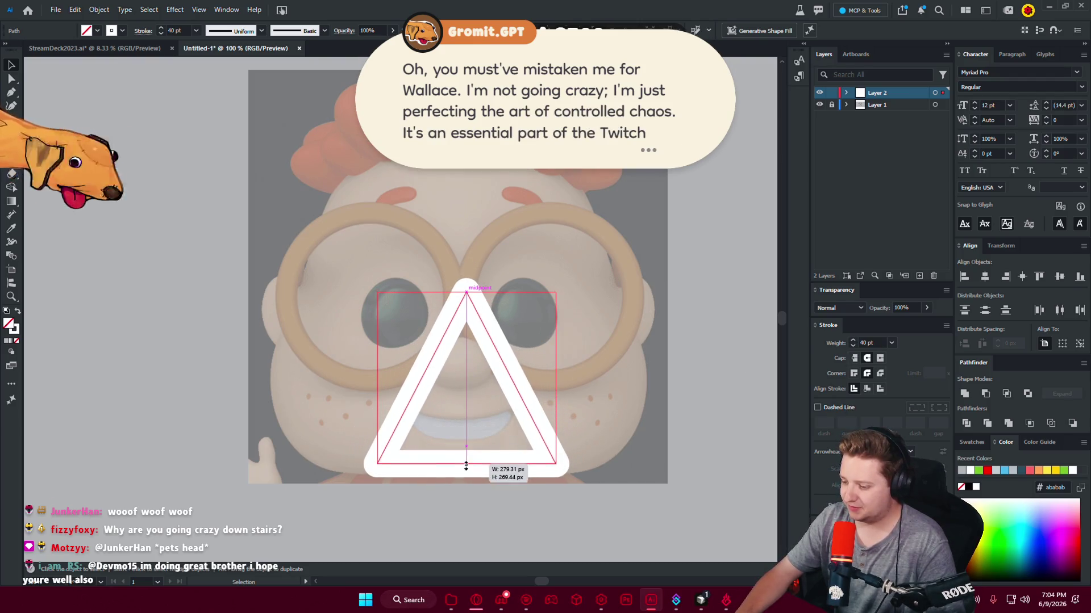
{"action": "left_click_drag", "start_coordinate": [466, 293], "coordinate": [466, 110]}
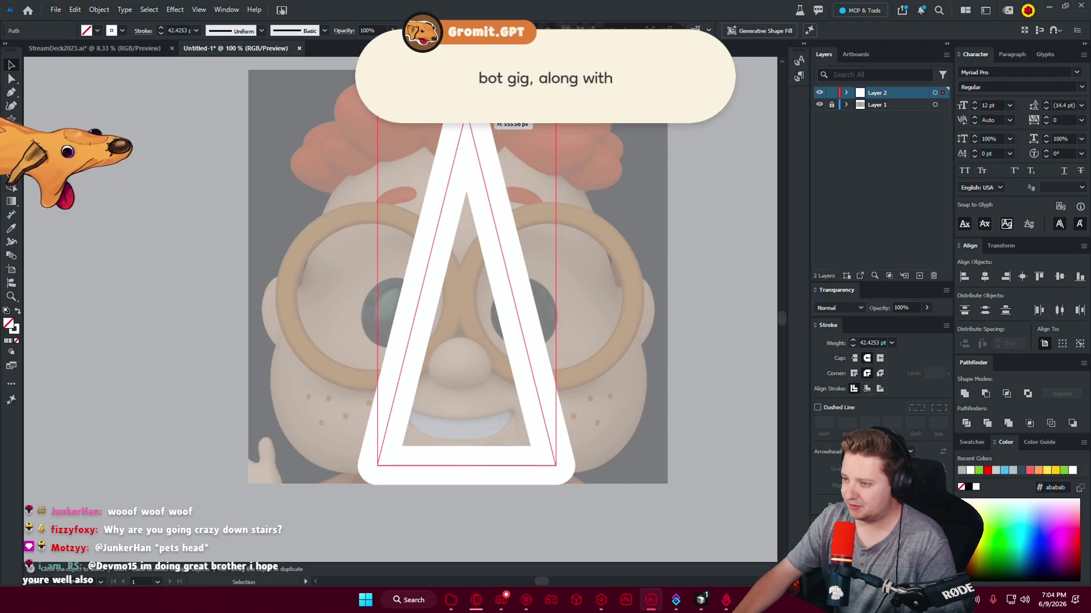
{"action": "left_click_drag", "start_coordinate": [558, 290], "coordinate": [705, 290]}
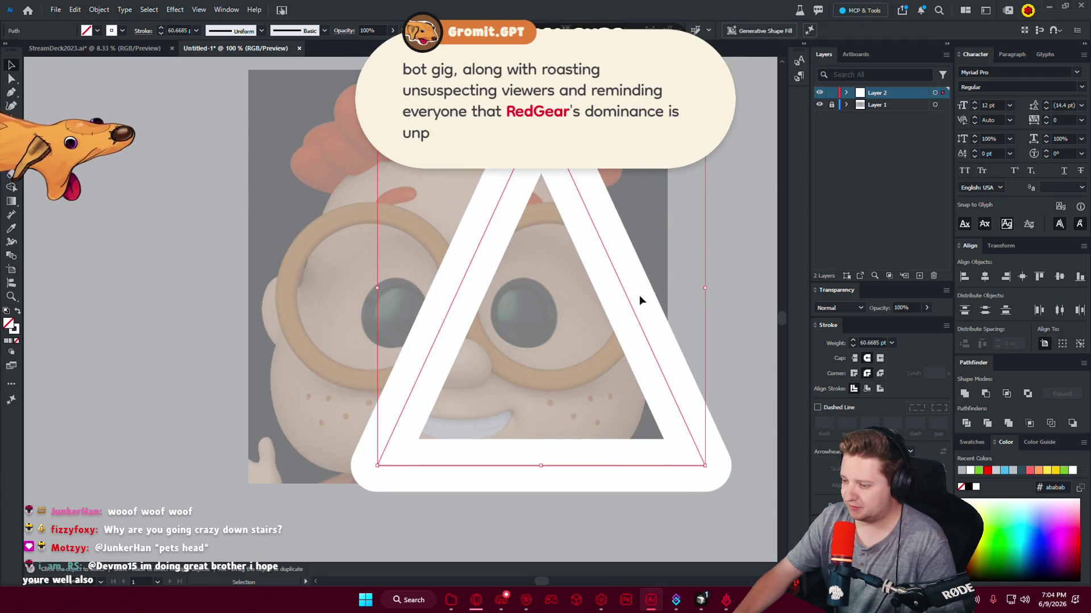
{"action": "left_click_drag", "start_coordinate": [377, 286], "coordinate": [234, 288]}
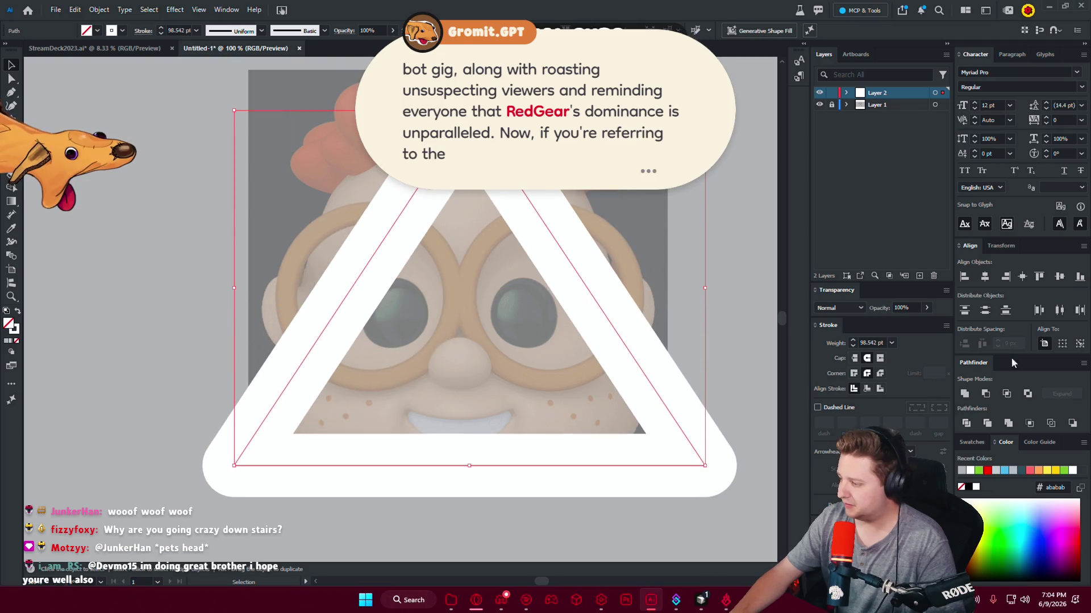
{"action": "left_click", "coordinate": [986, 277]}
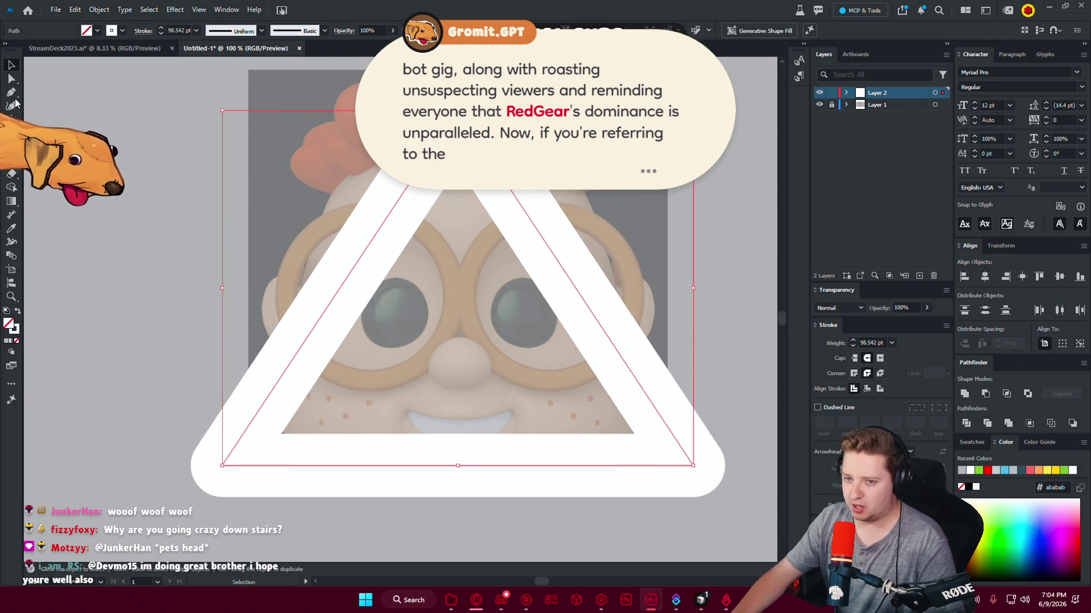
Round the triangle's corners and raise its top anchor about 54 px into the hair.
{"action": "left_click", "coordinate": [11, 79]}
{"action": "left_click_drag", "start_coordinate": [689, 461], "coordinate": [528, 399]}
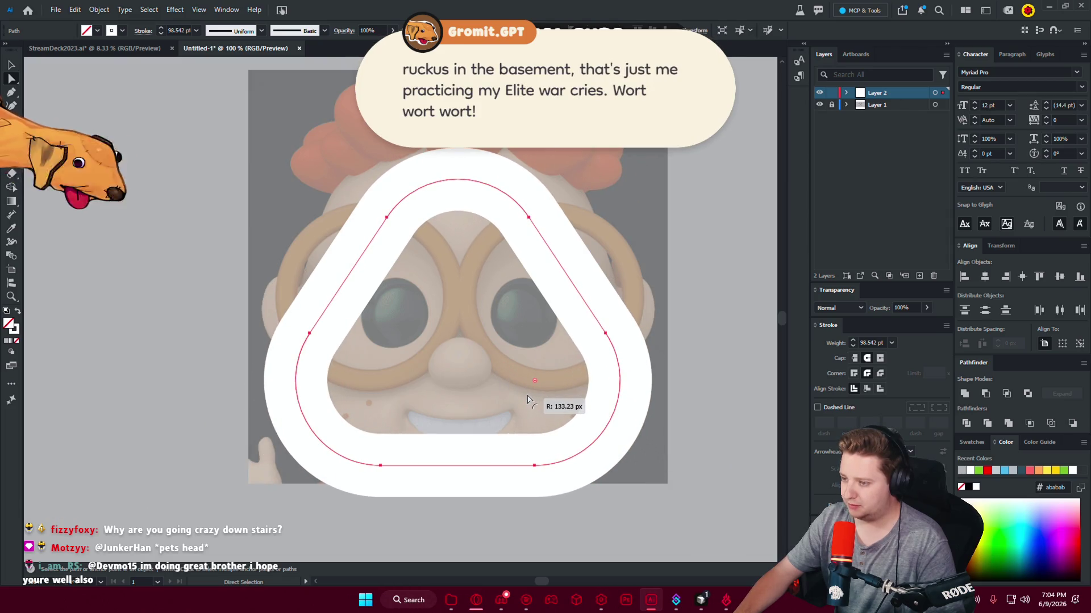
{"action": "left_click_drag", "start_coordinate": [467, 180], "coordinate": [469, 143]}
{"action": "left_click", "coordinate": [391, 349]}
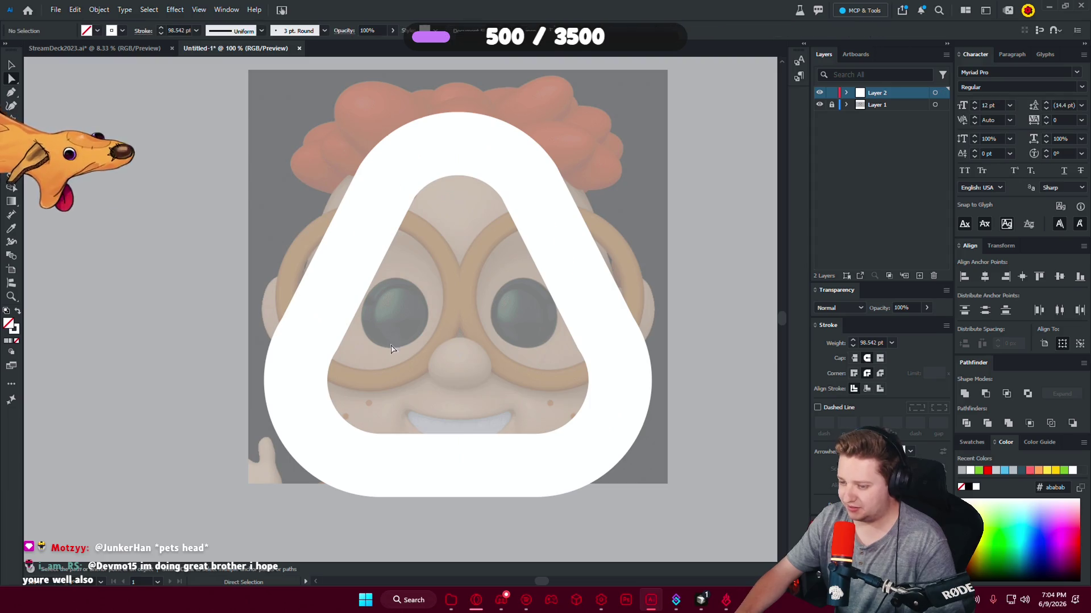
Push the outline's left side slightly outward.
{"action": "left_click", "coordinate": [314, 345]}
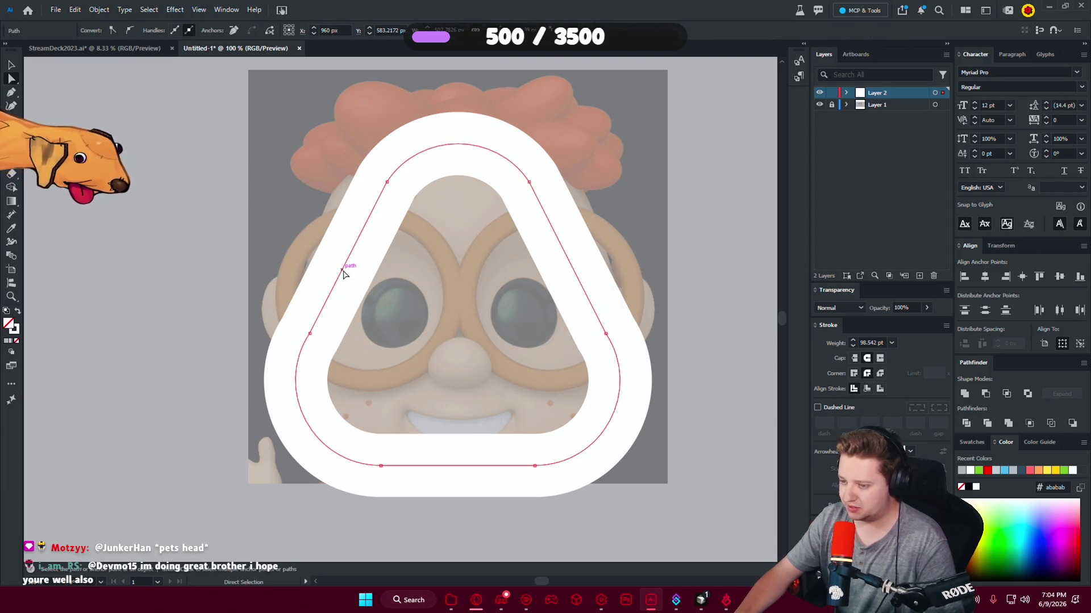
{"action": "left_click_drag", "start_coordinate": [342, 274], "coordinate": [328, 275]}
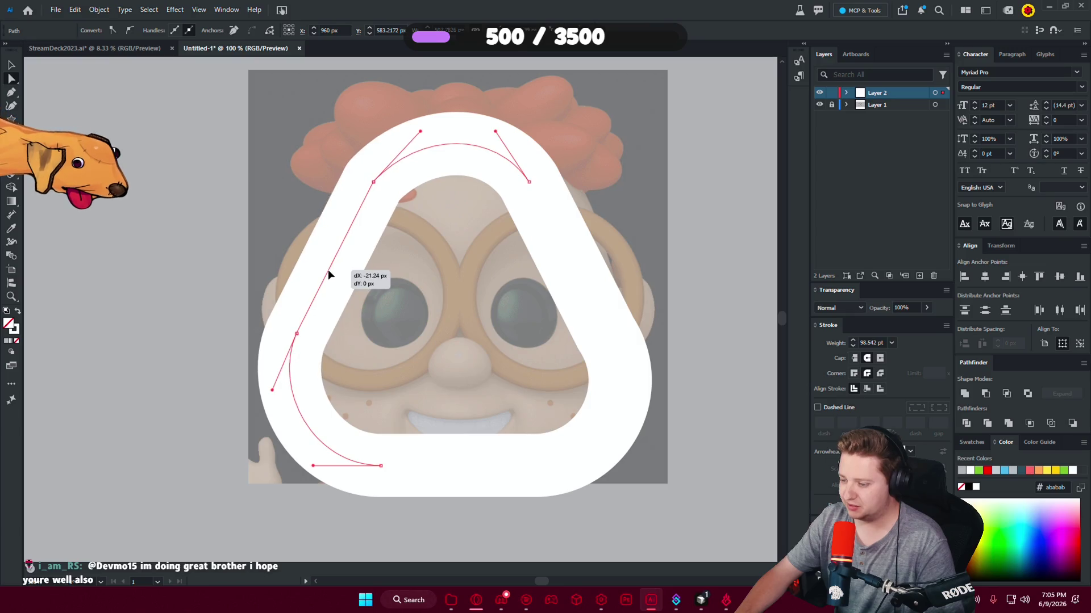
{"action": "left_click_drag", "start_coordinate": [328, 275], "coordinate": [324, 271]}
{"action": "left_click", "coordinate": [533, 237]}
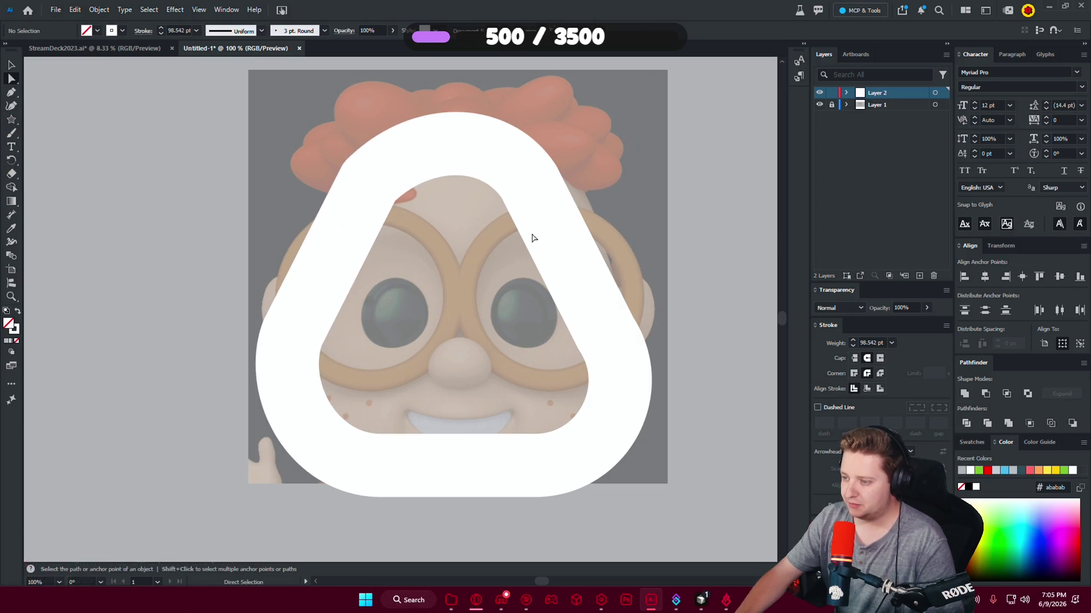
{"action": "left_click", "coordinate": [522, 124]}
{"action": "key", "text": "Delete"}
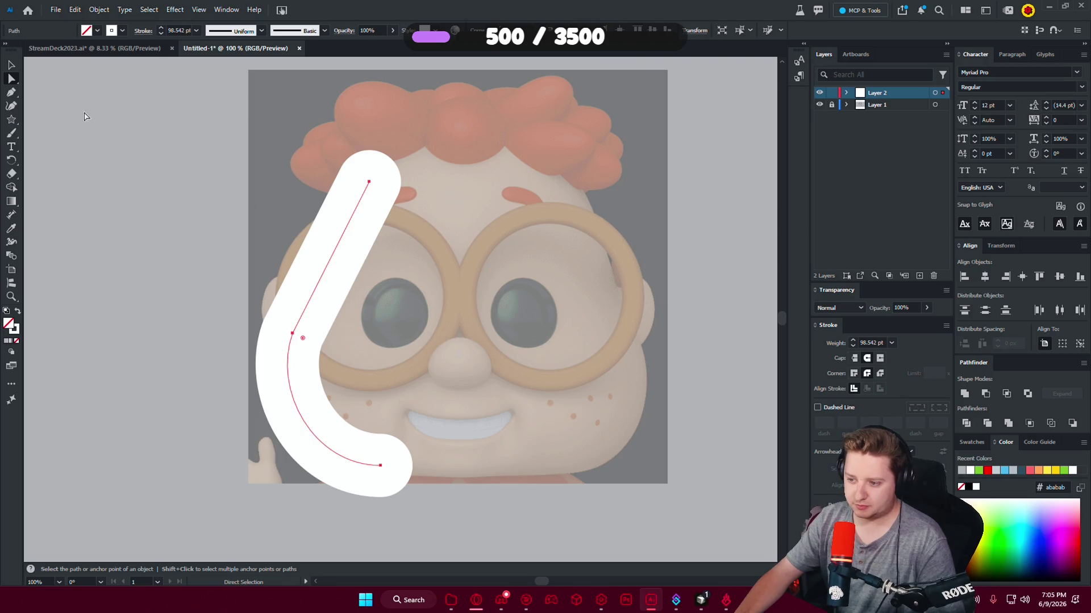
{"action": "key", "text": "ctrl+z"}
{"action": "left_click", "coordinate": [260, 170]}
Zoom out to view the whole artboard with the outline over the faded photo.
{"action": "scroll", "coordinate": [439, 177], "scroll_direction": "left", "scroll_amount": 2}
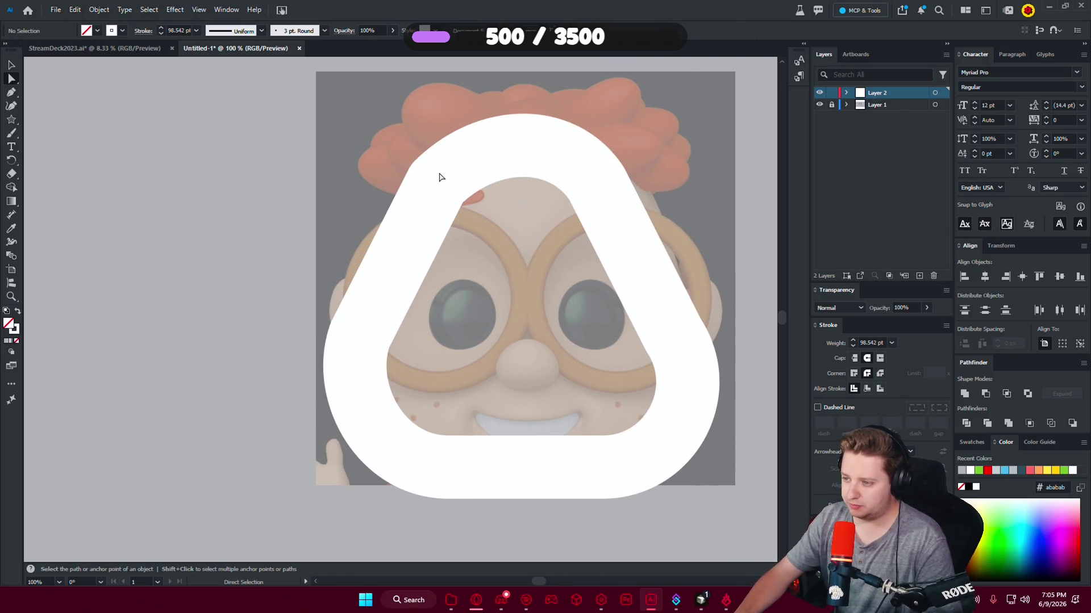
{"action": "left_click", "coordinate": [440, 183]}
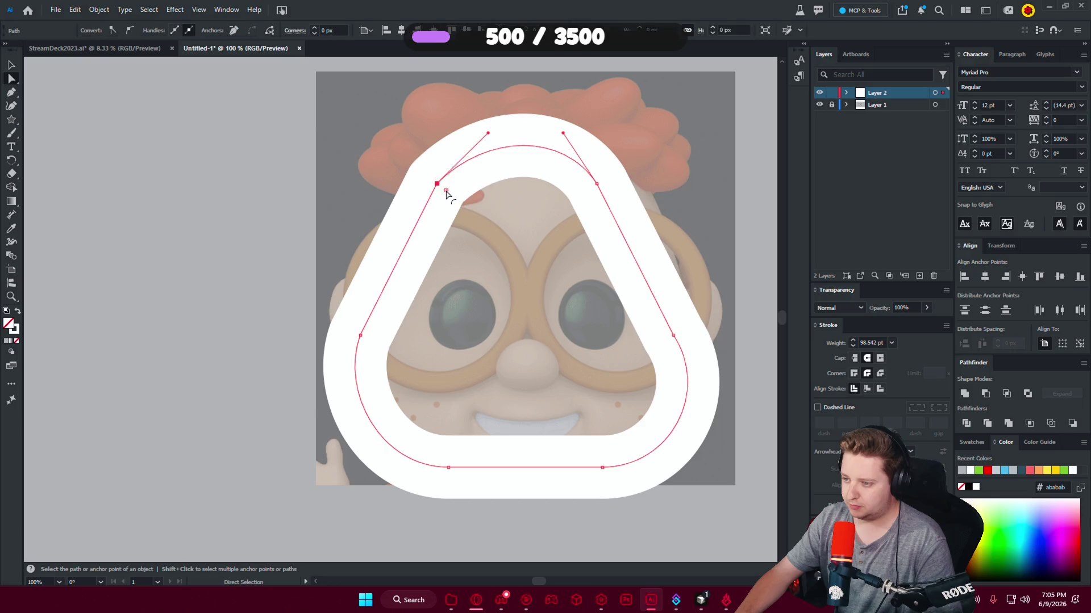
{"action": "left_click", "coordinate": [586, 338]}
{"action": "scroll", "coordinate": [487, 271], "scroll_direction": "right", "scroll_amount": 2}
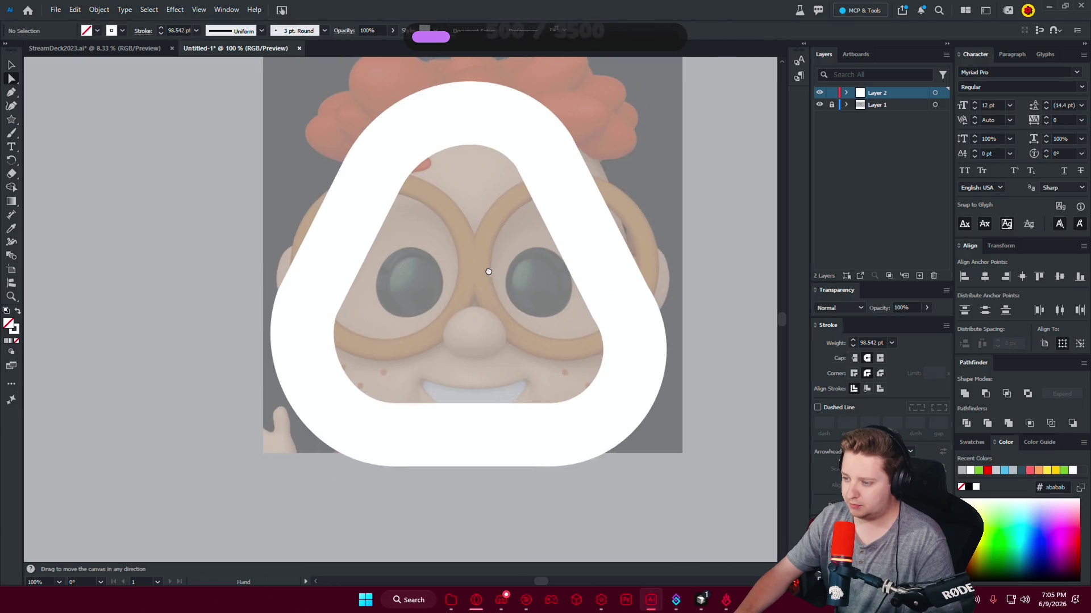
{"action": "left_click_drag", "start_coordinate": [11, 120], "coordinate": [74, 118]}
{"action": "key", "text": "ctrl+minus"}
{"action": "key", "text": "ctrl+minus"}
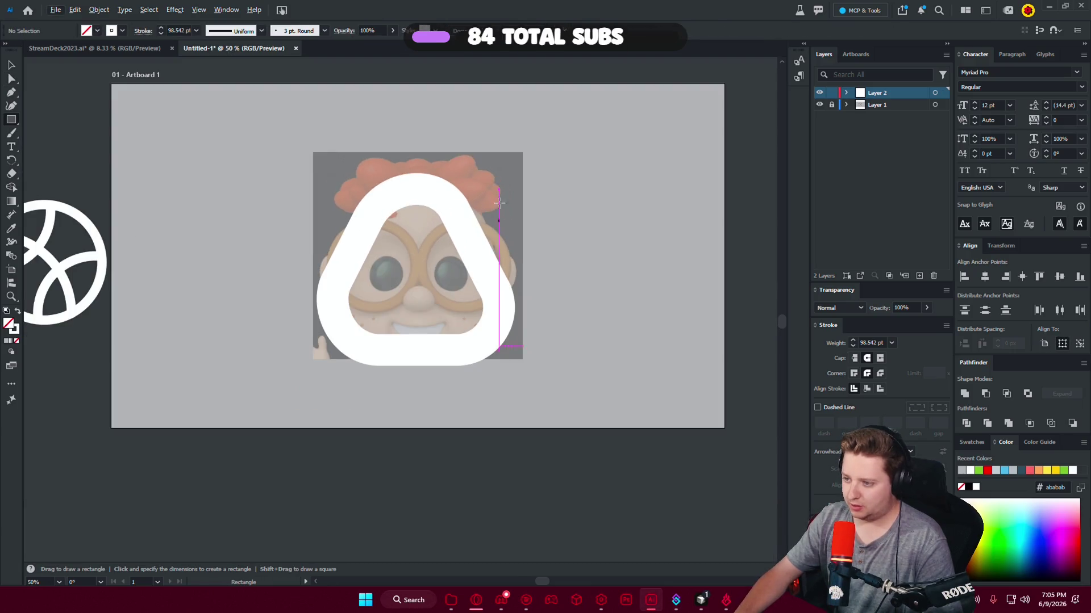
Cut away the outline's right half with a rectangle and Minus Front, deleting the straight edge.
{"action": "left_click_drag", "start_coordinate": [417, 130], "coordinate": [611, 389]}
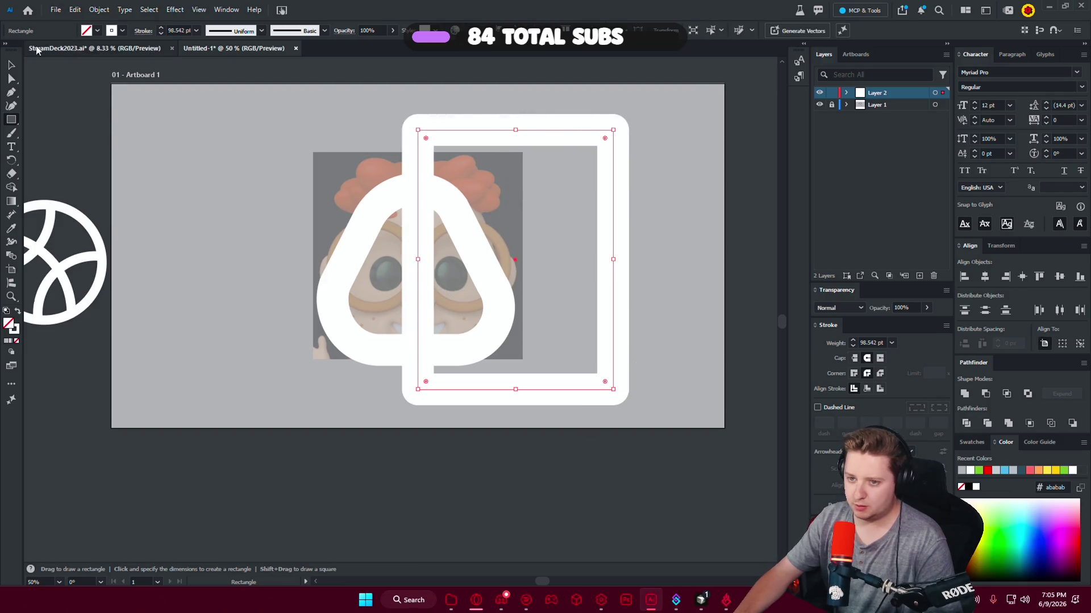
{"action": "key", "text": "v"}
{"action": "left_click_drag", "start_coordinate": [236, 178], "coordinate": [591, 404]}
{"action": "left_click", "coordinate": [986, 393]}
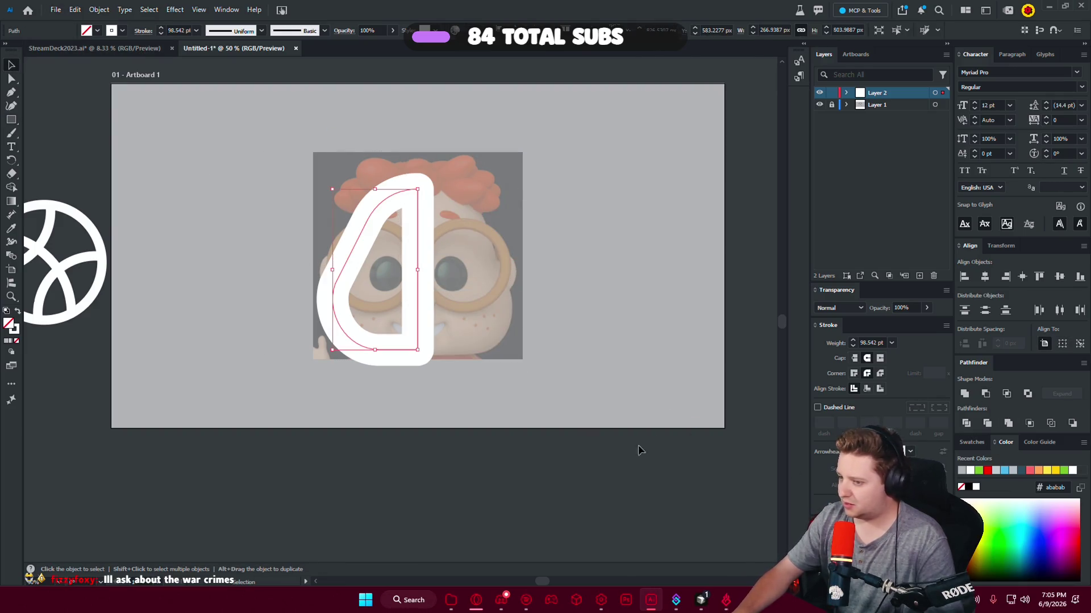
{"action": "left_click", "coordinate": [12, 78]}
{"action": "left_click", "coordinate": [418, 266]}
{"action": "key", "text": "Delete"}
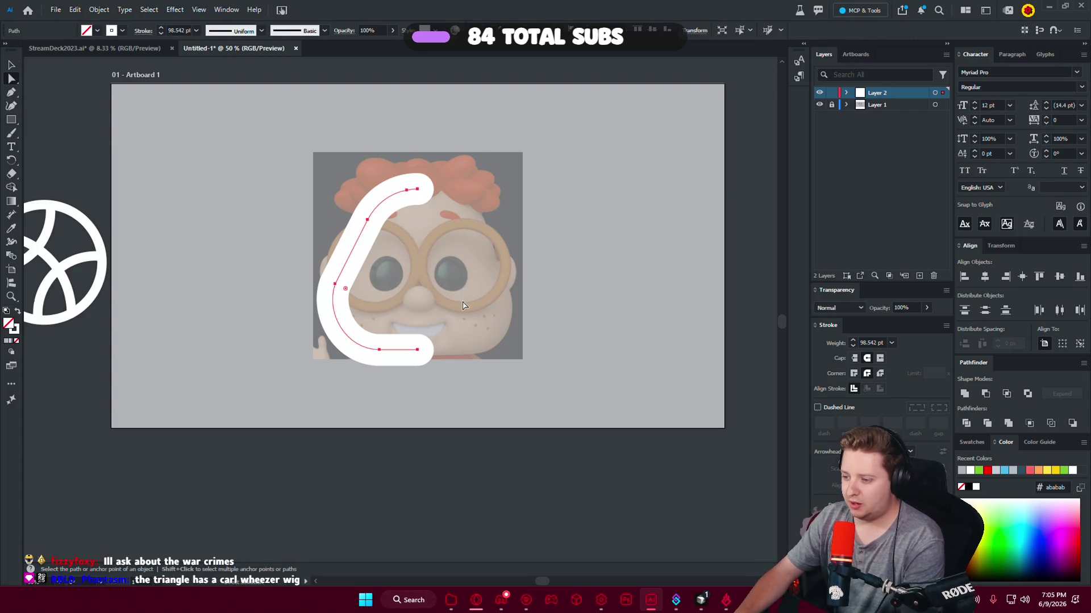
{"action": "left_click", "coordinate": [121, 105]}
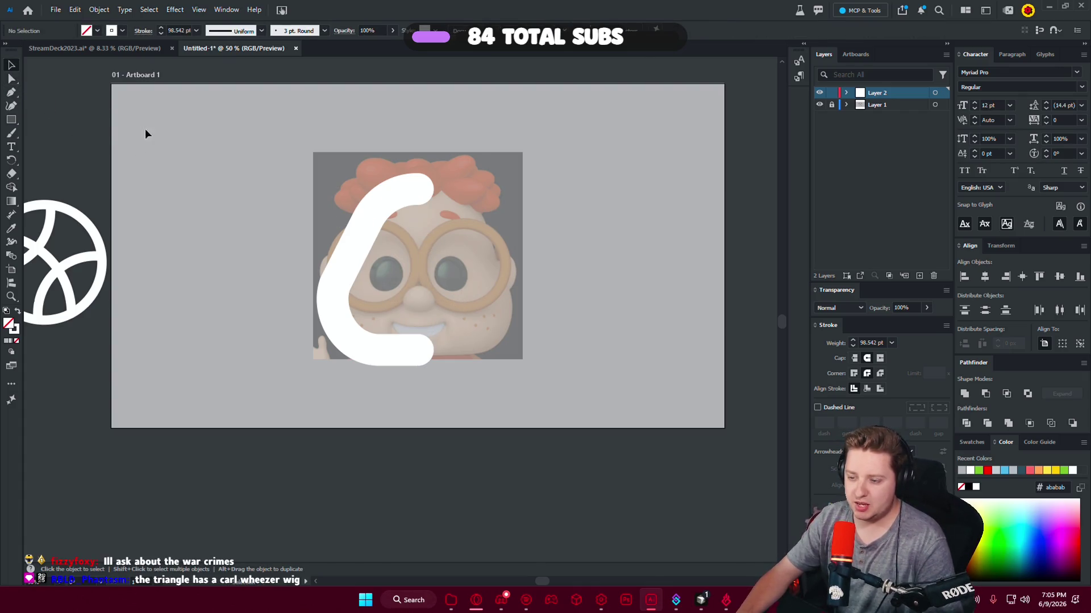
Duplicate the left half and reflect it vertically to form the matching right side.
{"action": "scroll", "coordinate": [376, 247], "scroll_direction": "up", "scroll_amount": 2}
{"action": "left_click_drag", "start_coordinate": [318, 230], "coordinate": [588, 230]}
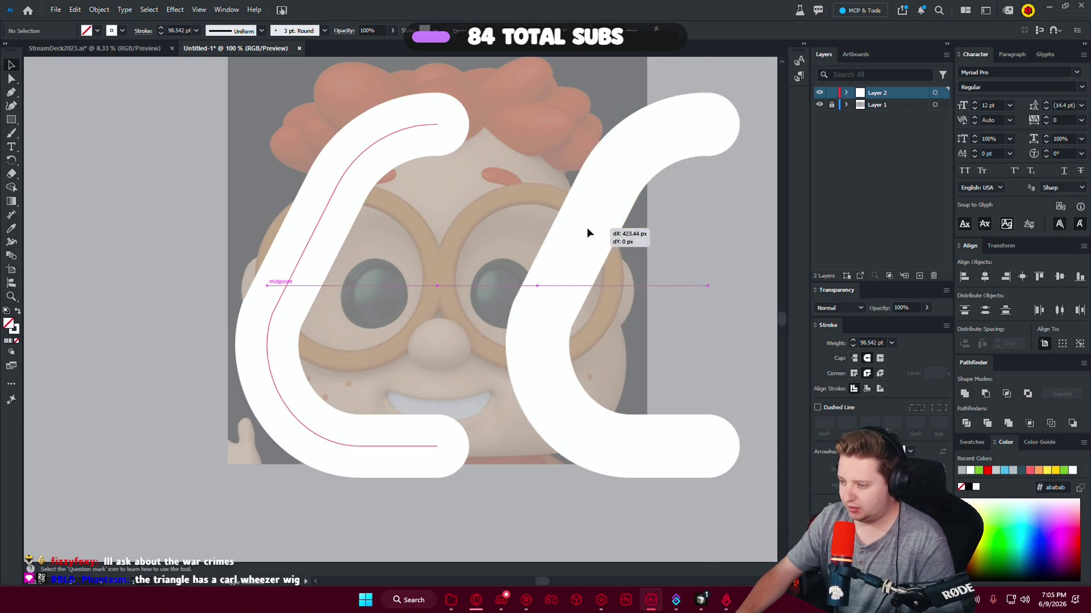
{"action": "right_click", "coordinate": [588, 230]}
{"action": "mouse_move", "coordinate": [624, 498]}
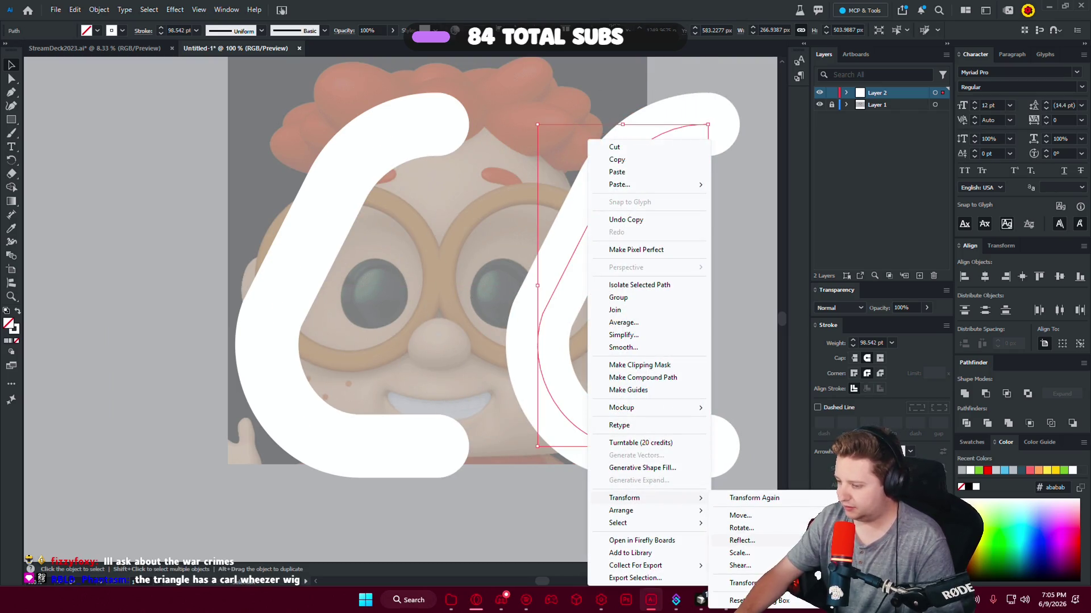
{"action": "left_click", "coordinate": [741, 540]}
{"action": "key", "text": "Return"}
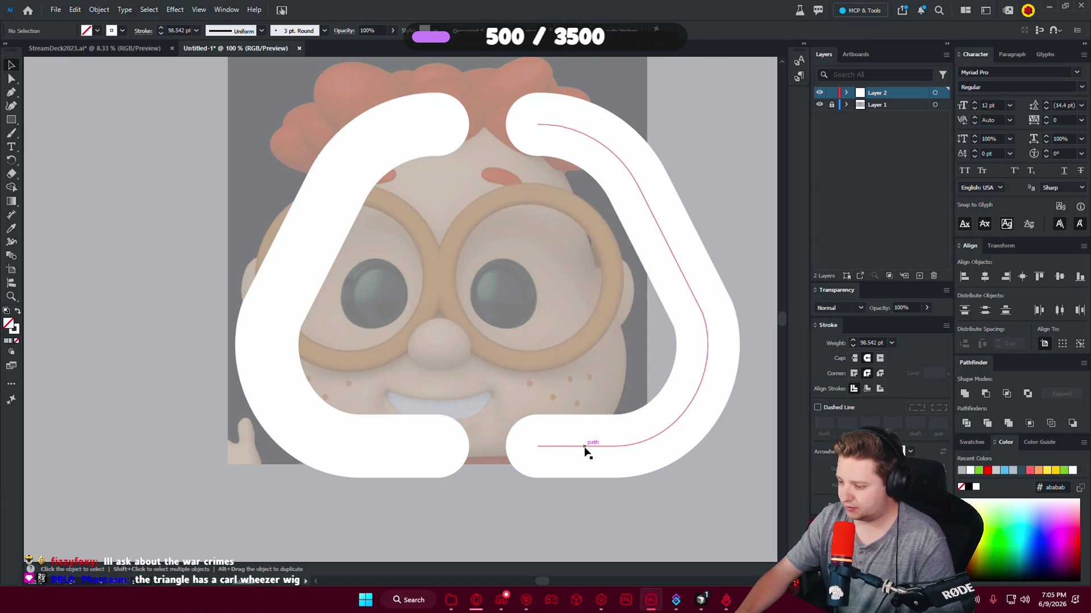
{"action": "left_click_drag", "start_coordinate": [574, 449], "coordinate": [485, 449]}
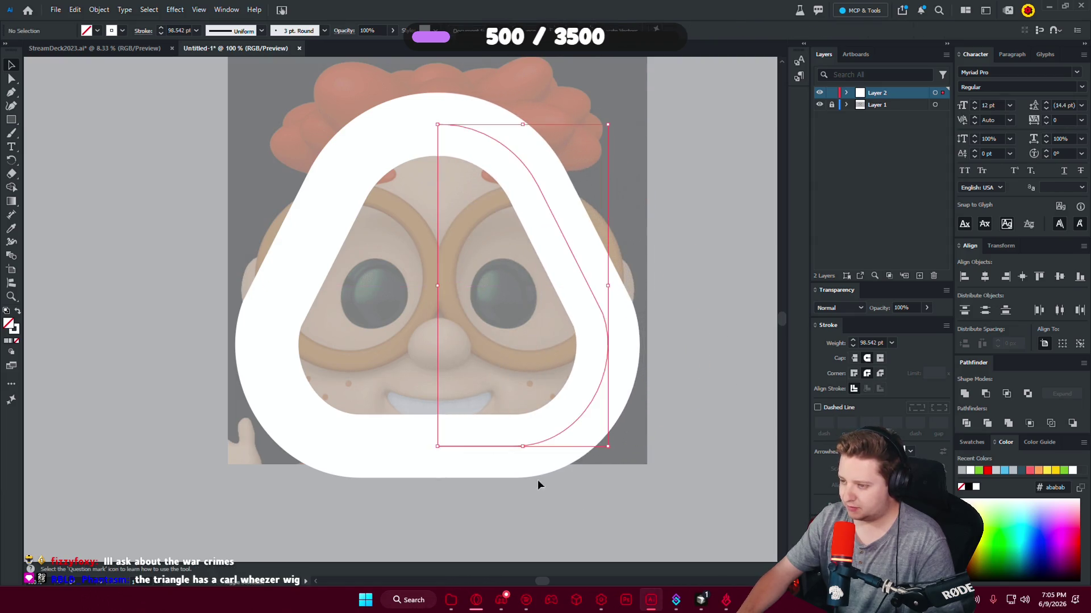
Join the two halves at their top and bottom anchors into one continuous path.
{"action": "left_click_drag", "start_coordinate": [654, 496], "coordinate": [434, 367]}
{"action": "key", "text": "a"}
{"action": "left_click", "coordinate": [72, 104]}
{"action": "left_click_drag", "start_coordinate": [418, 108], "coordinate": [463, 136]}
{"action": "right_click", "coordinate": [443, 132]}
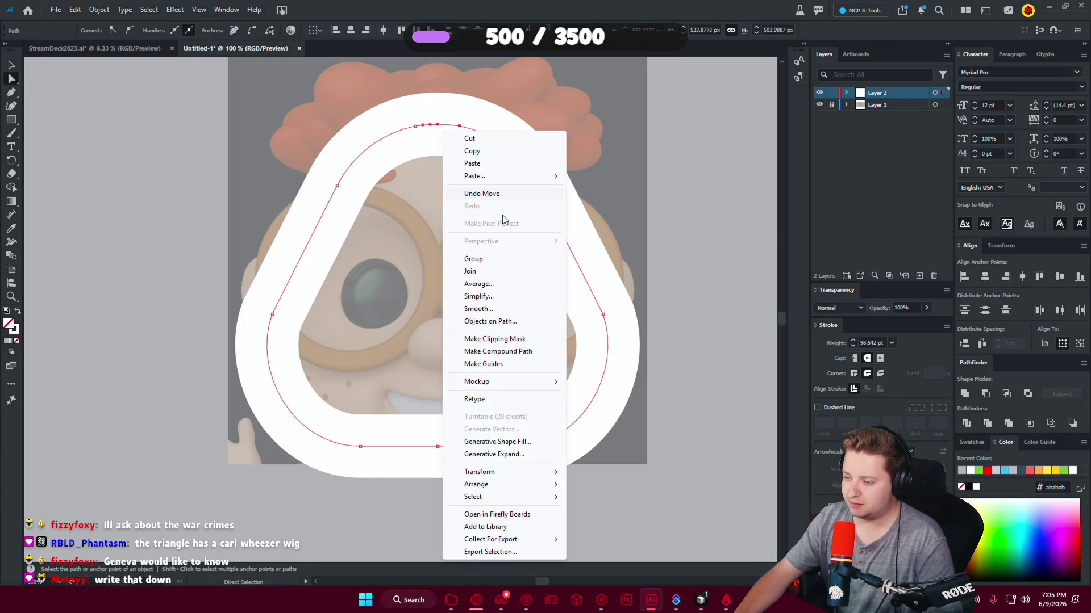
{"action": "left_click", "coordinate": [469, 272]}
{"action": "left_click", "coordinate": [440, 466]}
{"action": "left_click", "coordinate": [438, 446]}
{"action": "right_click", "coordinate": [448, 438]}
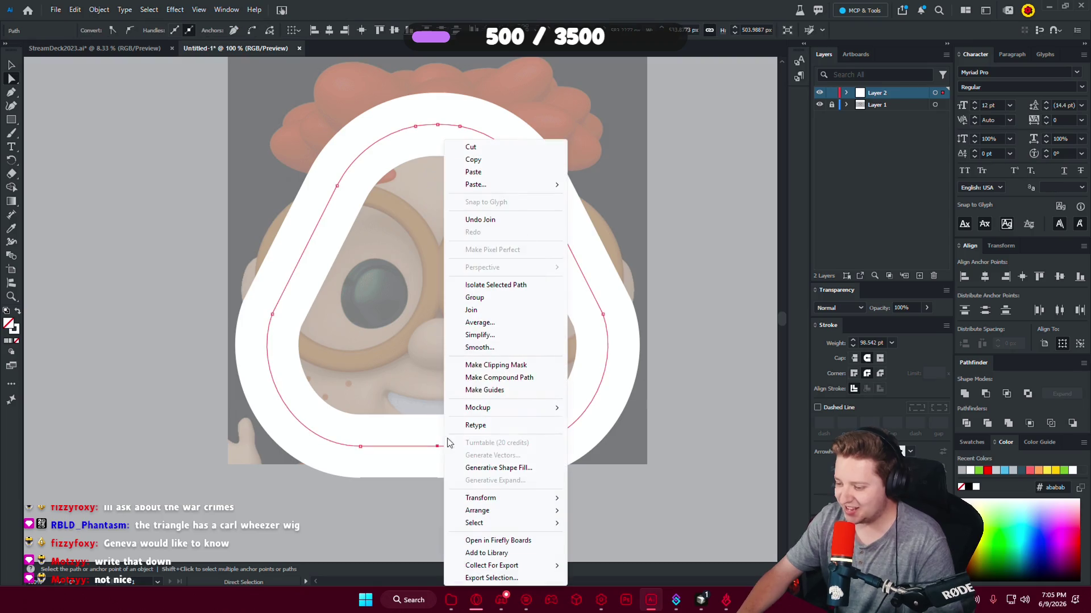
{"action": "left_click", "coordinate": [490, 315]}
{"action": "left_click", "coordinate": [469, 364]}
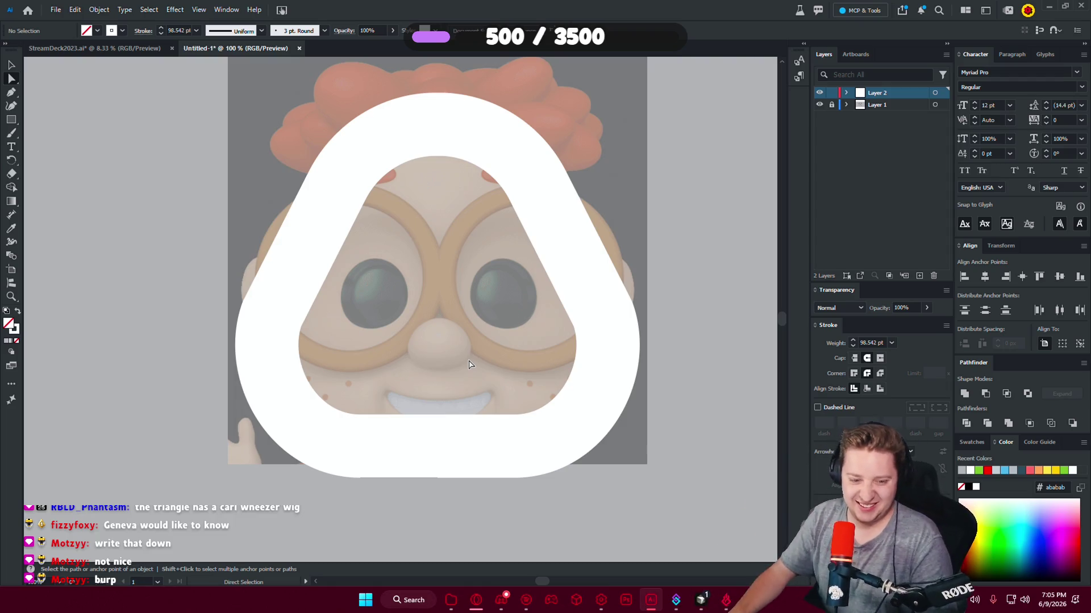
{"action": "left_click", "coordinate": [701, 599]}
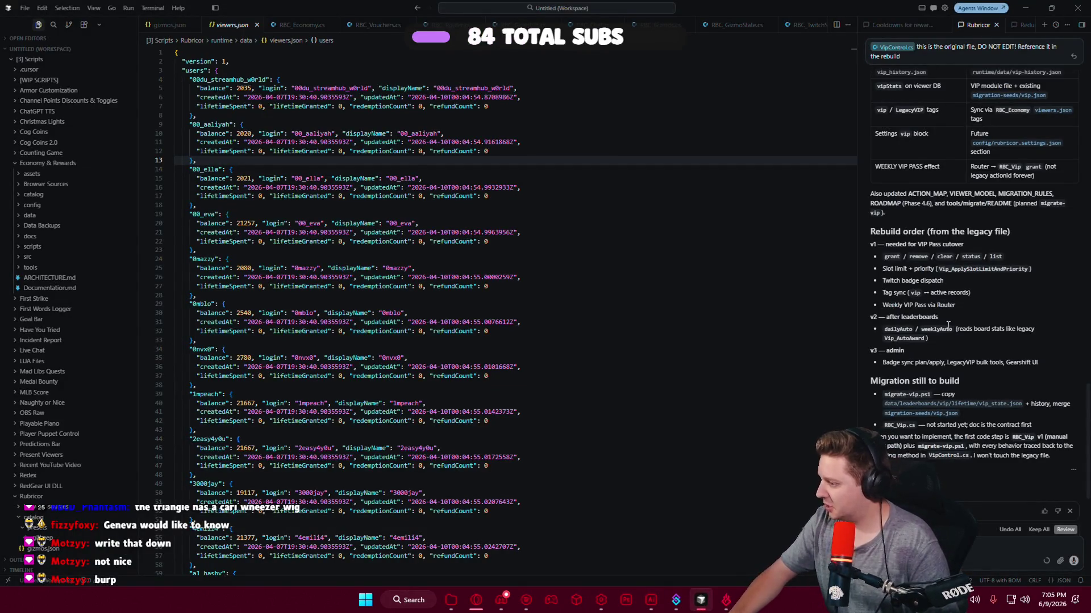
Open RBC_VIP.md from the chat and keep its suggested changes.
{"action": "scroll", "coordinate": [924, 287], "scroll_direction": "up", "scroll_amount": 5}
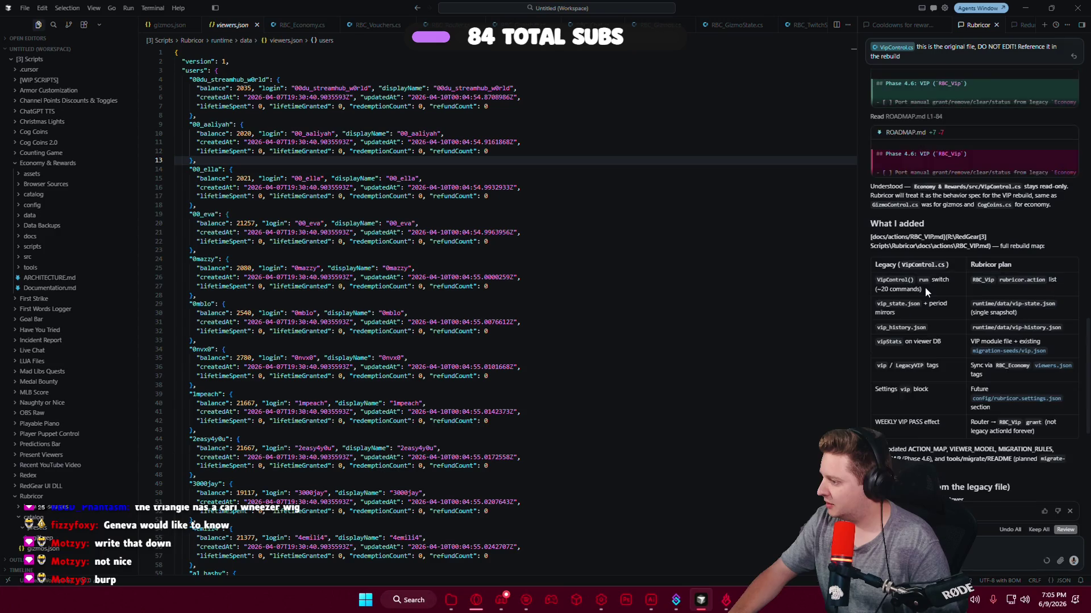
{"action": "scroll", "coordinate": [925, 291], "scroll_direction": "up", "scroll_amount": 2}
{"action": "scroll", "coordinate": [925, 293], "scroll_direction": "up", "scroll_amount": 3}
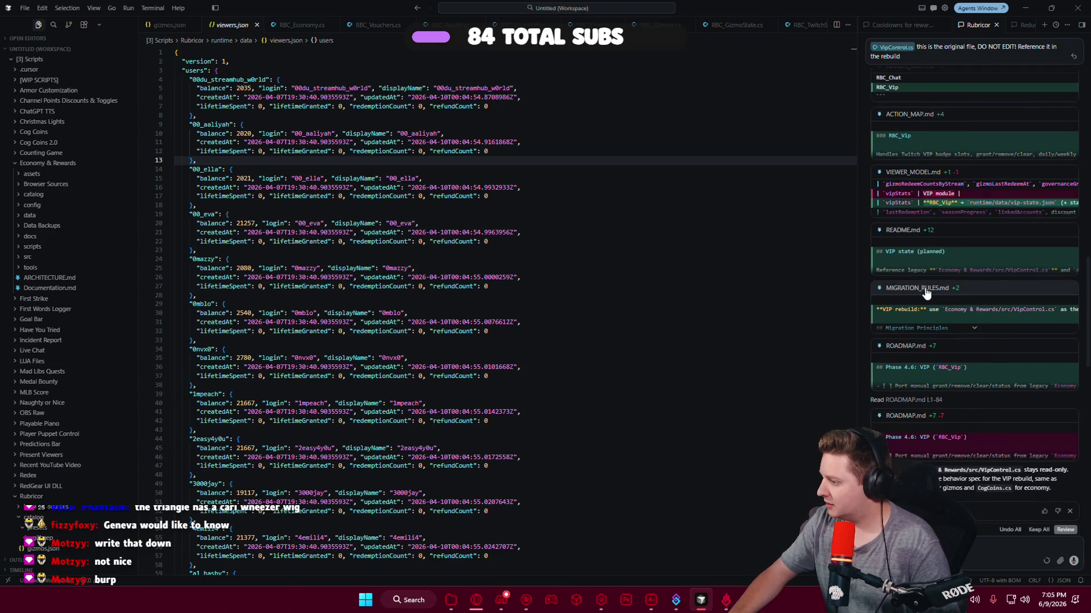
{"action": "scroll", "coordinate": [926, 288], "scroll_direction": "up", "scroll_amount": 4}
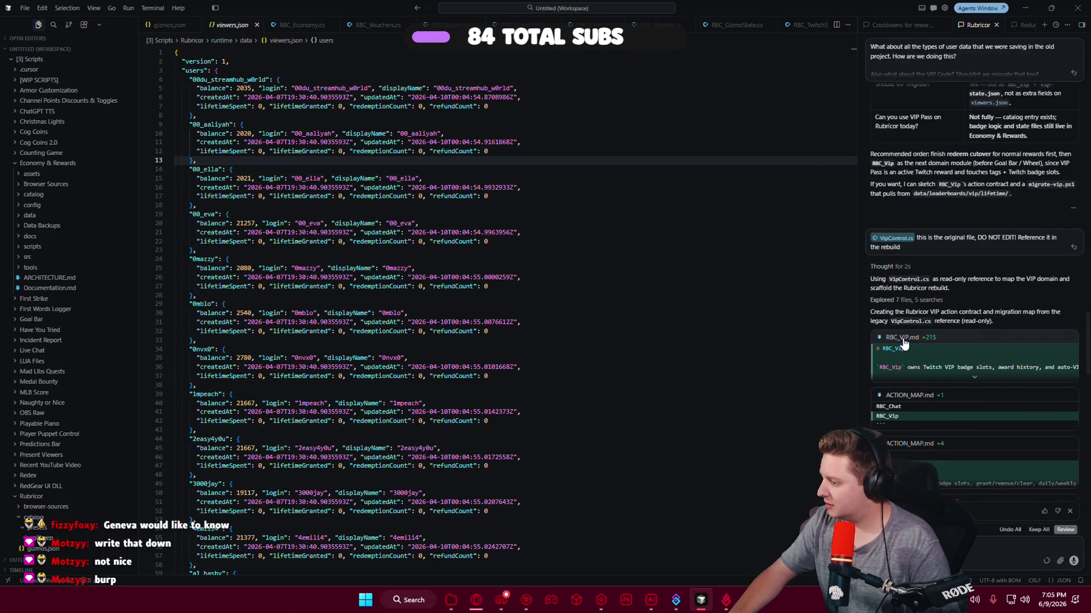
{"action": "left_click", "coordinate": [904, 341]}
{"action": "left_click", "coordinate": [428, 362]}
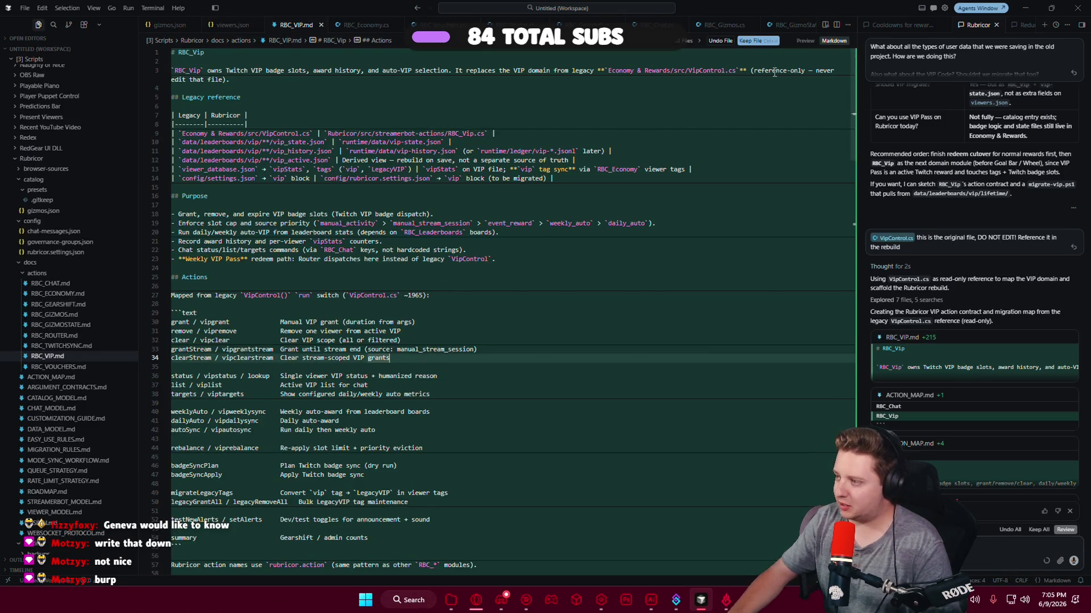
{"action": "left_click", "coordinate": [755, 41]}
Collapse the actions and docs folders in the Explorer.
{"action": "left_click", "coordinate": [401, 268]}
{"action": "key", "text": "ctrl+a"}
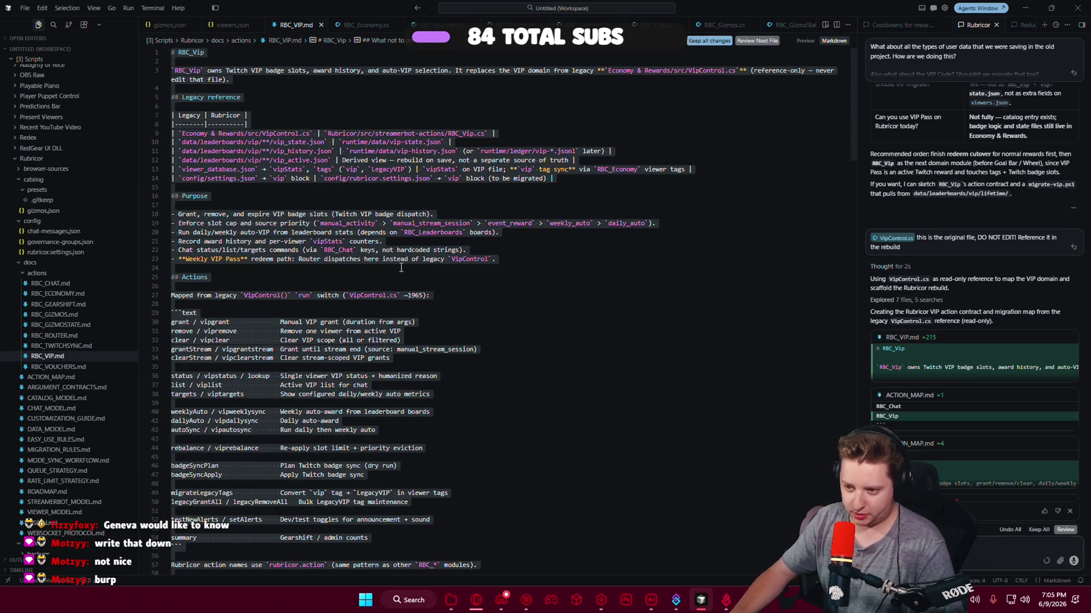
{"action": "left_click", "coordinate": [333, 386]}
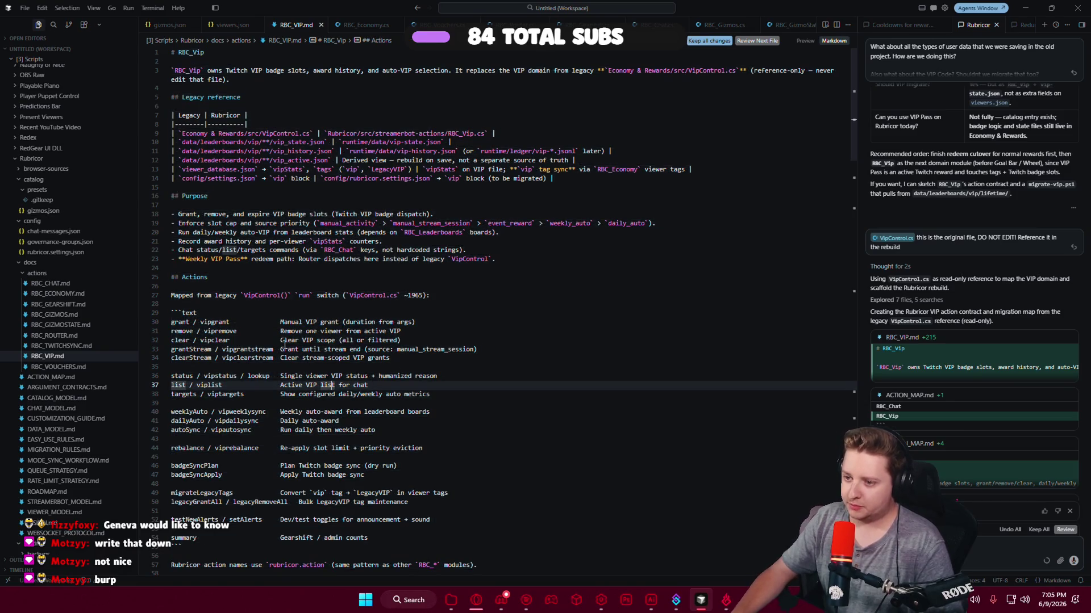
{"action": "left_click", "coordinate": [365, 350]}
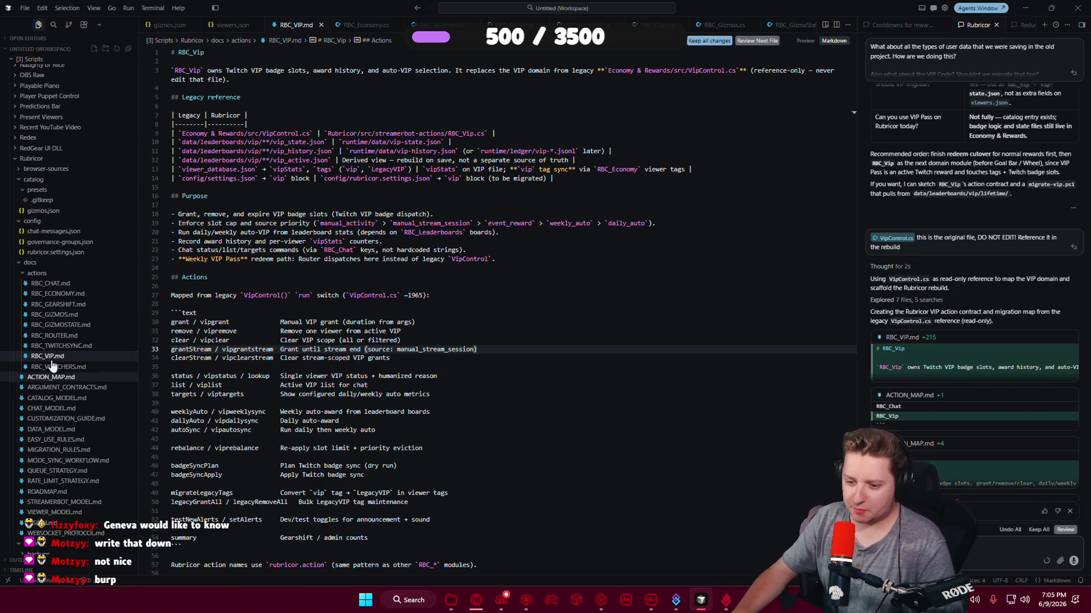
{"action": "left_click", "coordinate": [36, 273]}
{"action": "key", "text": "Left"}
{"action": "key", "text": "Left"}
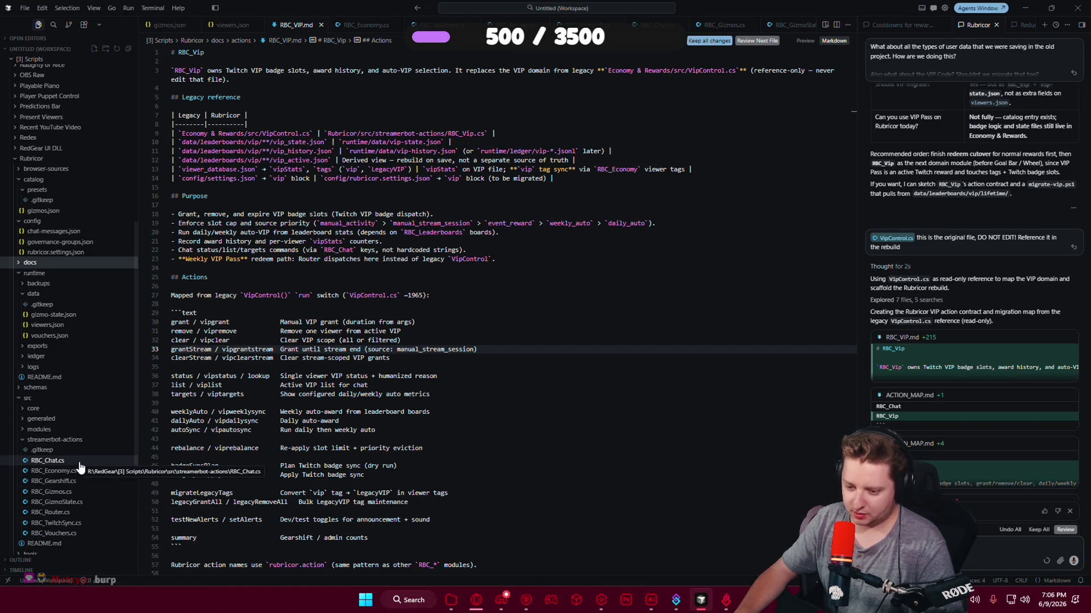
Send 'build the script' to the coding assistant, then minimize VS Code.
{"action": "scroll", "coordinate": [991, 492], "scroll_direction": "down", "scroll_amount": 5}
{"action": "scroll", "coordinate": [972, 486], "scroll_direction": "down", "scroll_amount": 5}
{"action": "scroll", "coordinate": [953, 483], "scroll_direction": "down", "scroll_amount": 5}
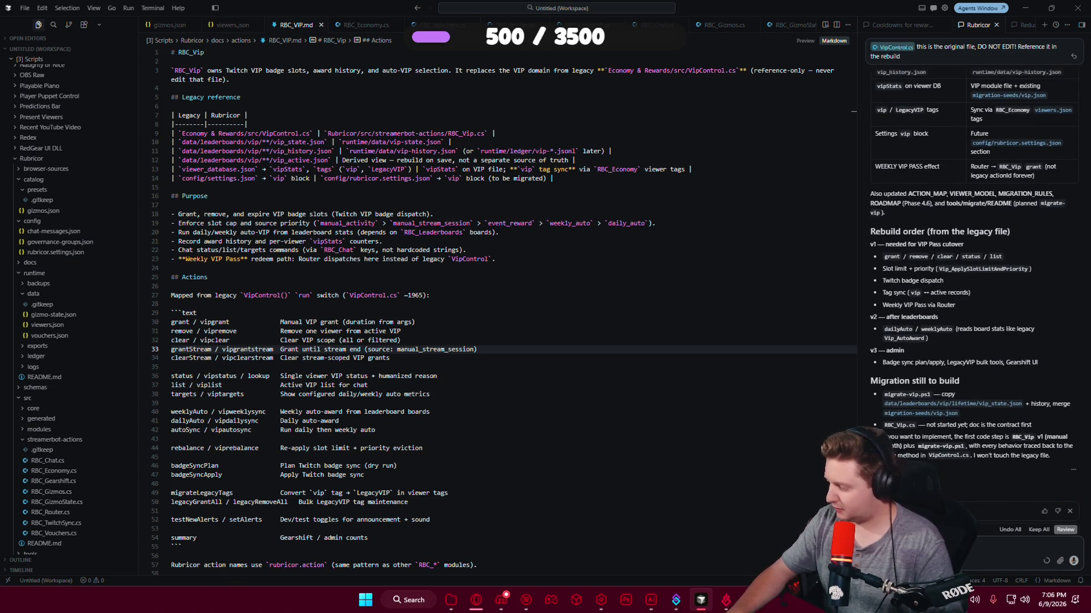
{"action": "scroll", "coordinate": [971, 341], "scroll_direction": "up", "scroll_amount": 1}
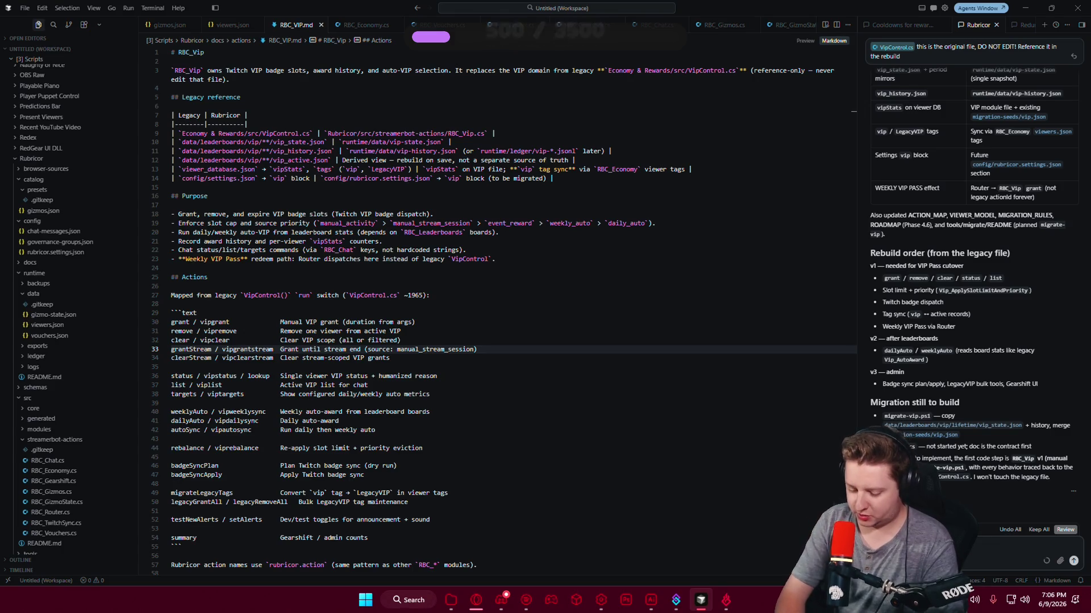
{"action": "type", "text": "build the script"}
{"action": "key", "text": "Return"}
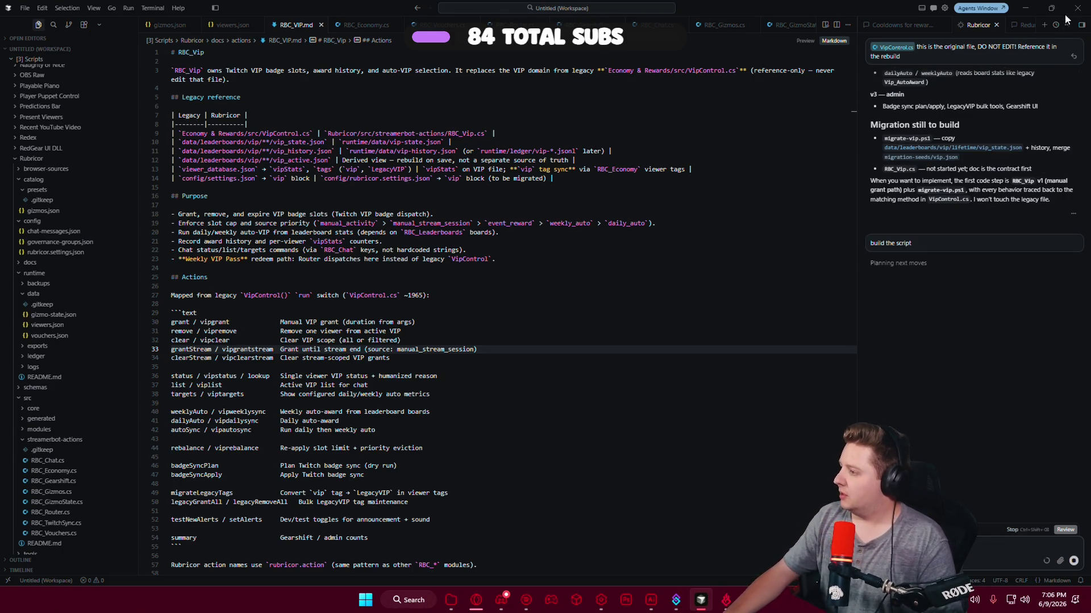
{"action": "left_click", "coordinate": [1034, 7]}
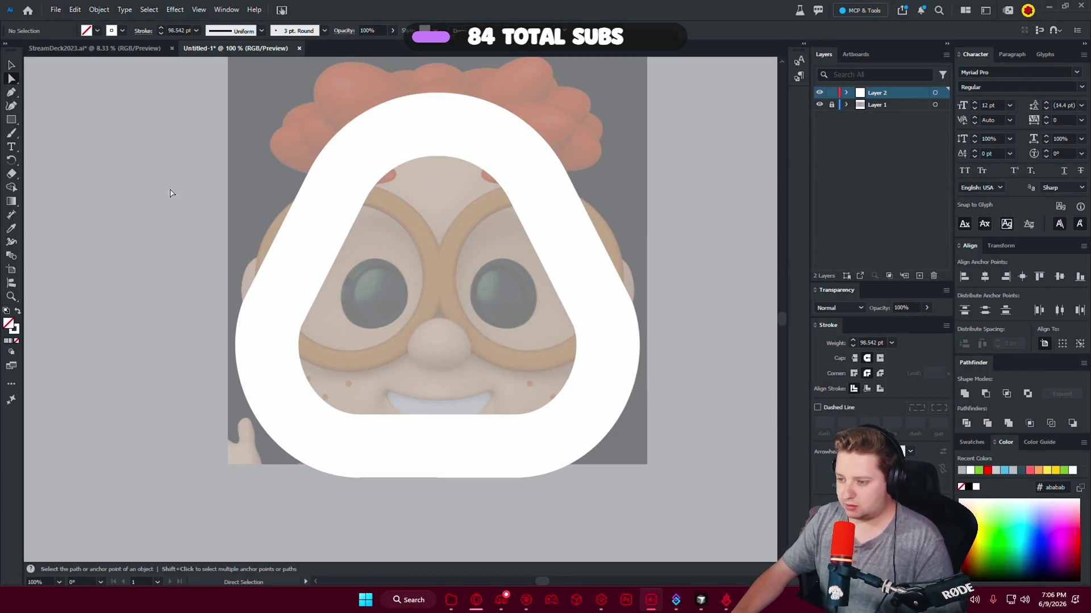
Copy the other icon's thinner stroke onto the white triangle outline with the Eyedropper.
{"action": "left_click_drag", "start_coordinate": [223, 133], "coordinate": [273, 163]}
{"action": "key", "text": "v"}
{"action": "key", "text": "ctrl+a"}
{"action": "scroll", "coordinate": [568, 312], "scroll_direction": "down", "scroll_amount": 3}
{"action": "key", "text": "i"}
{"action": "left_click", "coordinate": [294, 292]}
{"action": "left_click", "coordinate": [10, 67]}
Stretch the outline wider and taller to fit Carl's face, about 576 × 516 px.
{"action": "scroll", "coordinate": [608, 337], "scroll_direction": "up", "scroll_amount": 1}
{"action": "scroll", "coordinate": [624, 388], "scroll_direction": "up", "scroll_amount": 1}
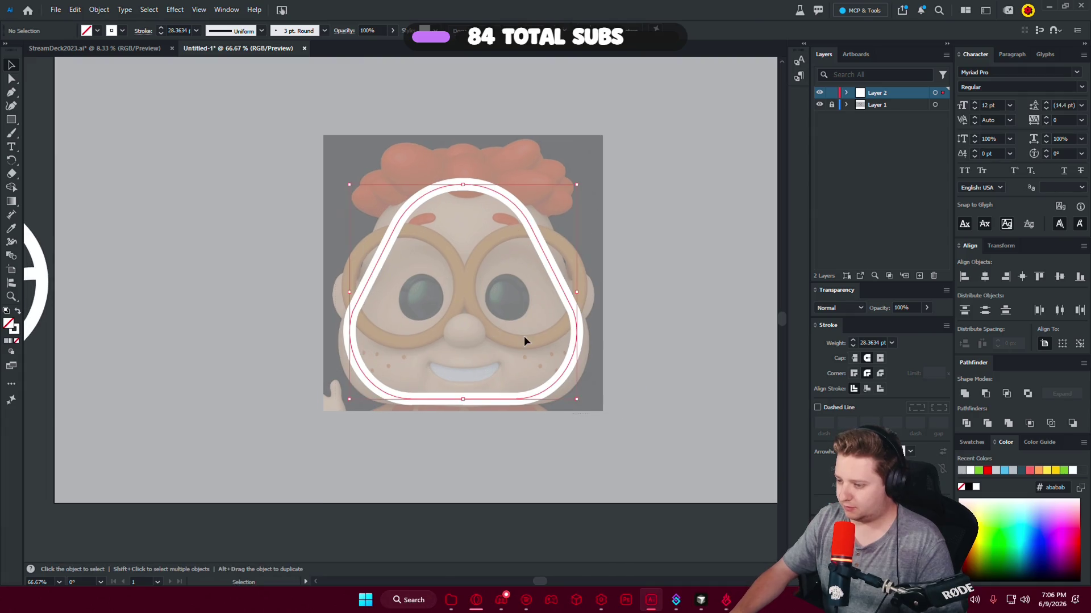
{"action": "scroll", "coordinate": [562, 321], "scroll_direction": "up", "scroll_amount": 1}
{"action": "left_click_drag", "start_coordinate": [585, 279], "coordinate": [598, 279]}
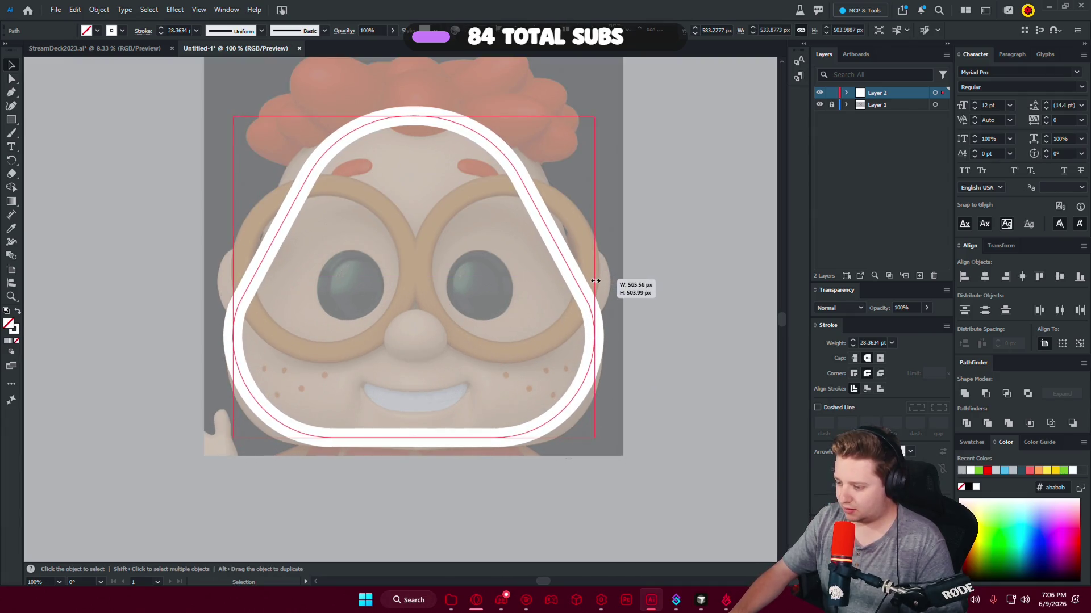
{"action": "left_click_drag", "start_coordinate": [413, 438], "coordinate": [415, 442]}
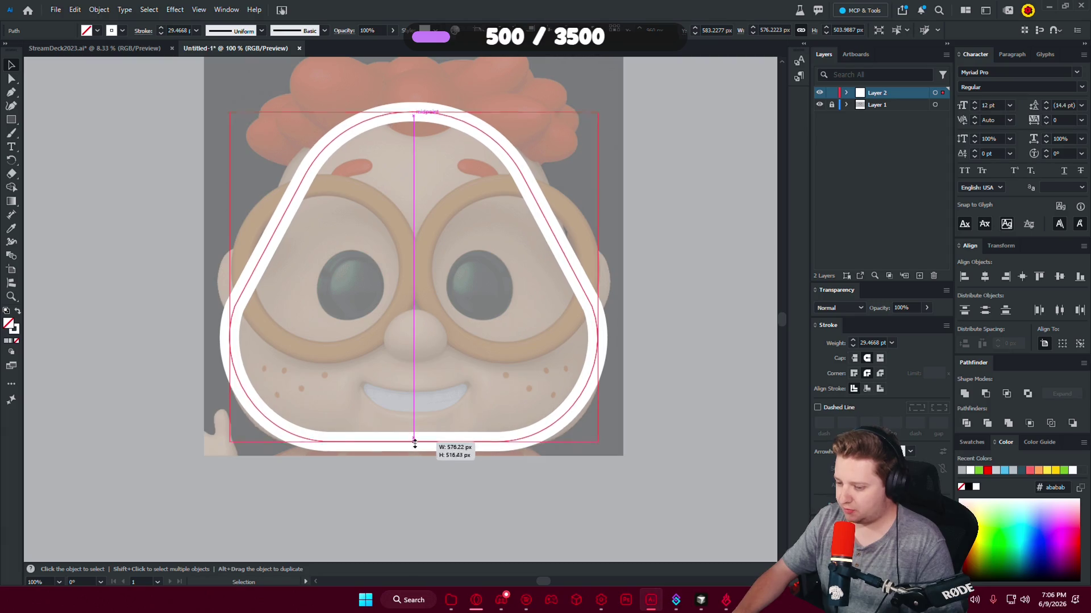
{"action": "left_click", "coordinate": [625, 233]}
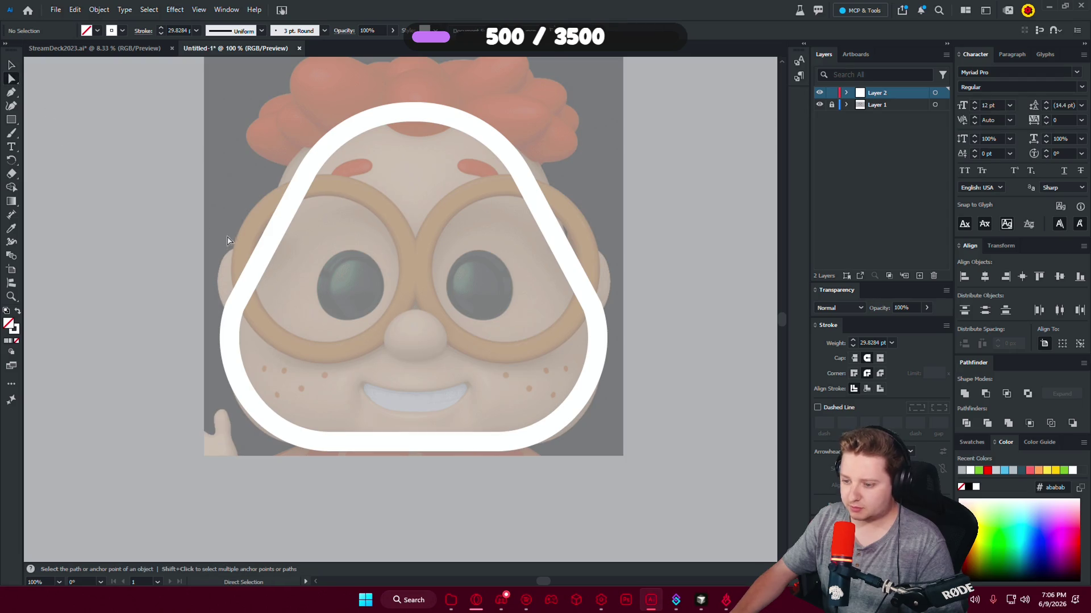
Round the outline's lower corners further and switch to the Ellipse tool.
{"action": "left_click_drag", "start_coordinate": [227, 241], "coordinate": [295, 380]}
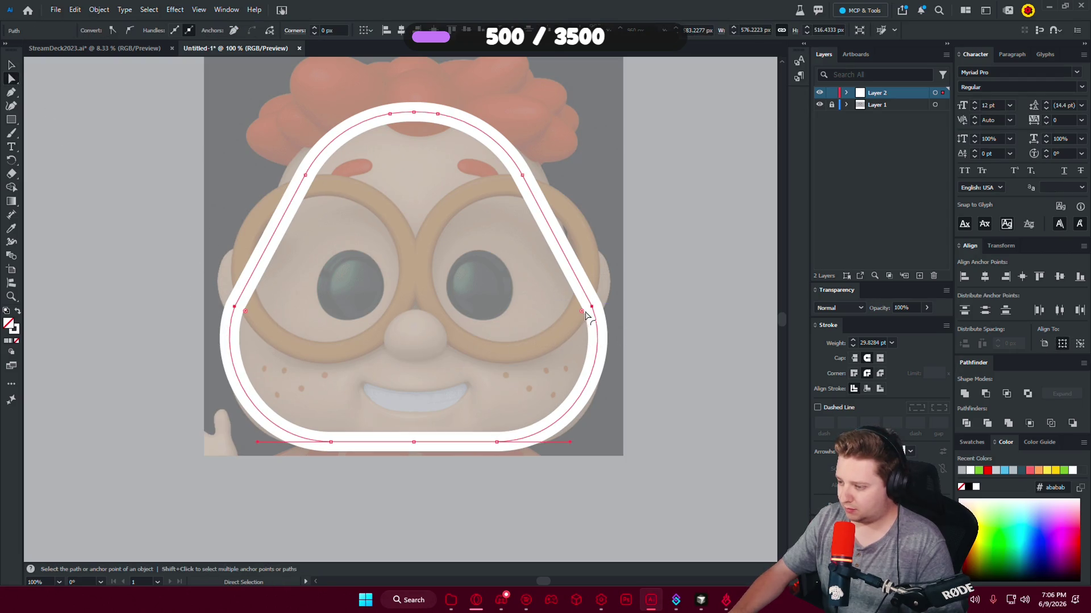
{"action": "left_click_drag", "start_coordinate": [534, 356], "coordinate": [436, 408]}
{"action": "left_click", "coordinate": [453, 300]}
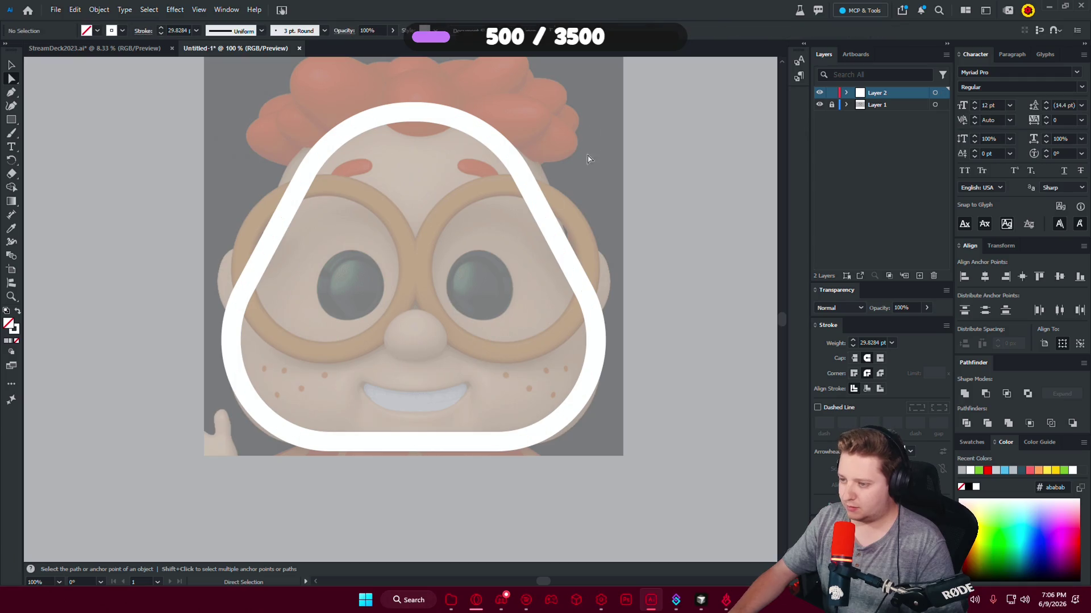
{"action": "left_click_drag", "start_coordinate": [410, 229], "coordinate": [426, 264]}
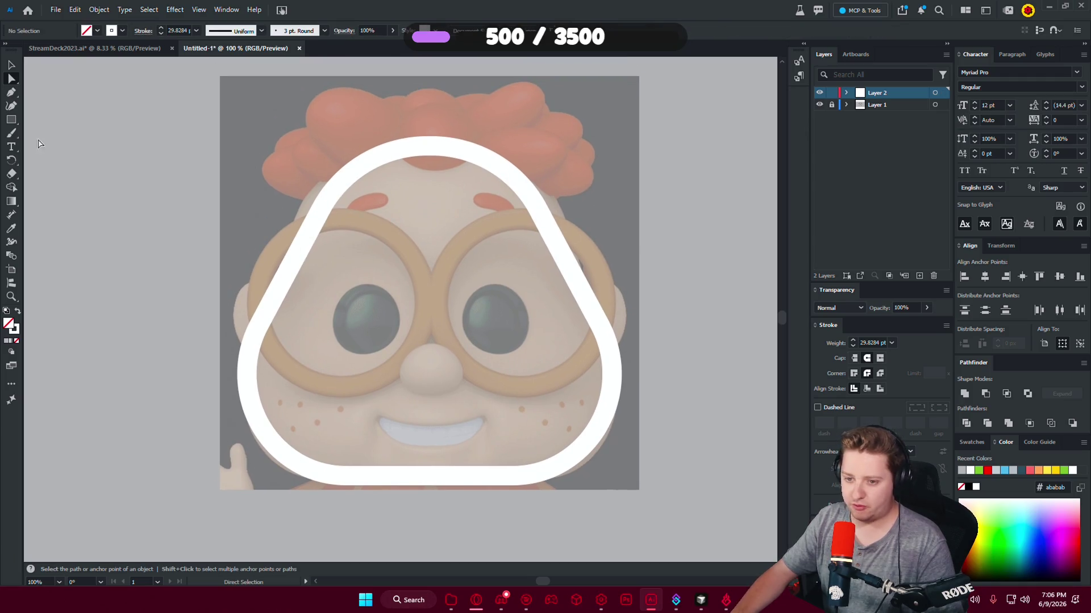
{"action": "left_click_drag", "start_coordinate": [11, 124], "coordinate": [57, 150]}
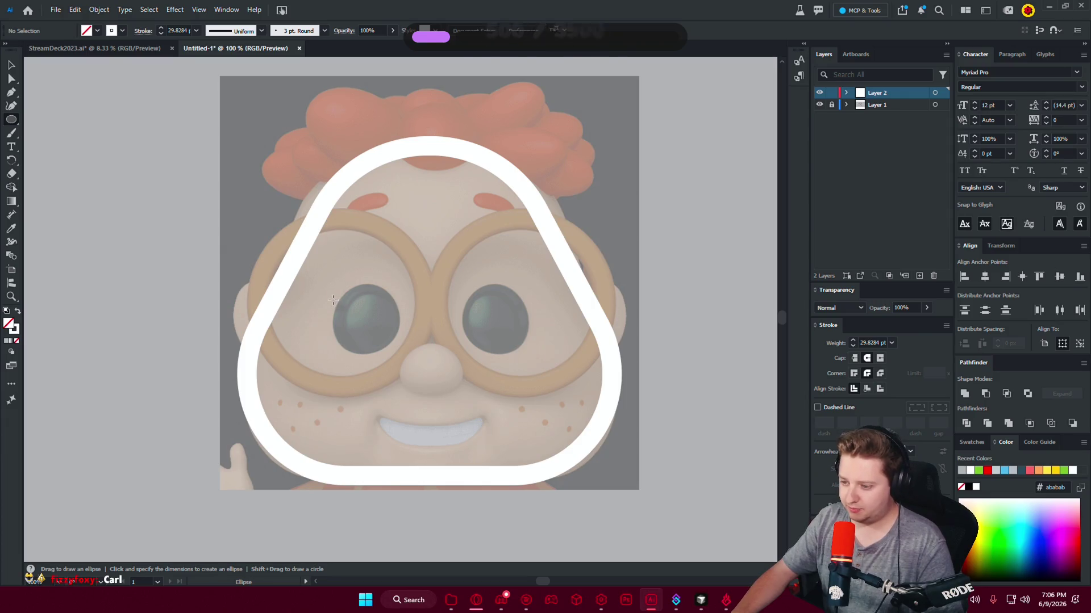
Draw a circle over Carl's left eye and nudge it into place.
{"action": "left_click_drag", "start_coordinate": [334, 300], "coordinate": [248, 214]}
{"action": "key", "text": "v"}
{"action": "left_click", "coordinate": [360, 247]}
{"action": "left_click_drag", "start_coordinate": [390, 241], "coordinate": [396, 239]}
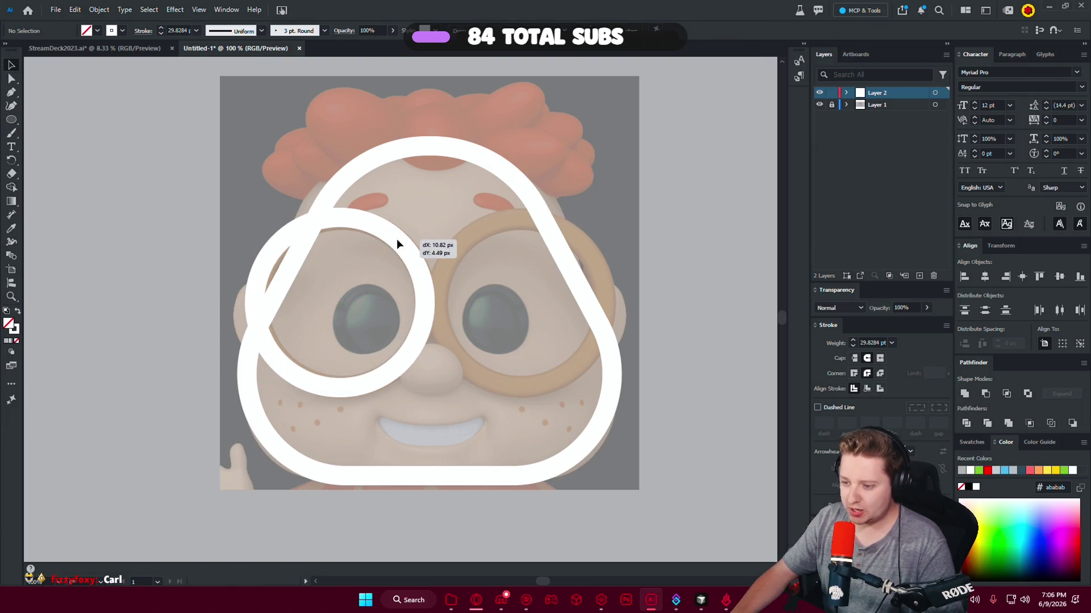
Alt-drag a copy of the circle onto the right eye and select both circles.
{"action": "left_click_drag", "start_coordinate": [408, 358], "coordinate": [581, 358]}
{"action": "mouse_move", "coordinate": [475, 440]}
{"action": "left_mouse_down"}
{"action": "mouse_move", "coordinate": [415, 340]}
{"action": "mouse_move", "coordinate": [436, 335]}
{"action": "left_mouse_up"}
{"action": "left_click", "coordinate": [445, 190]}
{"action": "left_click_drag", "start_coordinate": [421, 191], "coordinate": [472, 226]}
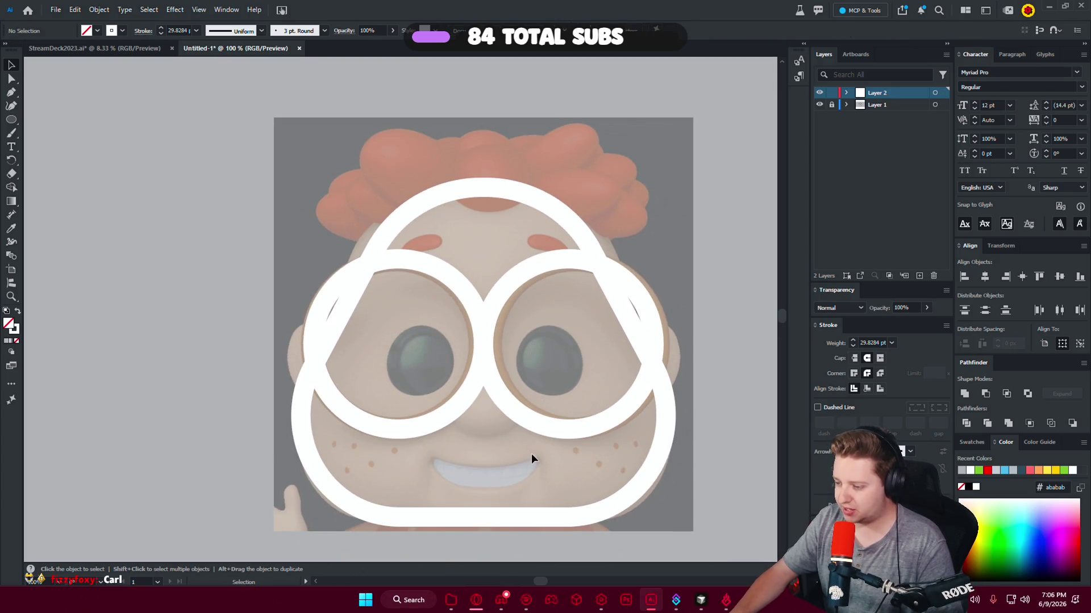
{"action": "scroll", "coordinate": [530, 453], "scroll_direction": "down", "scroll_amount": 2}
{"action": "left_click", "coordinate": [488, 338]}
{"action": "scroll", "coordinate": [488, 338], "scroll_direction": "down", "scroll_amount": 2}
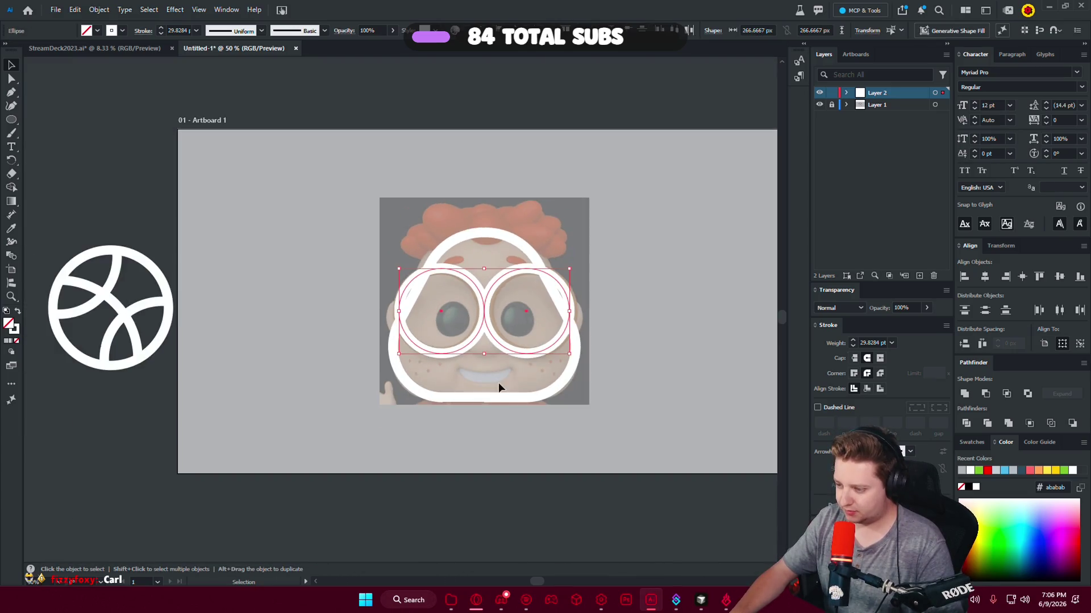
{"action": "left_click", "coordinate": [498, 388]}
{"action": "left_click_drag", "start_coordinate": [498, 388], "coordinate": [508, 351]}
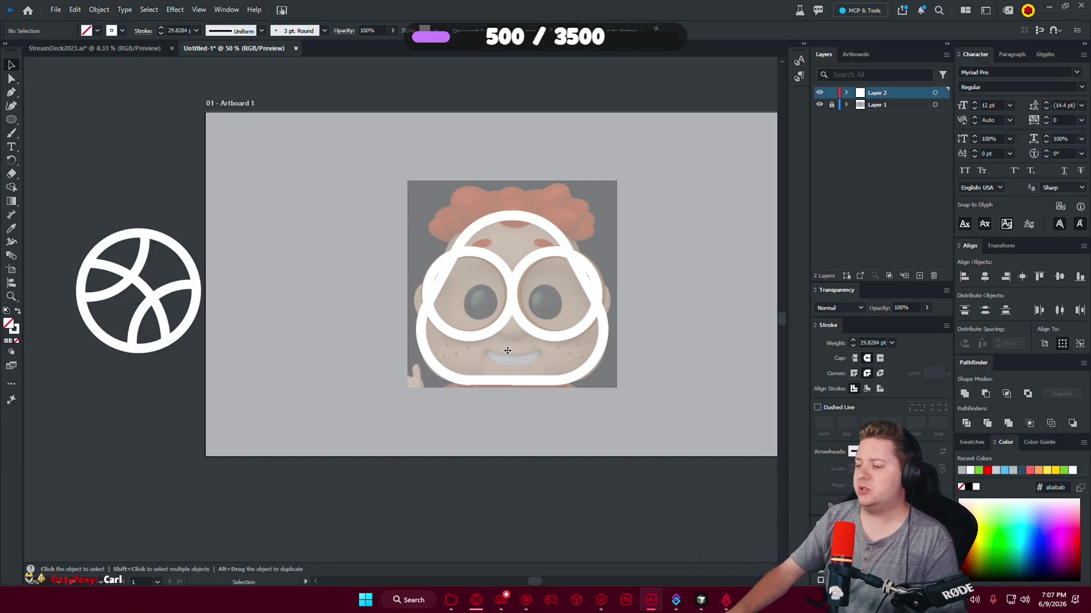
{"action": "scroll", "coordinate": [516, 349], "scroll_direction": "up", "scroll_amount": 2}
{"action": "left_click", "coordinate": [516, 349]}
{"action": "scroll", "coordinate": [418, 215], "scroll_direction": "up", "scroll_amount": 1}
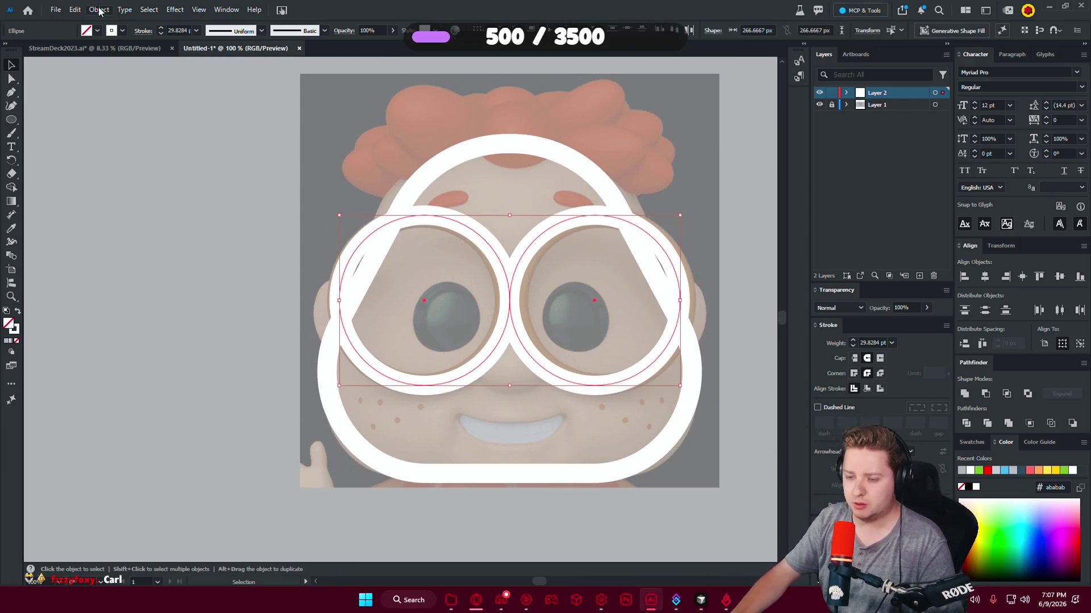
Offset both glasses circles by 30 px with Object > Path > Offset Path.
{"action": "left_click", "coordinate": [99, 10]}
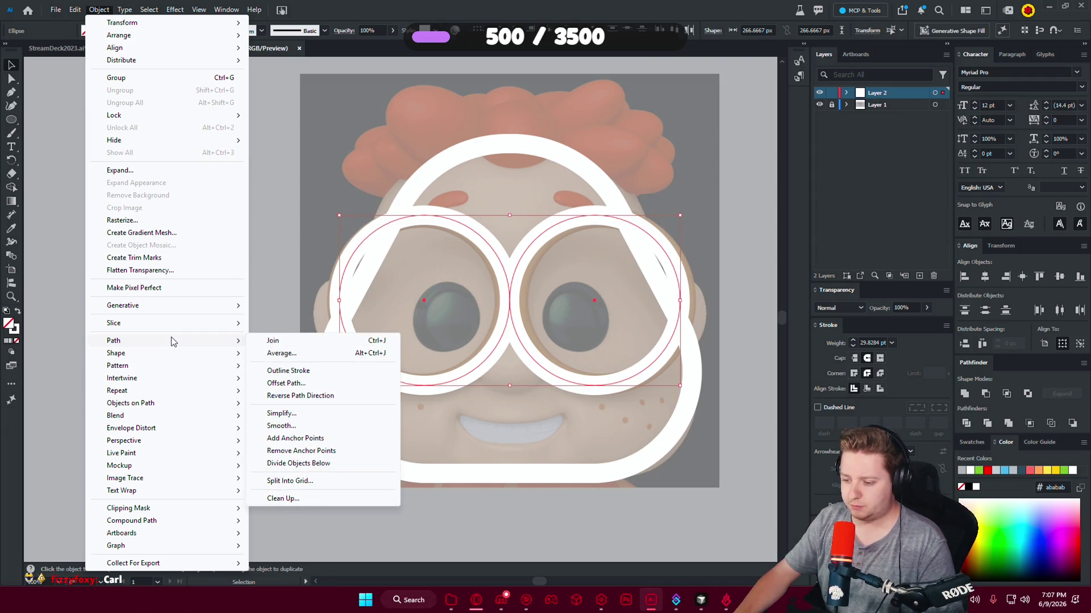
{"action": "left_click", "coordinate": [285, 383]}
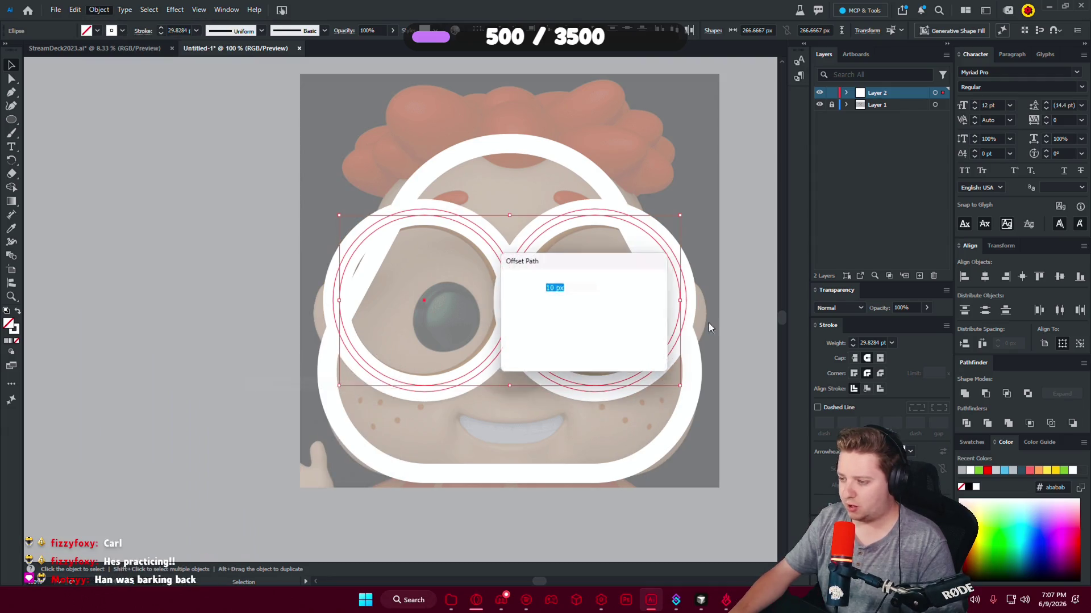
{"action": "key", "text": "shift+Up"}
{"action": "key", "text": "shift+Up"}
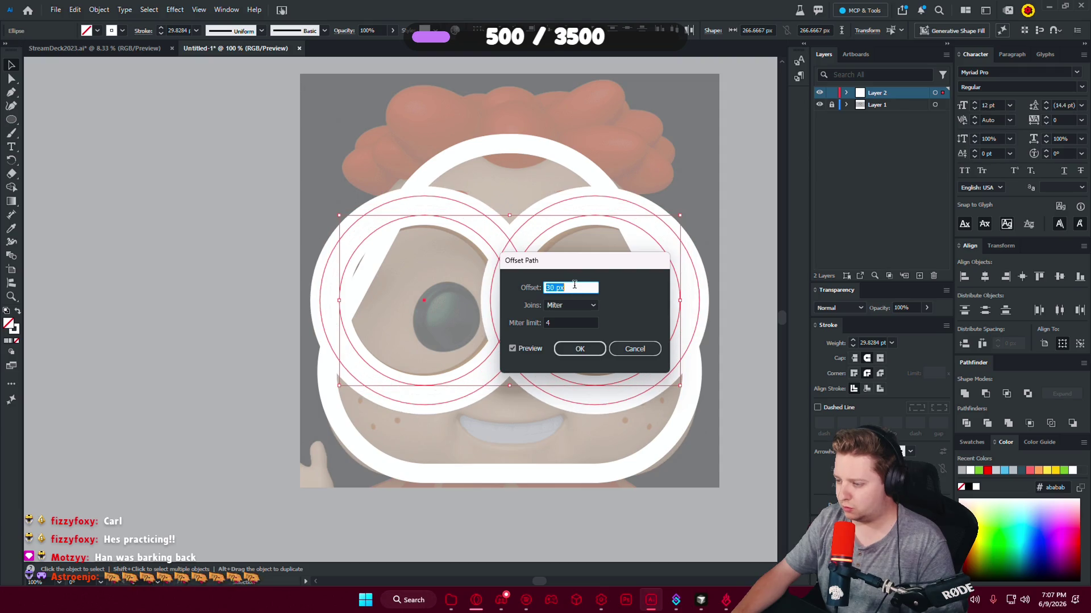
{"action": "left_click", "coordinate": [580, 348]}
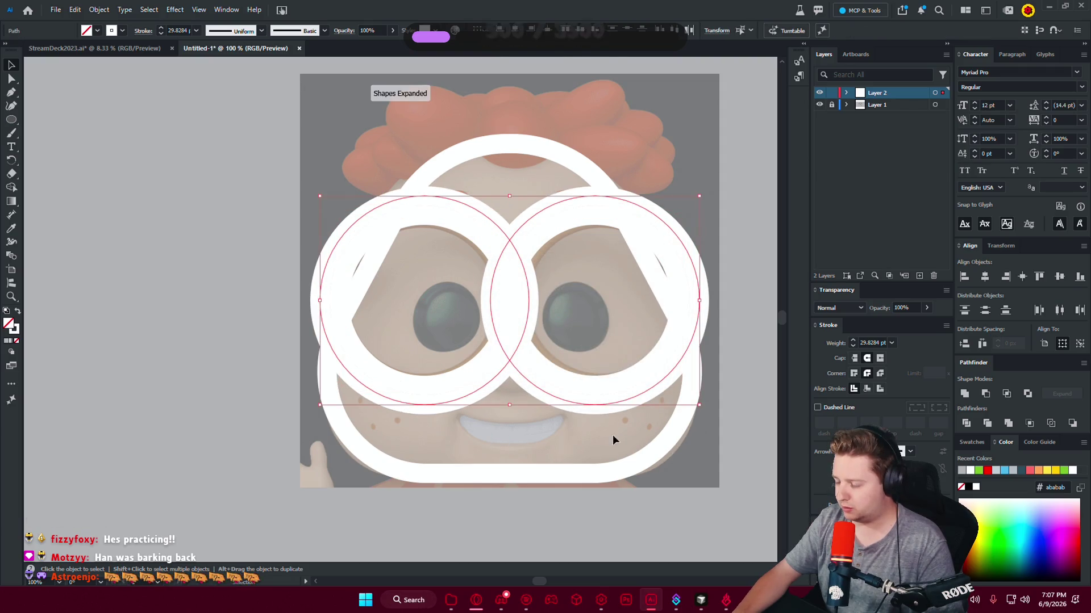
Alt-drag a copy of the offset rings to the left of the artboard.
{"action": "key", "text": "ctrl+shift+a"}
{"action": "scroll", "coordinate": [568, 410], "scroll_direction": "down", "scroll_amount": 2}
{"action": "left_click_drag", "start_coordinate": [407, 285], "coordinate": [455, 328]}
{"action": "left_click", "coordinate": [592, 348]}
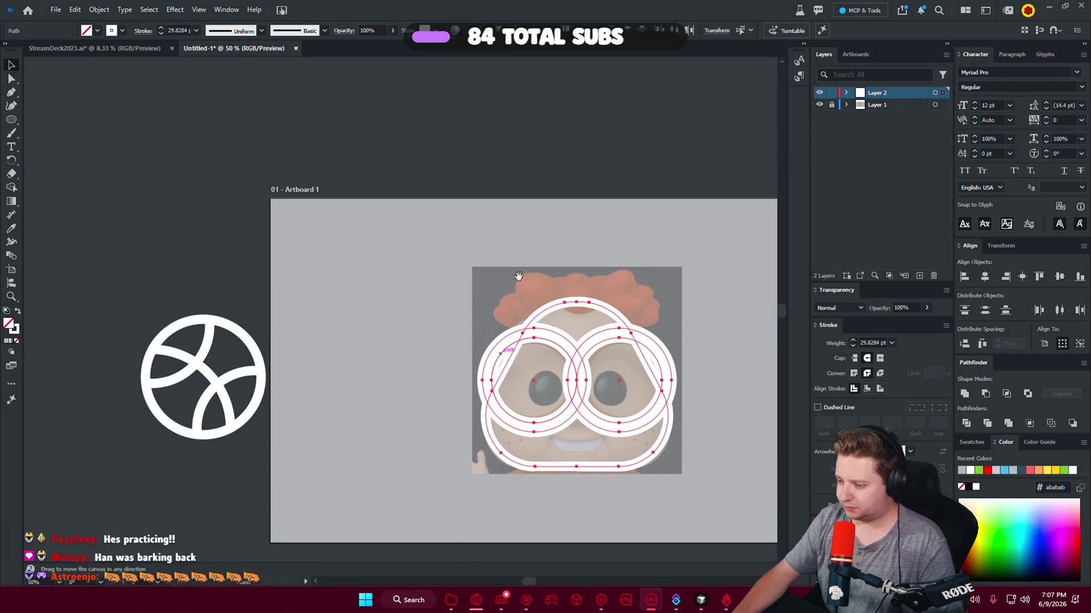
{"action": "left_click_drag", "start_coordinate": [592, 348], "coordinate": [51, 349]}
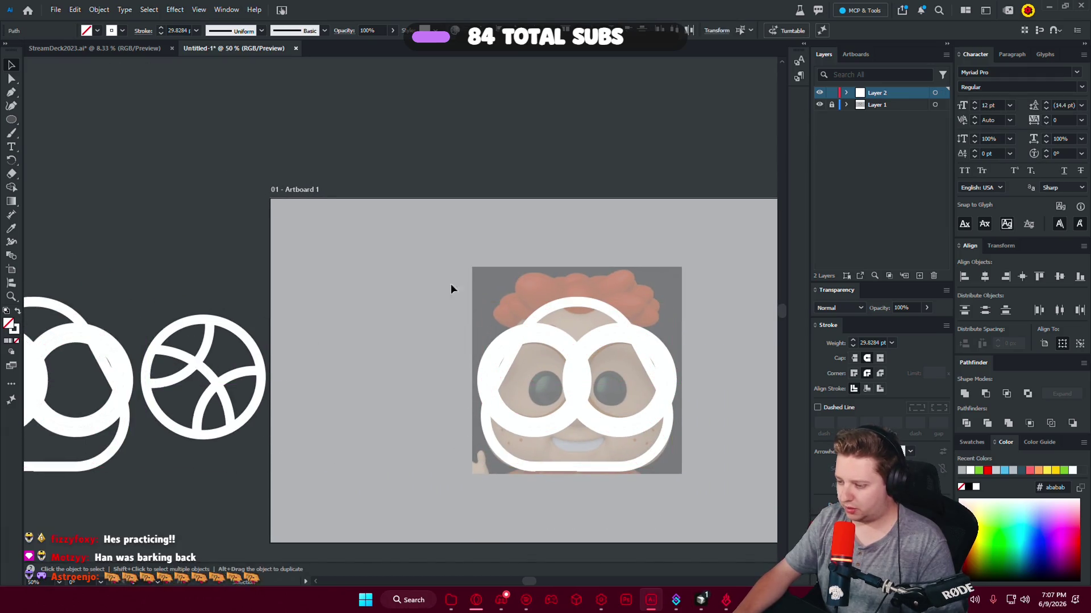
{"action": "left_click", "coordinate": [451, 287]}
{"action": "scroll", "coordinate": [693, 404], "scroll_direction": "up", "scroll_amount": 1}
Allow the pending agent command in the code editor, then return to Illustrator.
{"action": "key", "text": "alt+Tab"}
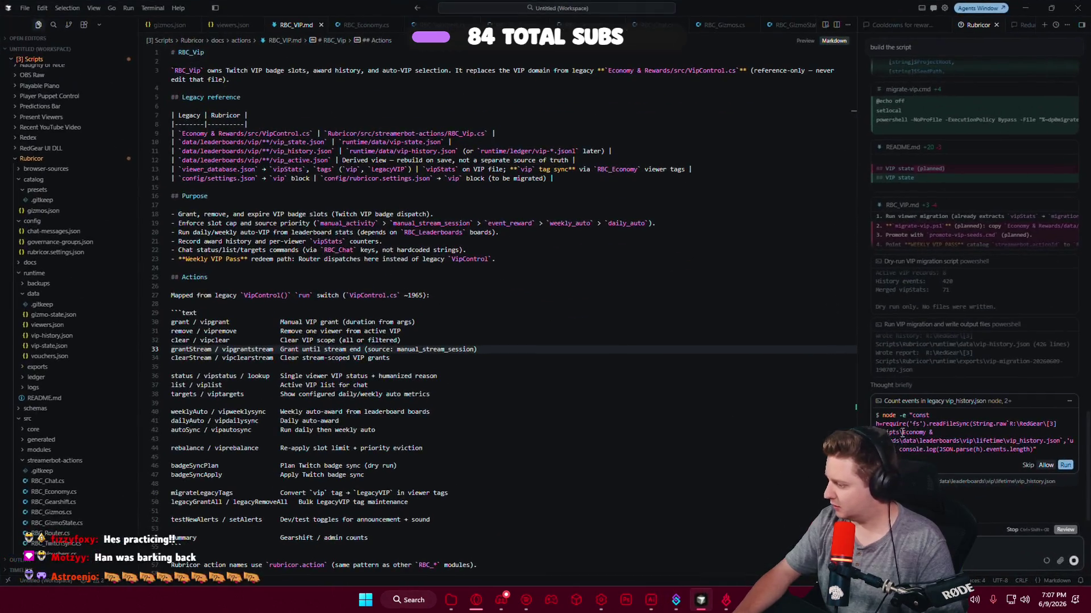
{"action": "left_click", "coordinate": [1045, 468]}
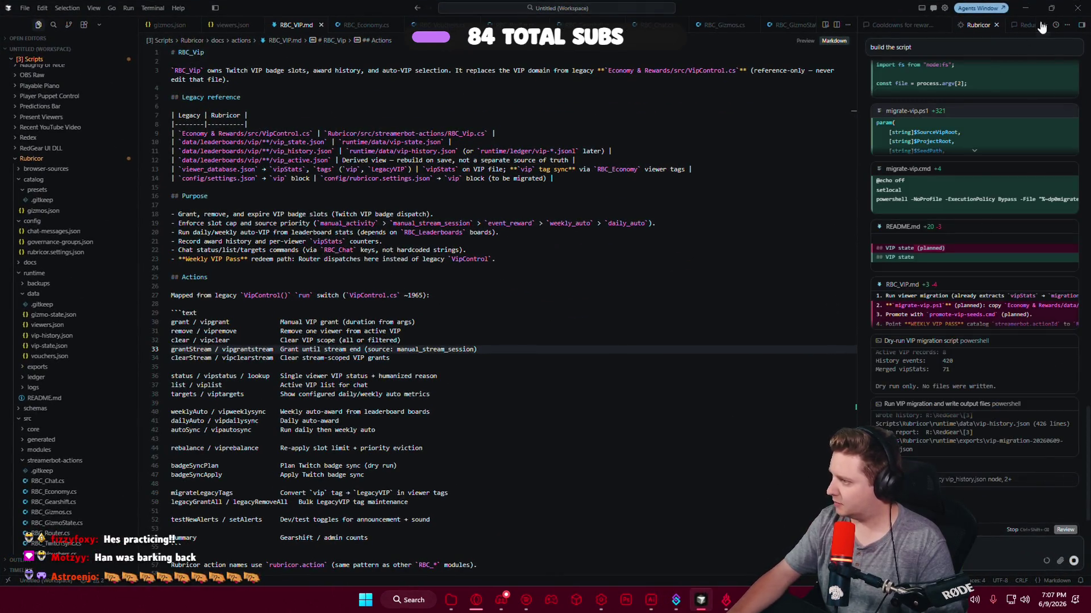
{"action": "key", "text": "alt+Tab"}
{"action": "scroll", "coordinate": [510, 460], "scroll_direction": "up", "scroll_amount": 1}
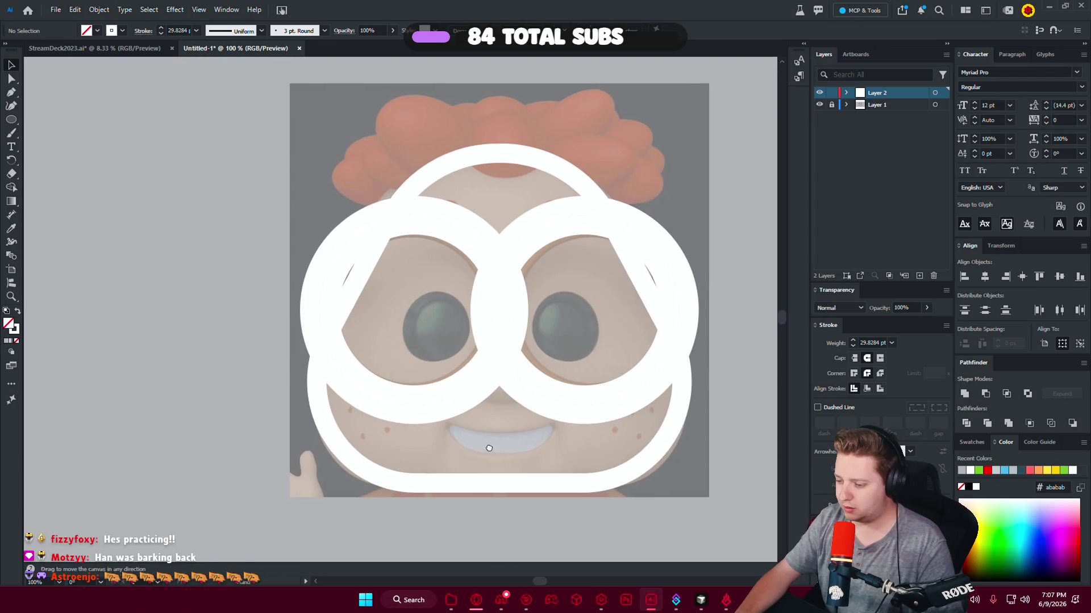
Merge each glasses ring with the head outline using a Pathfinder Shape Mode.
{"action": "left_click", "coordinate": [437, 410]}
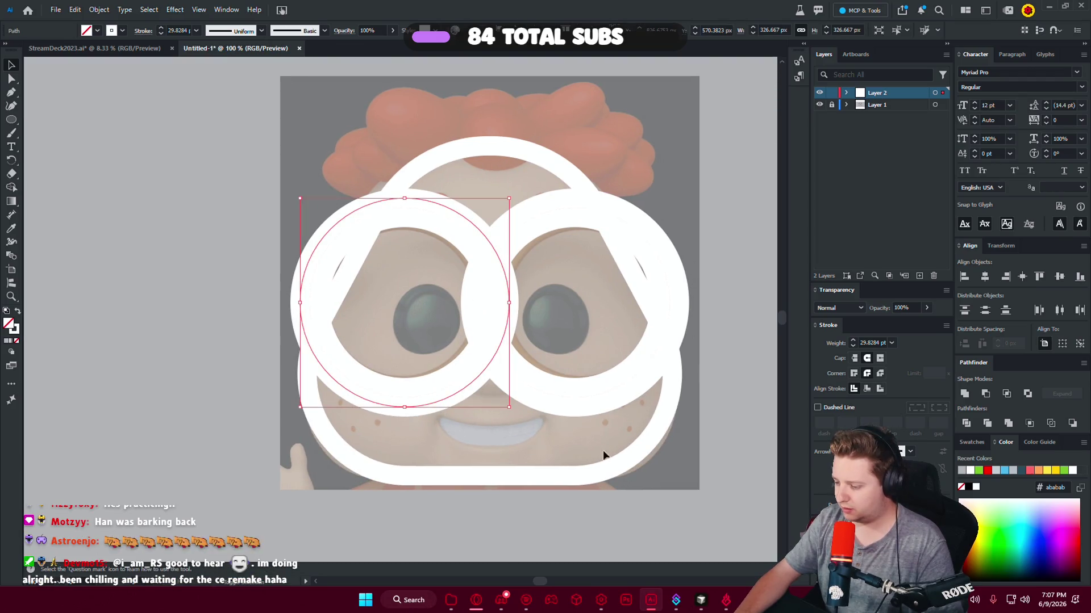
{"action": "left_click", "coordinate": [587, 476], "text": "shift"}
{"action": "left_click", "coordinate": [991, 396]}
{"action": "left_click", "coordinate": [596, 412]}
{"action": "left_click", "coordinate": [653, 398]}
{"action": "left_click", "coordinate": [679, 430], "text": "shift"}
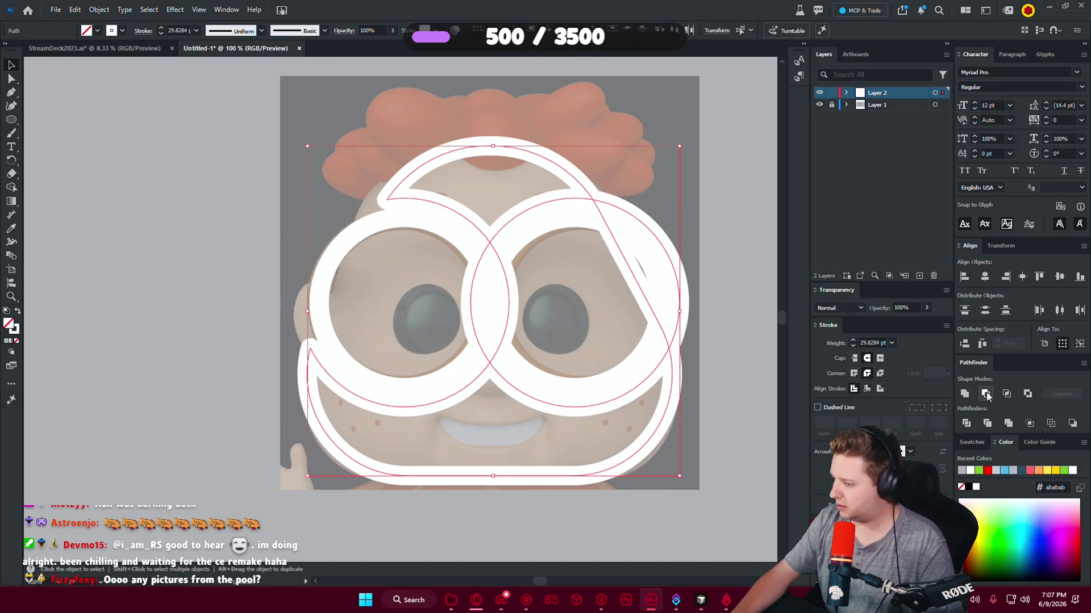
{"action": "left_click", "coordinate": [986, 393]}
{"action": "left_click", "coordinate": [705, 431]}
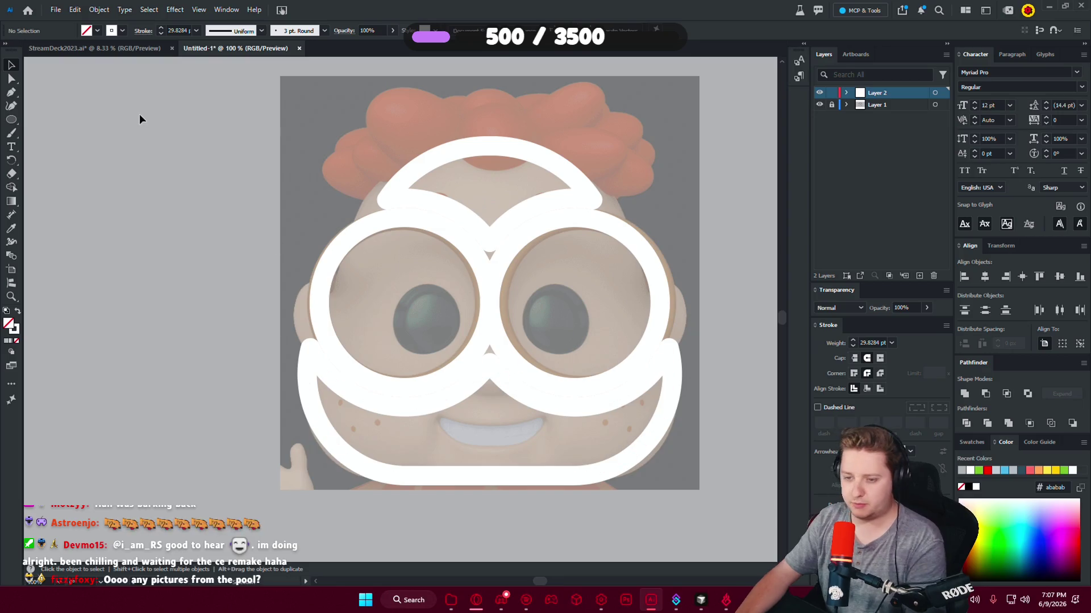
Delete the two inner hook segments from the lower jaw curve with Direct Selection.
{"action": "left_click", "coordinate": [12, 78]}
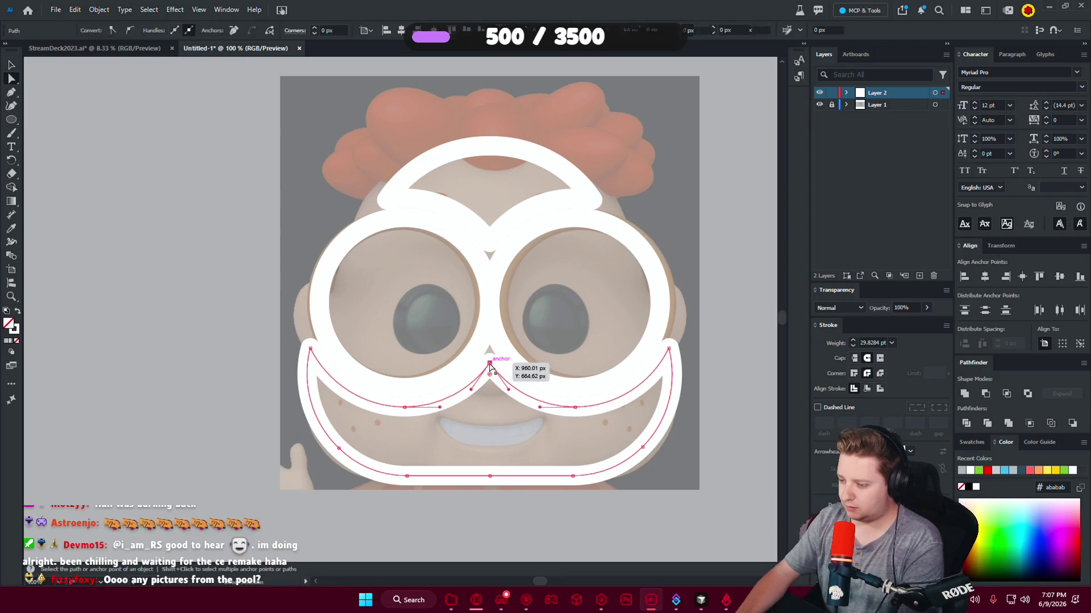
{"action": "left_click", "coordinate": [420, 410]}
{"action": "left_click", "coordinate": [404, 407]}
{"action": "key", "text": "Delete"}
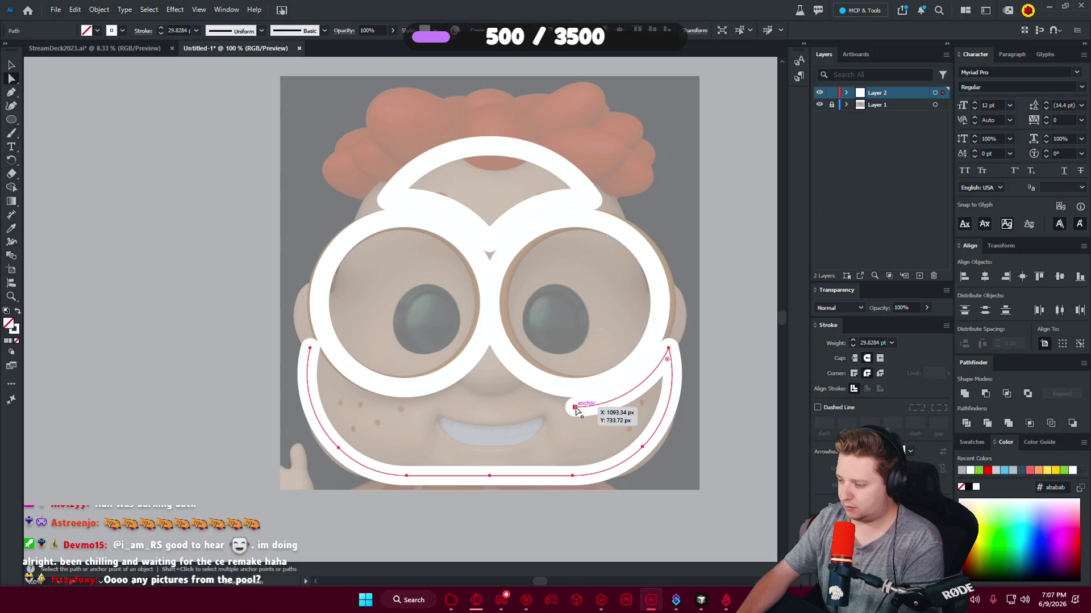
{"action": "left_click", "coordinate": [574, 407]}
{"action": "key", "text": "Delete"}
Delete both hook ends from the top arch path.
{"action": "left_click", "coordinate": [492, 241]}
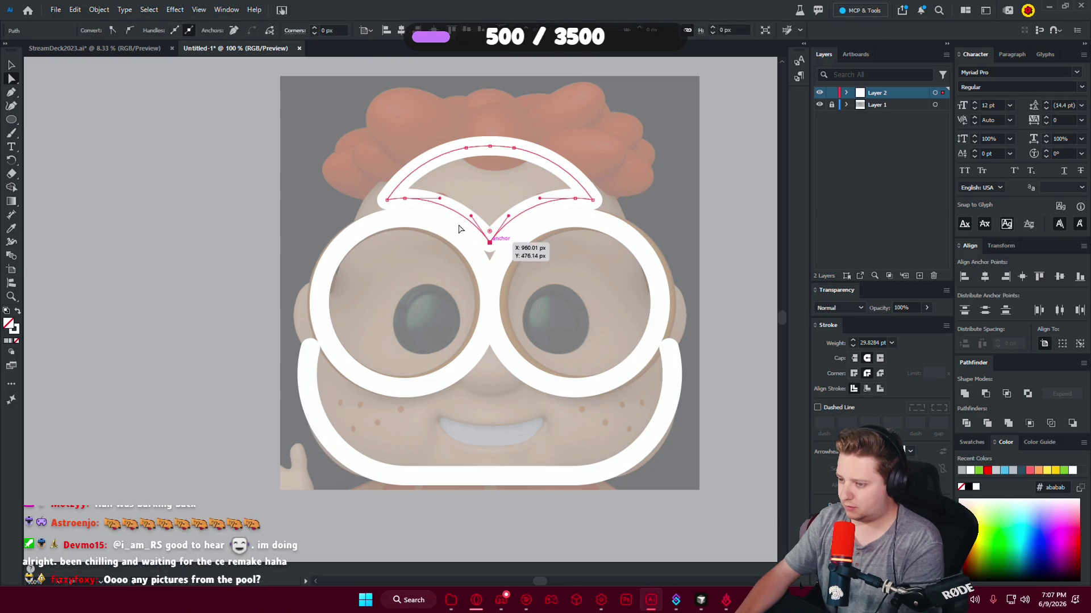
{"action": "left_click", "coordinate": [404, 199]}
{"action": "key", "text": "Delete"}
{"action": "left_click", "coordinate": [582, 196]}
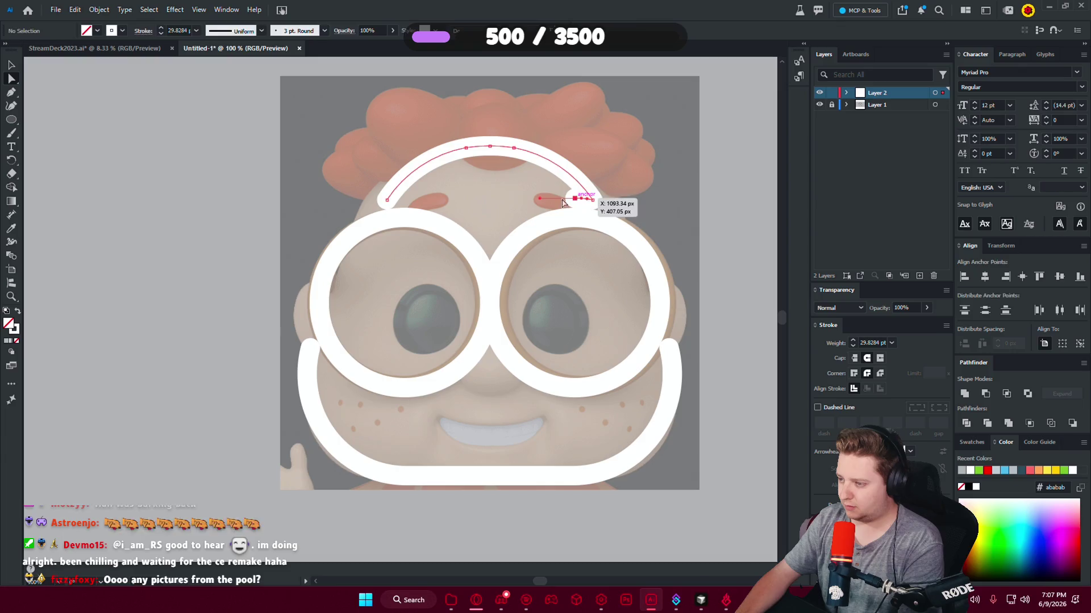
{"action": "key", "text": "Delete"}
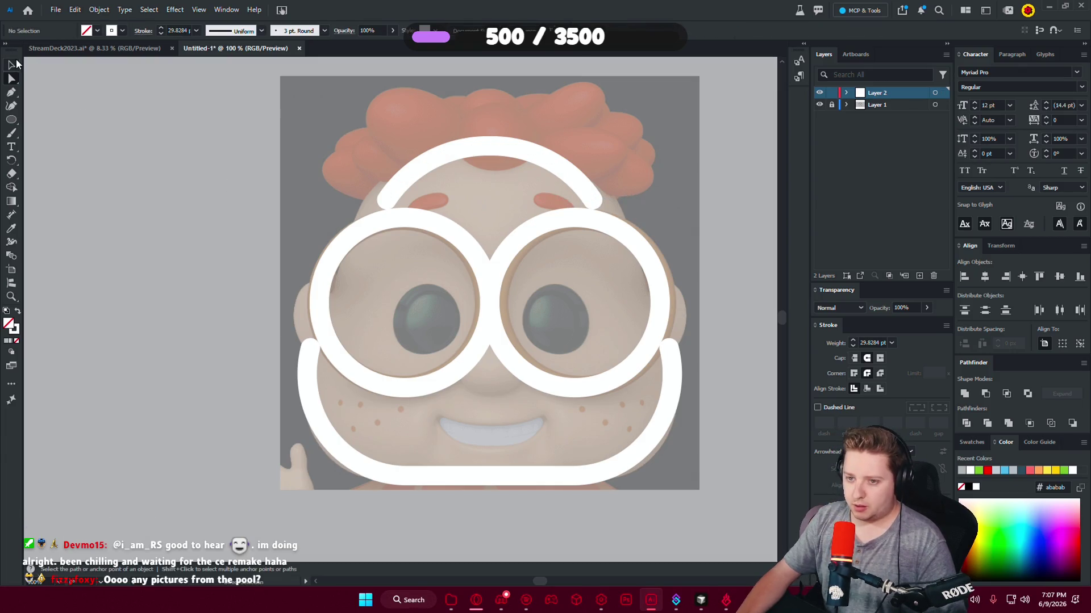
{"action": "scroll", "coordinate": [516, 395], "scroll_direction": "down", "scroll_amount": 2}
{"action": "scroll", "coordinate": [517, 394], "scroll_direction": "up", "scroll_amount": 1}
{"action": "left_click_drag", "start_coordinate": [517, 394], "coordinate": [463, 352]}
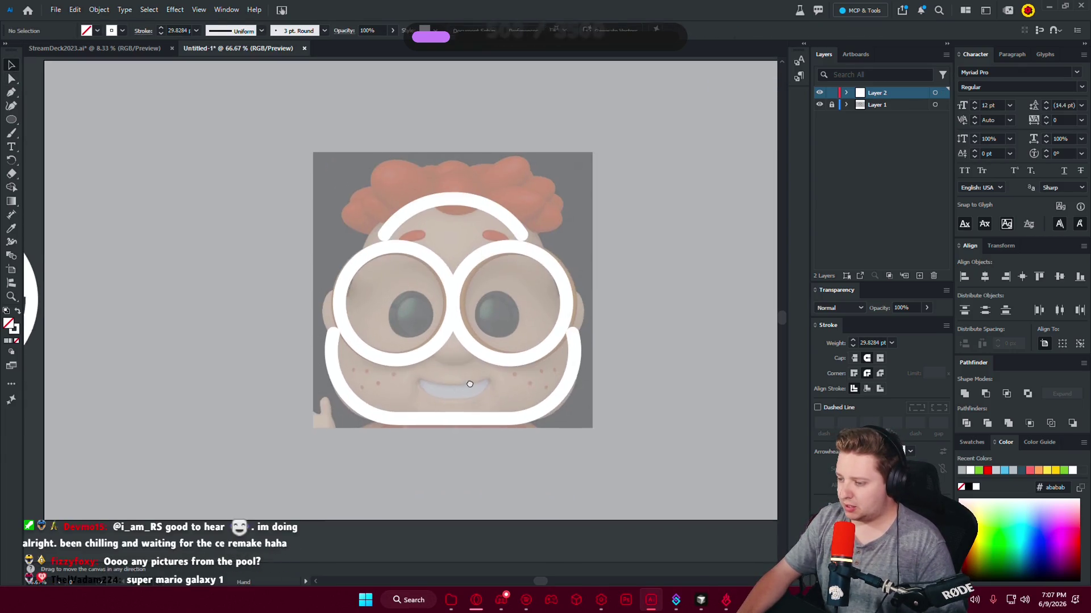
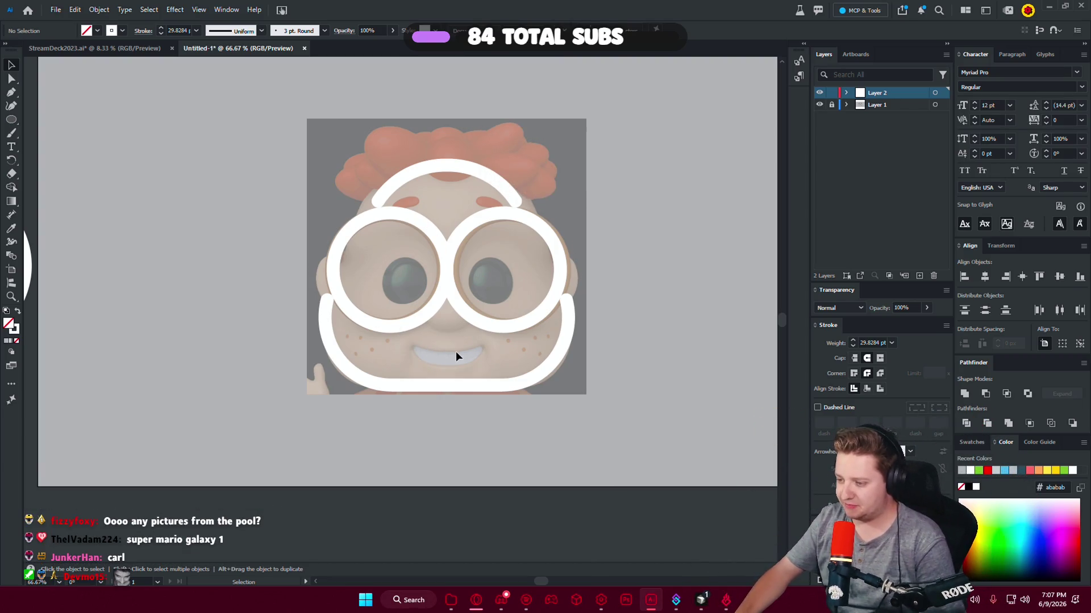
Offset the two selected eye circles outward by 45 px.
{"action": "left_click_drag", "start_coordinate": [455, 351], "coordinate": [473, 372]}
{"action": "key", "text": "a"}
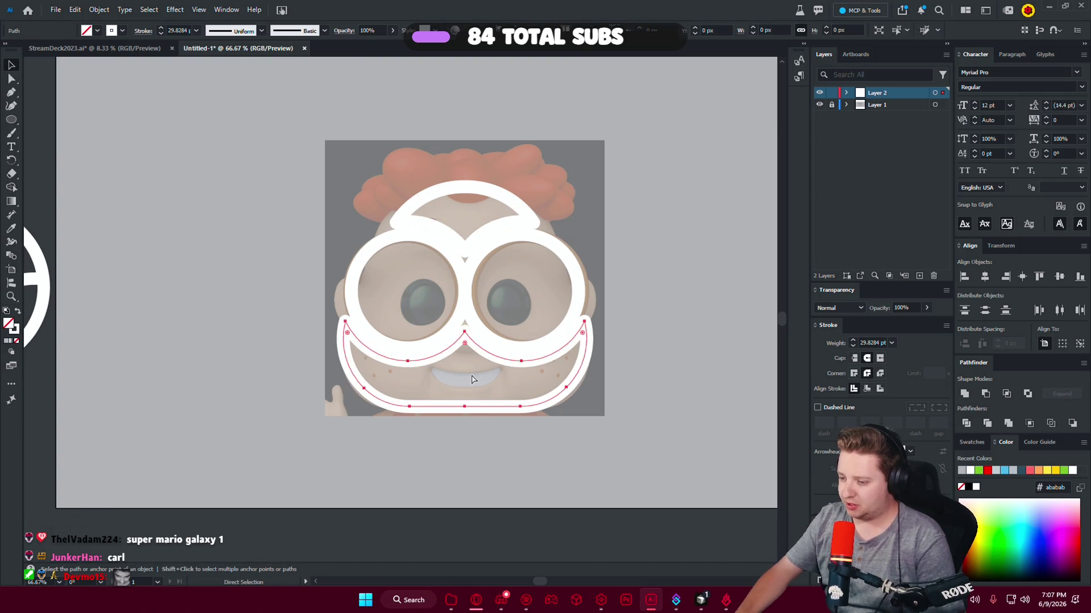
{"action": "key", "text": "v"}
{"action": "left_click", "coordinate": [466, 381]}
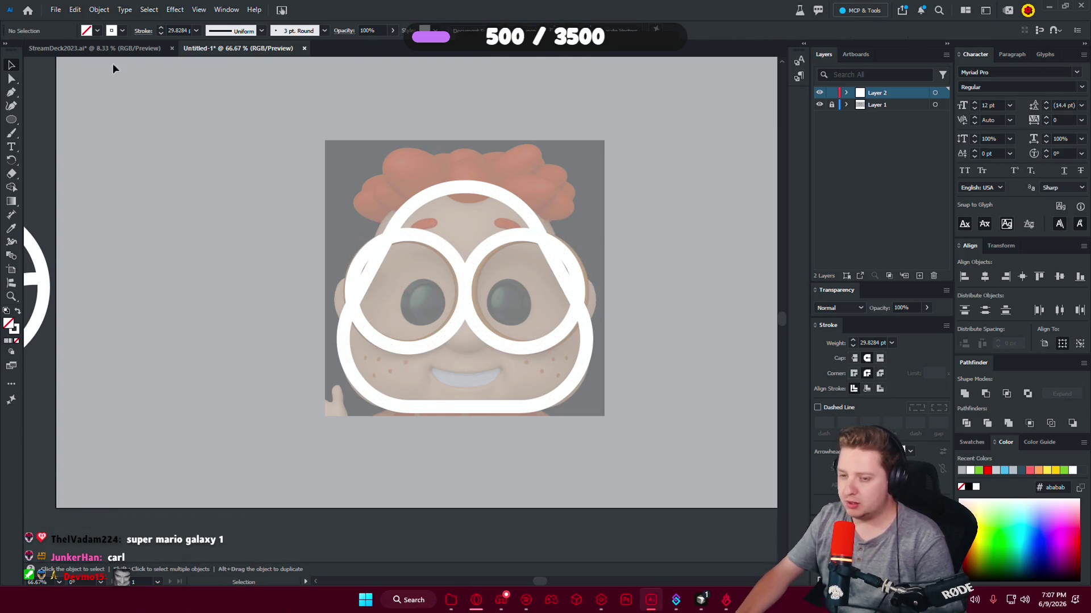
{"action": "left_click", "coordinate": [409, 234]}
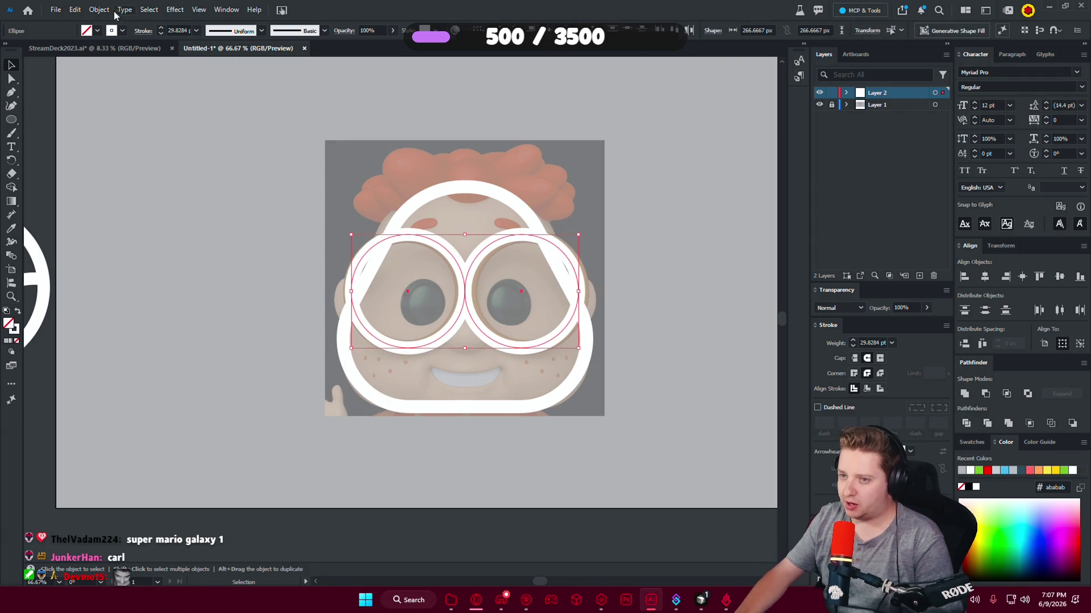
{"action": "left_click", "coordinate": [99, 10]}
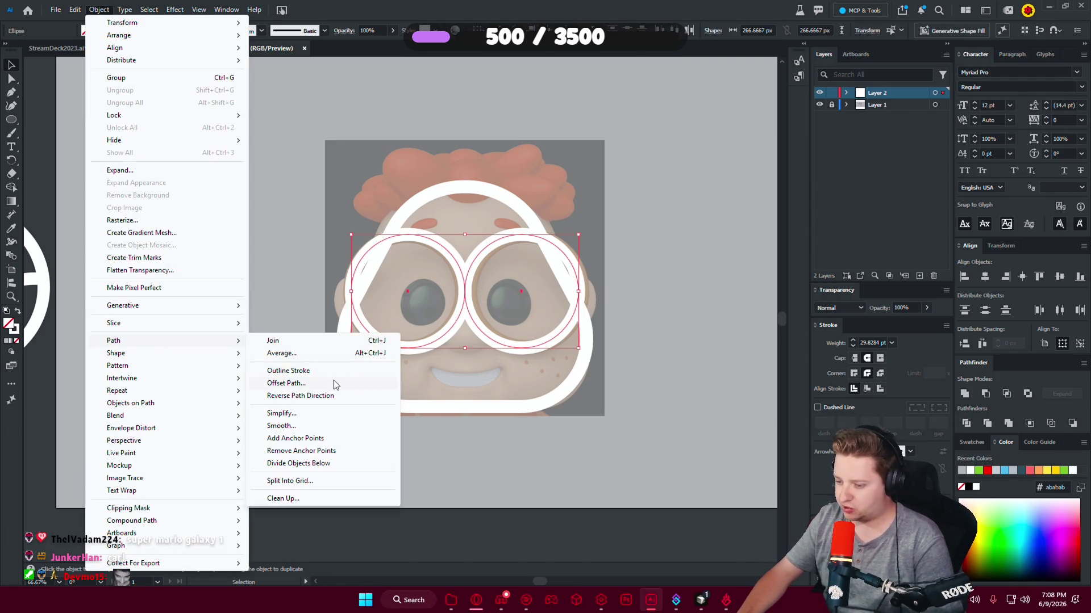
{"action": "left_click", "coordinate": [333, 381]}
{"action": "key", "text": "shift+Up"}
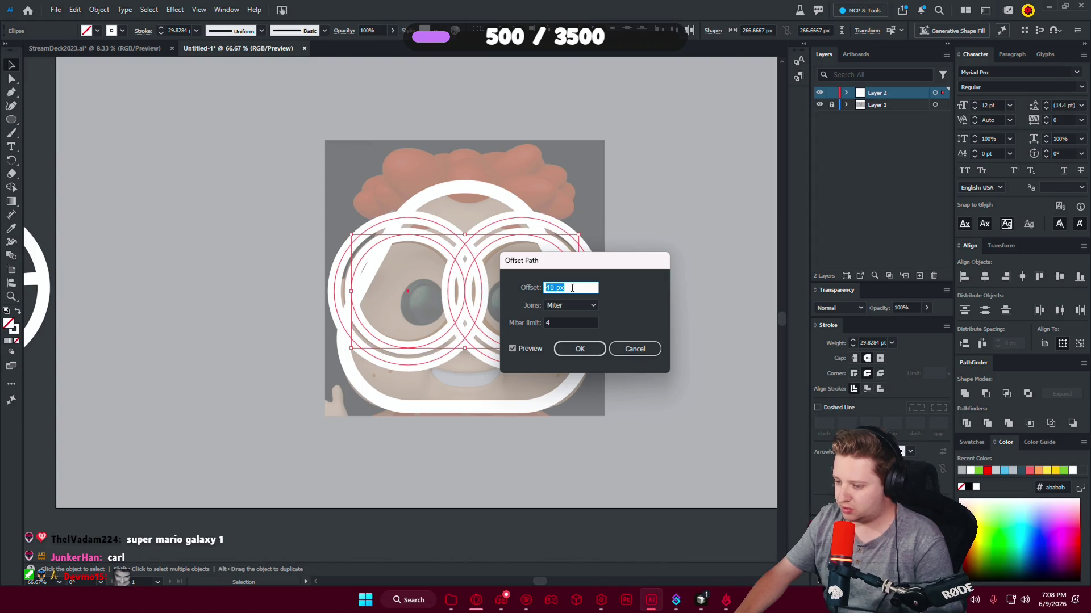
{"action": "key", "text": "Up"}
{"action": "key", "text": "Up"}
{"action": "key", "text": "Up"}
{"action": "key", "text": "Up"}
{"action": "key", "text": "Up"}
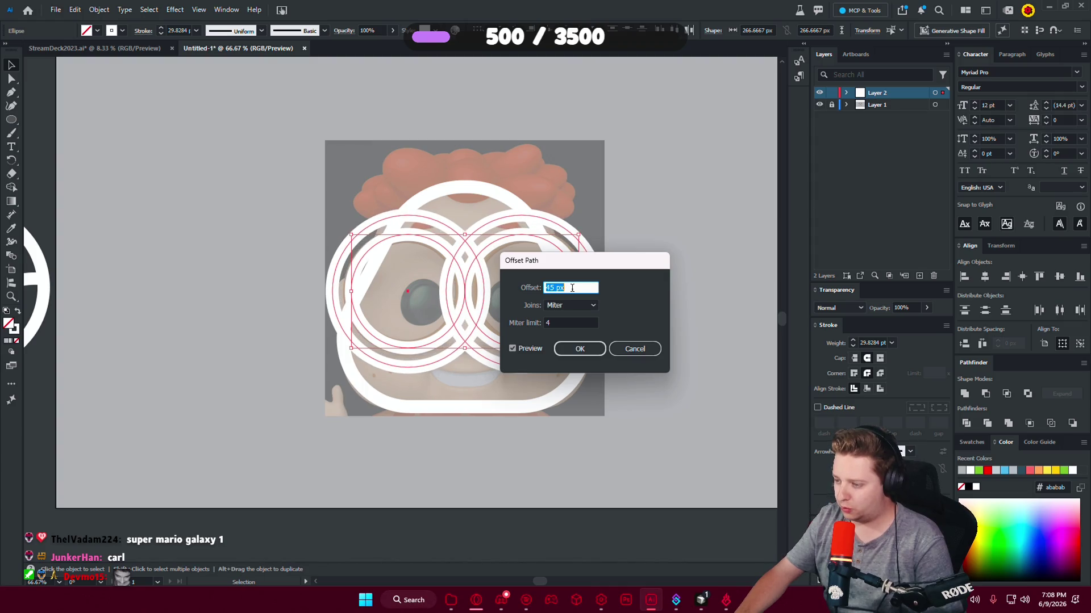
{"action": "left_click", "coordinate": [573, 348]}
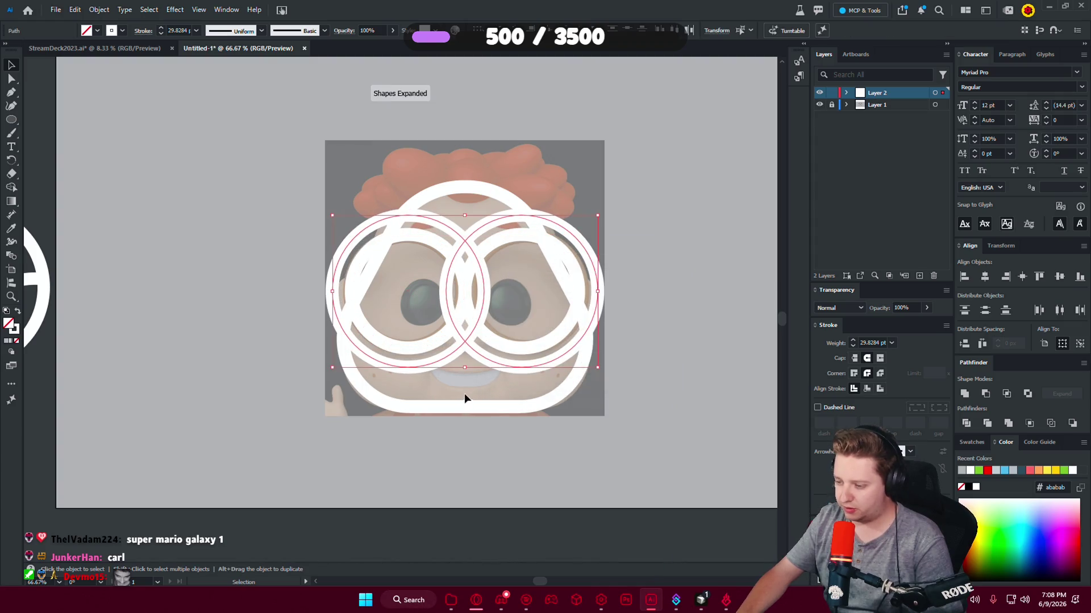
Unite the offset circles and cut them out of the white face outline with Minus Front.
{"action": "left_click", "coordinate": [964, 394]}
{"action": "left_click", "coordinate": [493, 408], "text": "shift"}
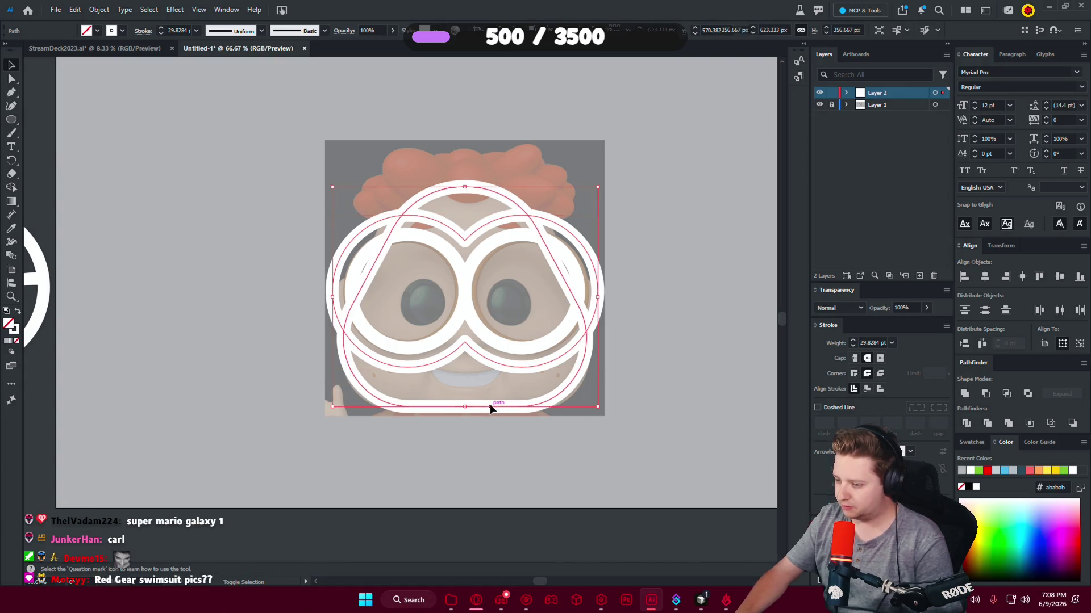
{"action": "left_click", "coordinate": [985, 394]}
{"action": "left_click", "coordinate": [659, 429]}
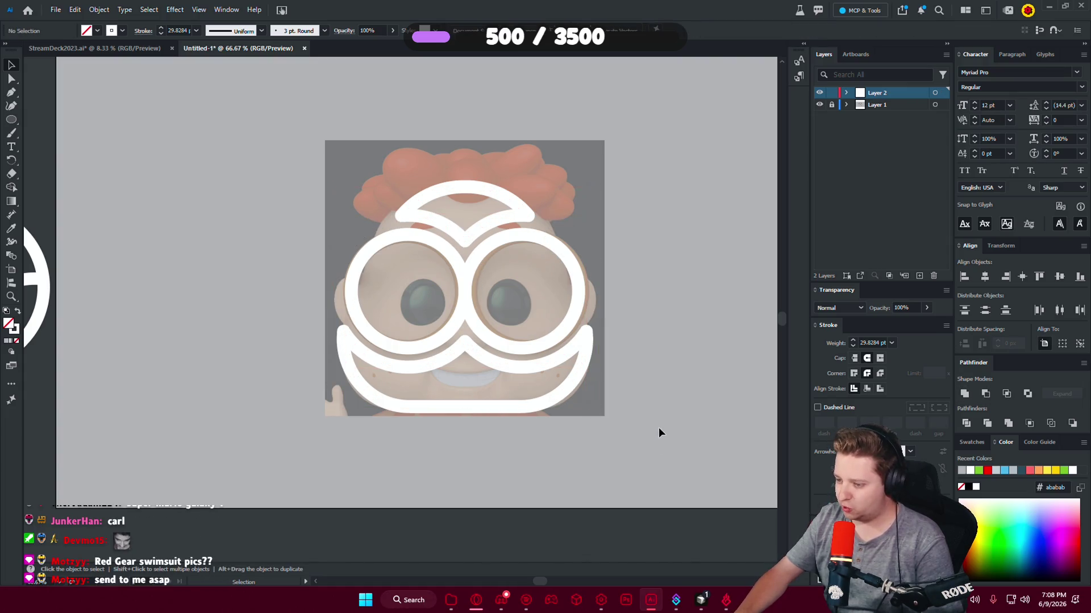
{"action": "left_click", "coordinate": [11, 78]}
Delete the three stray inner mouth segments and the brow's inner V piece.
{"action": "left_click", "coordinate": [465, 342]}
{"action": "key", "text": "Delete"}
{"action": "left_click", "coordinate": [521, 365]}
{"action": "key", "text": "Delete"}
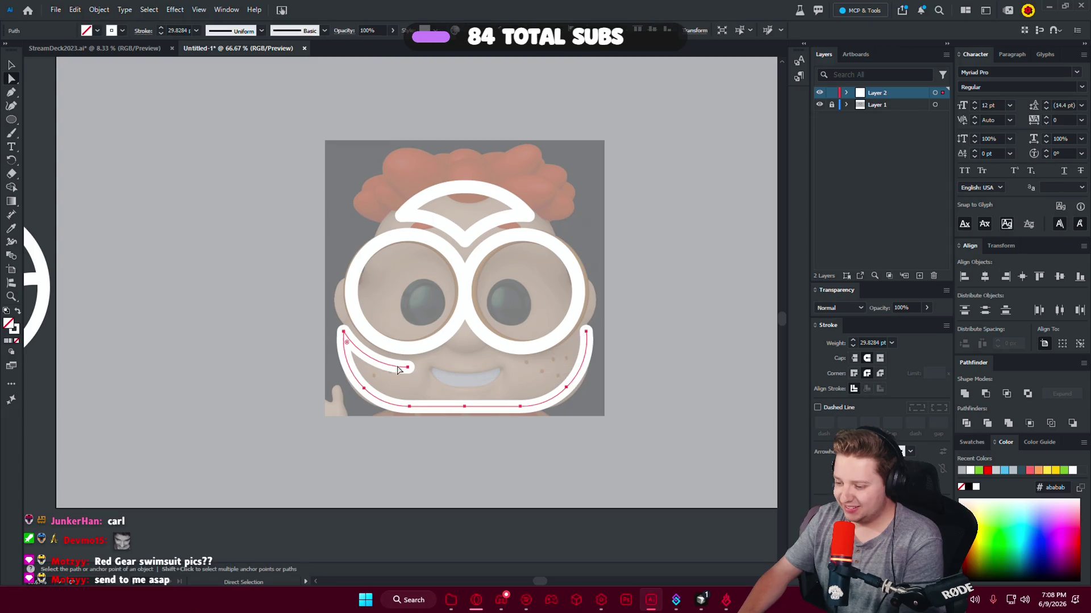
{"action": "left_click", "coordinate": [407, 369]}
{"action": "key", "text": "Delete"}
{"action": "left_click", "coordinate": [466, 239]}
{"action": "key", "text": "Delete"}
Check the brow arc and preview the line art with the reference photo layer briefly hidden.
{"action": "left_click", "coordinate": [408, 220]}
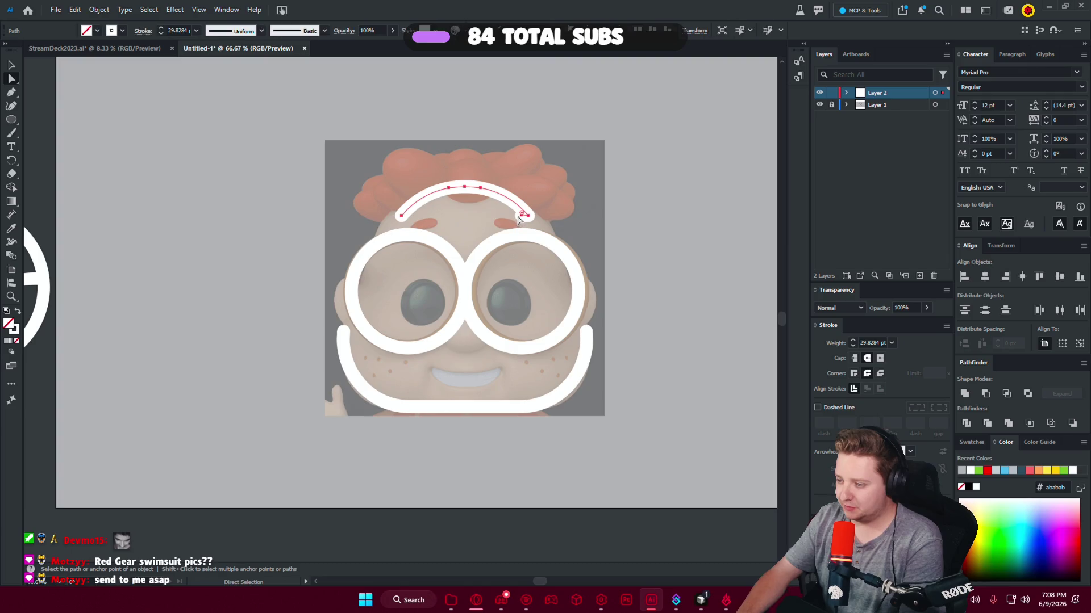
{"action": "left_click", "coordinate": [521, 218]}
{"action": "scroll", "coordinate": [522, 210], "scroll_direction": "up", "scroll_amount": 3}
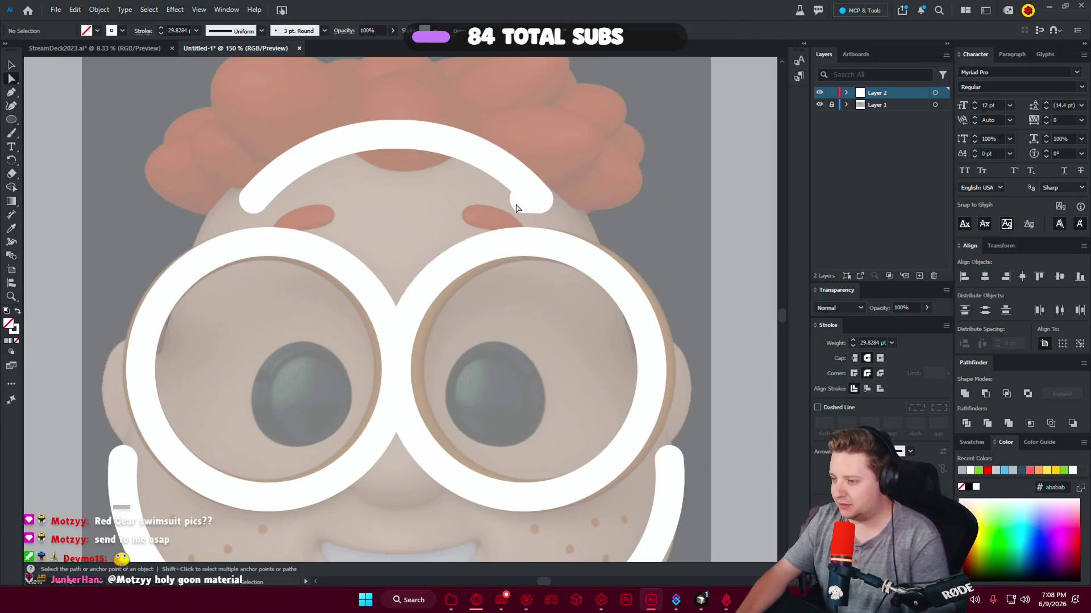
{"action": "scroll", "coordinate": [630, 222], "scroll_direction": "down", "scroll_amount": 3}
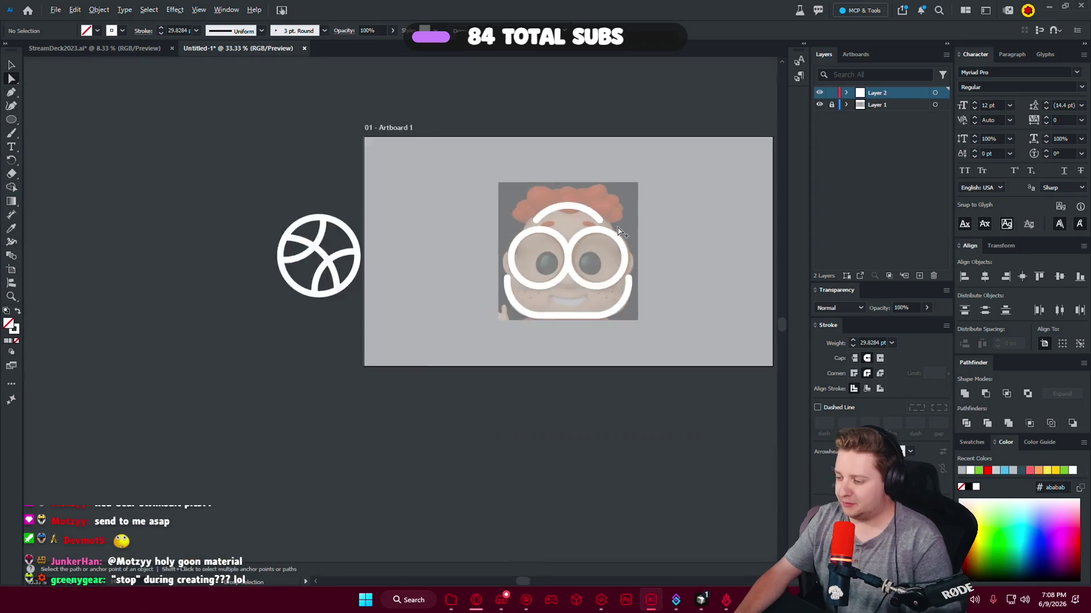
{"action": "left_click", "coordinate": [819, 104]}
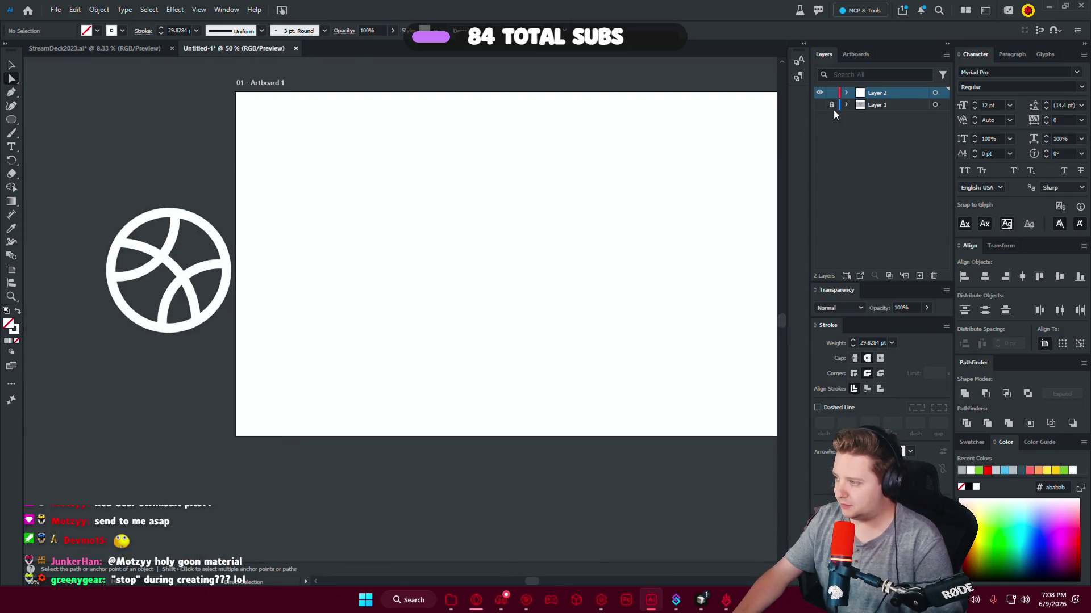
{"action": "left_click", "coordinate": [820, 105]}
{"action": "scroll", "coordinate": [448, 187], "scroll_direction": "up", "scroll_amount": 2}
{"action": "scroll", "coordinate": [332, 320], "scroll_direction": "up", "scroll_amount": 3}
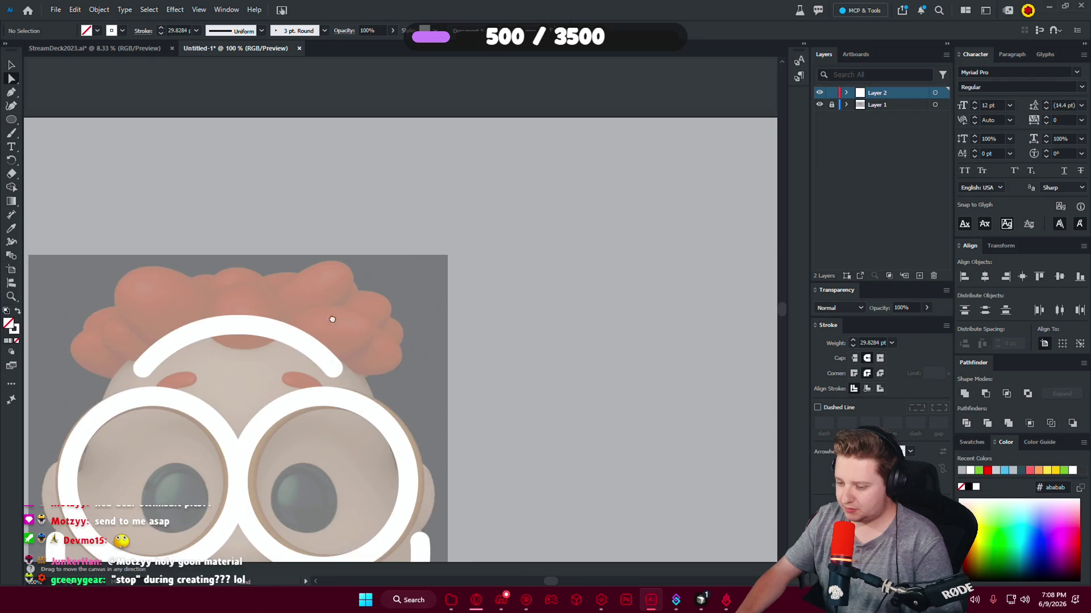
{"action": "left_click_drag", "start_coordinate": [332, 320], "coordinate": [589, 158]}
{"action": "left_click_drag", "start_coordinate": [365, 136], "coordinate": [347, 168]}
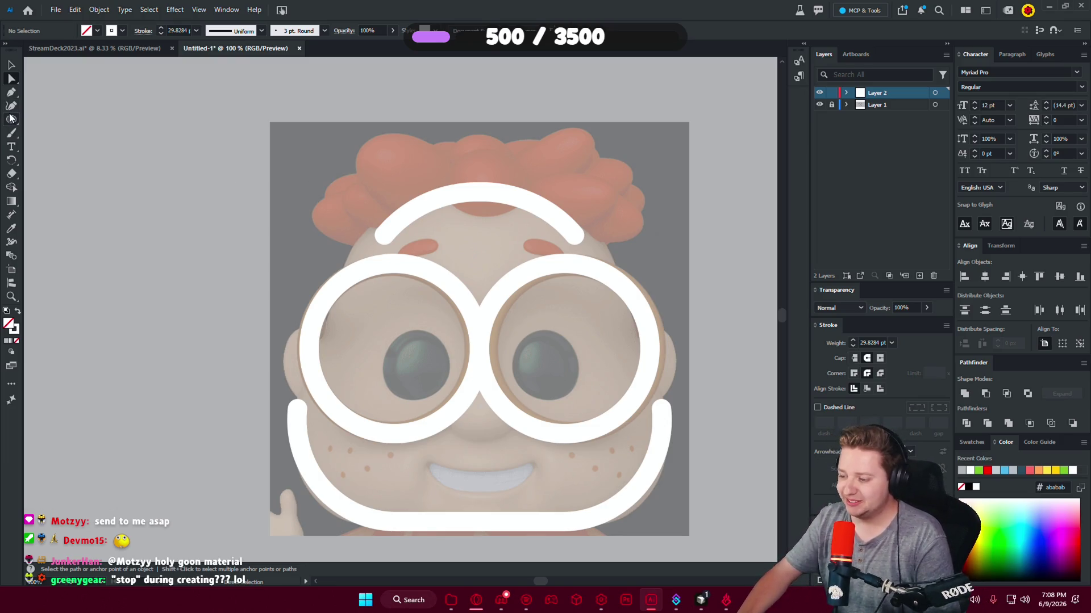
{"action": "key", "text": "p"}
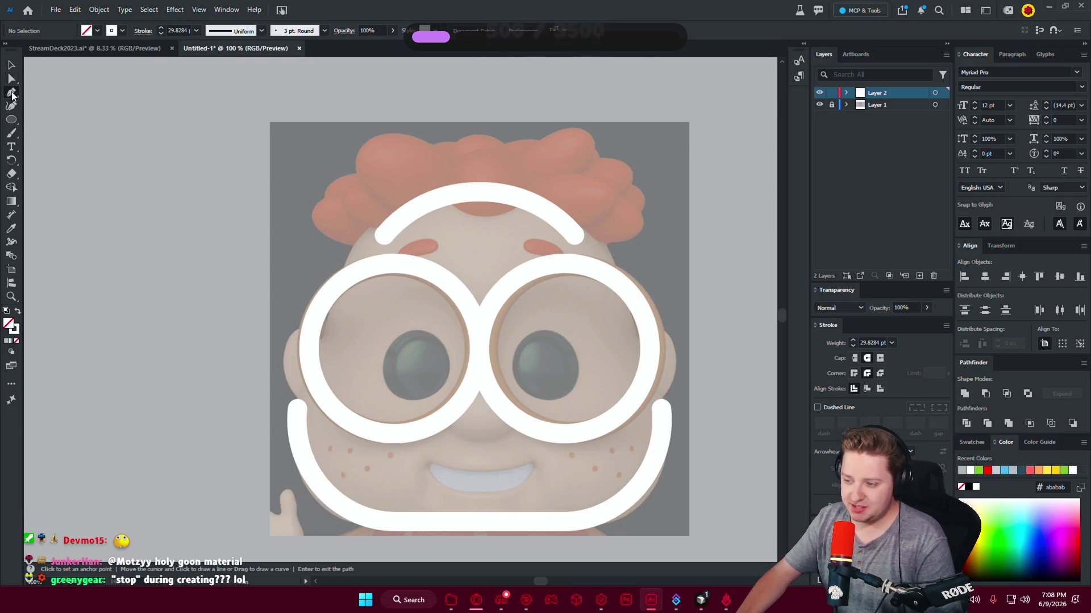
Draw a three-point hooked hair curl above the brow arc with the Pen tool.
{"action": "left_click_drag", "start_coordinate": [438, 155], "coordinate": [404, 138]}
{"action": "left_click", "coordinate": [370, 121]}
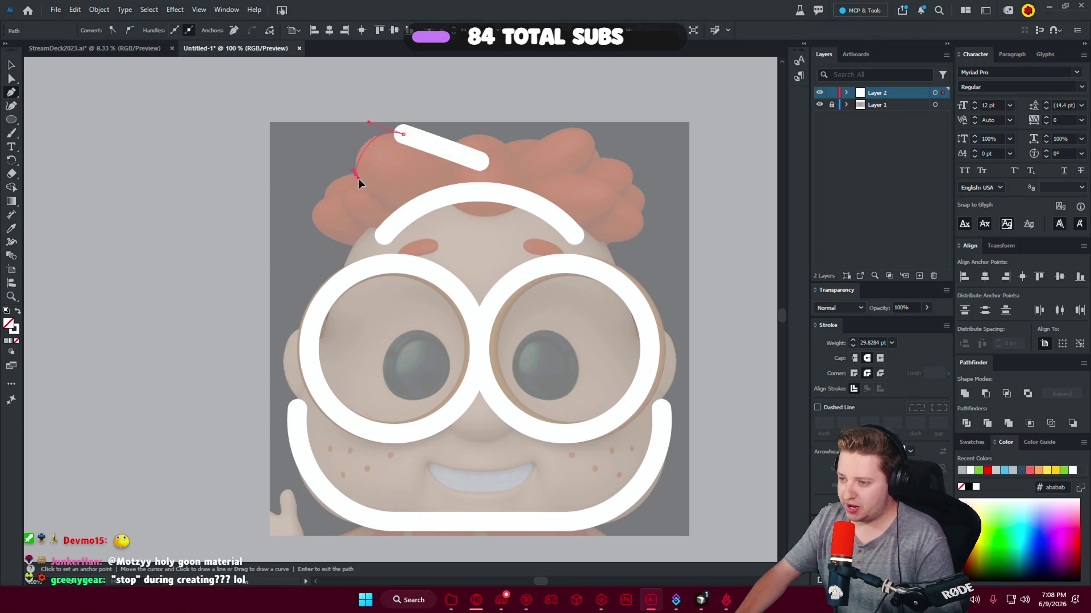
{"action": "left_click_drag", "start_coordinate": [359, 179], "coordinate": [366, 191]}
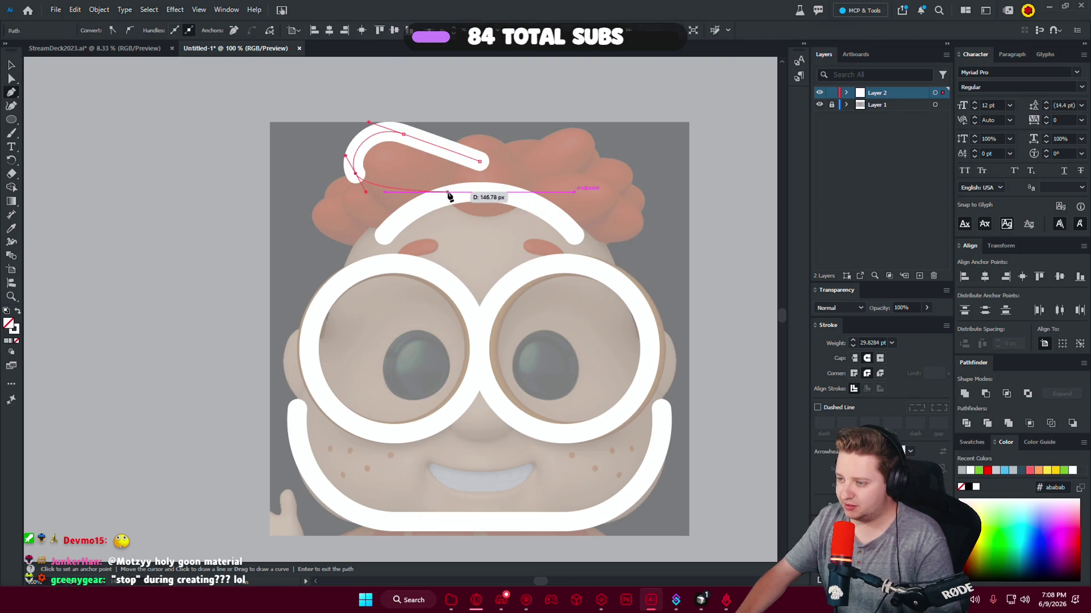
{"action": "key", "text": "Return"}
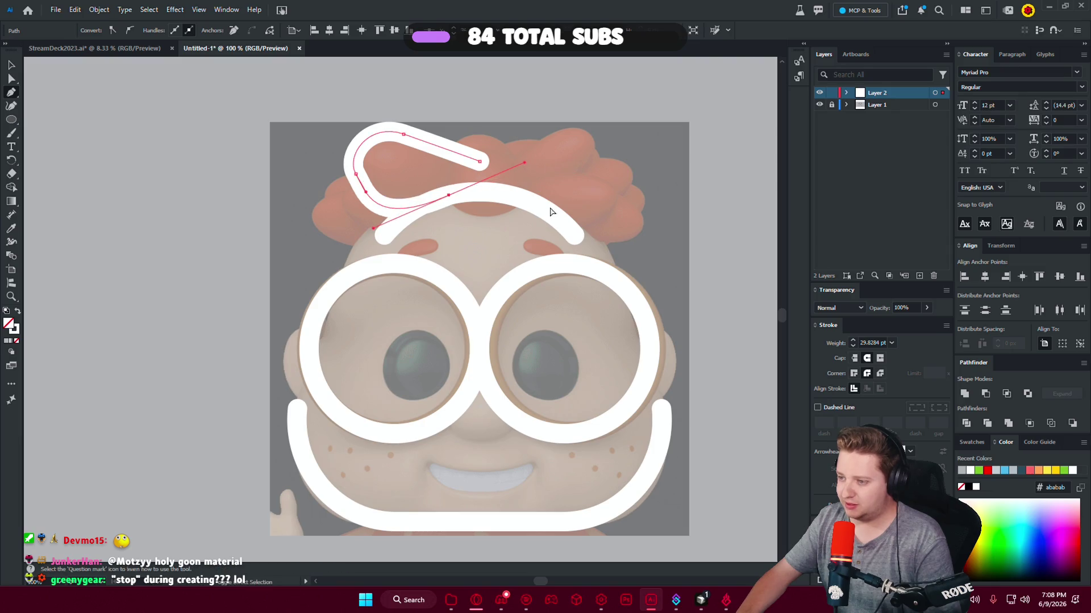
{"action": "left_click", "coordinate": [11, 79]}
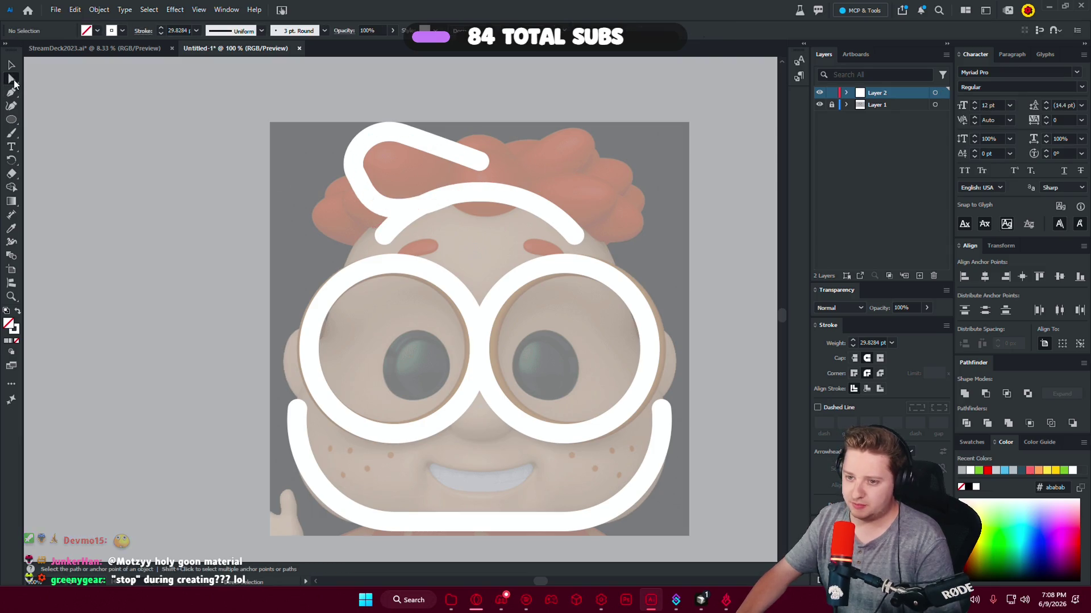
Tighten the curl's left bend and adjust its top anchors.
{"action": "left_click", "coordinate": [351, 166]}
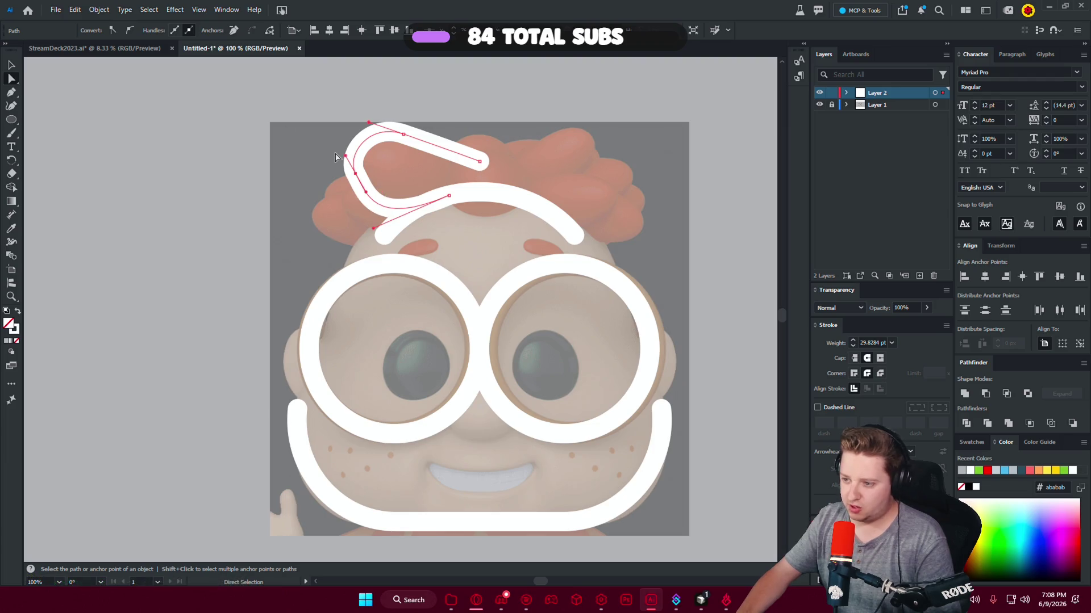
{"action": "left_click_drag", "start_coordinate": [346, 158], "coordinate": [355, 177]}
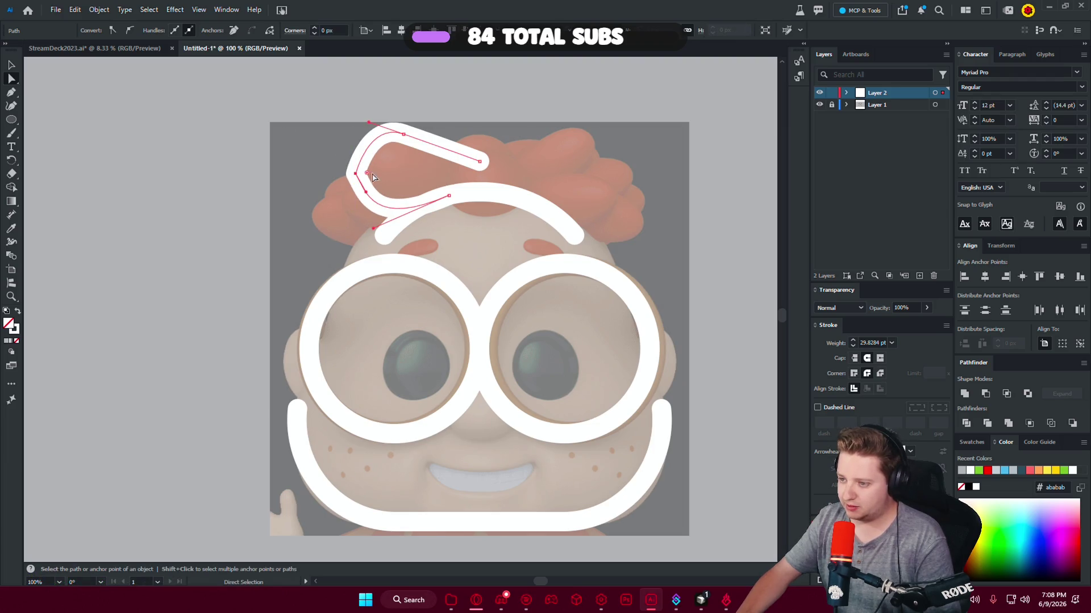
{"action": "left_click", "coordinate": [390, 129]}
{"action": "left_click", "coordinate": [403, 136]}
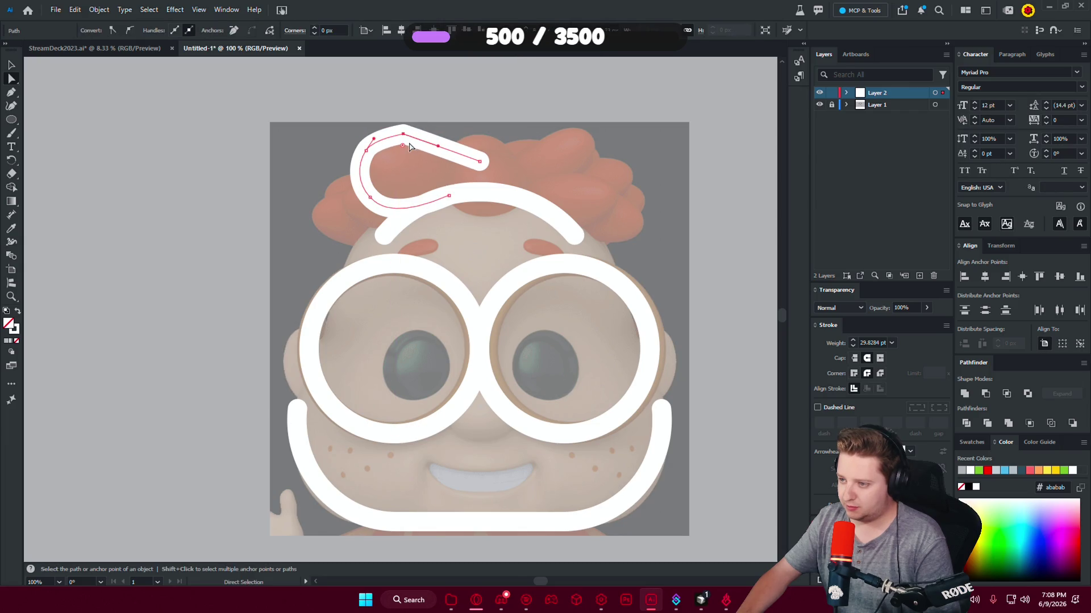
{"action": "left_click", "coordinate": [438, 206]}
{"action": "left_click_drag", "start_coordinate": [409, 179], "coordinate": [403, 206]}
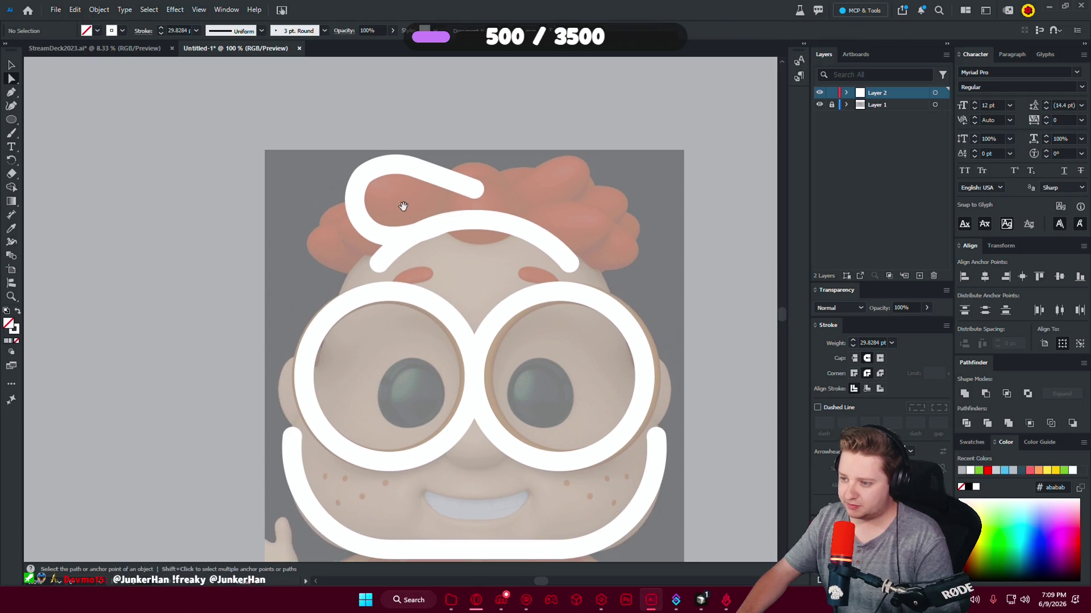
Reshape the curl's lower curve, remove extra anchors and round out its top.
{"action": "left_click", "coordinate": [363, 180]}
{"action": "scroll", "coordinate": [340, 216], "scroll_direction": "up", "scroll_amount": 4}
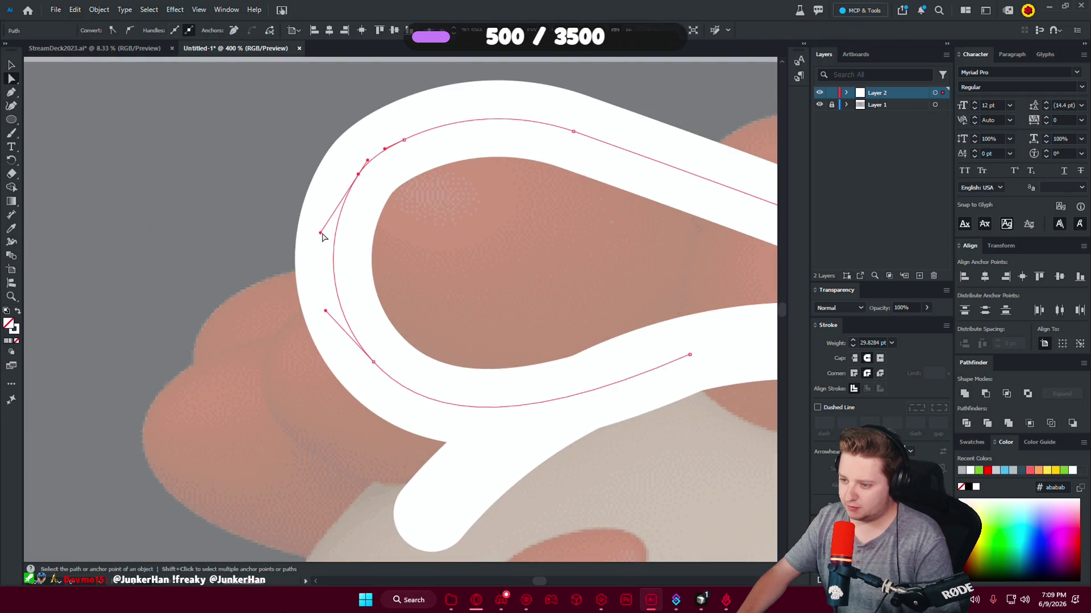
{"action": "left_click_drag", "start_coordinate": [325, 232], "coordinate": [324, 215]}
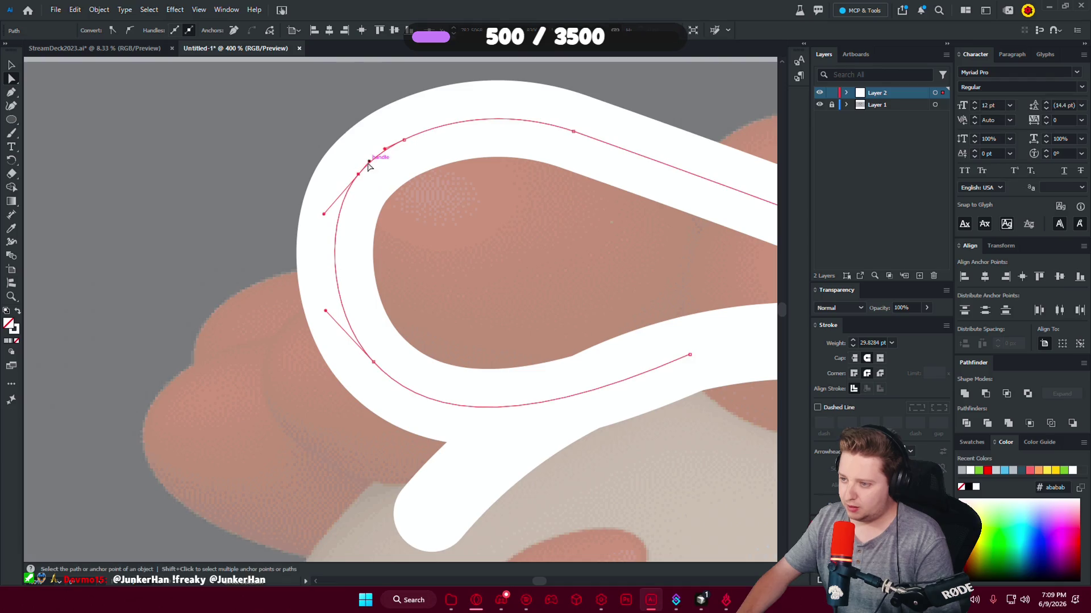
{"action": "left_click_drag", "start_coordinate": [12, 93], "coordinate": [56, 115]}
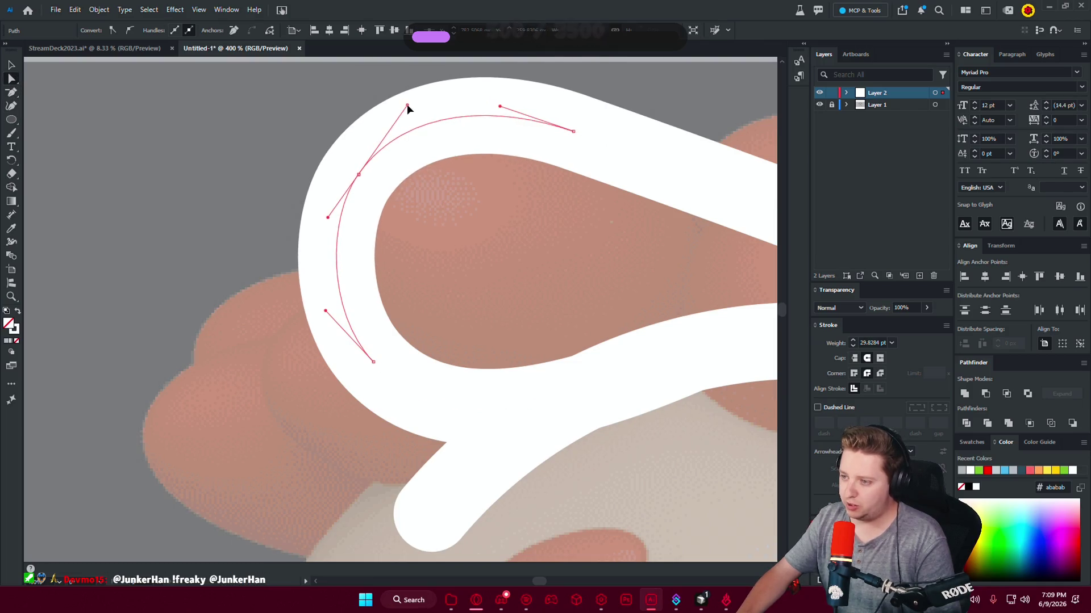
{"action": "left_click_drag", "start_coordinate": [406, 119], "coordinate": [403, 98]}
{"action": "left_click", "coordinate": [539, 243]}
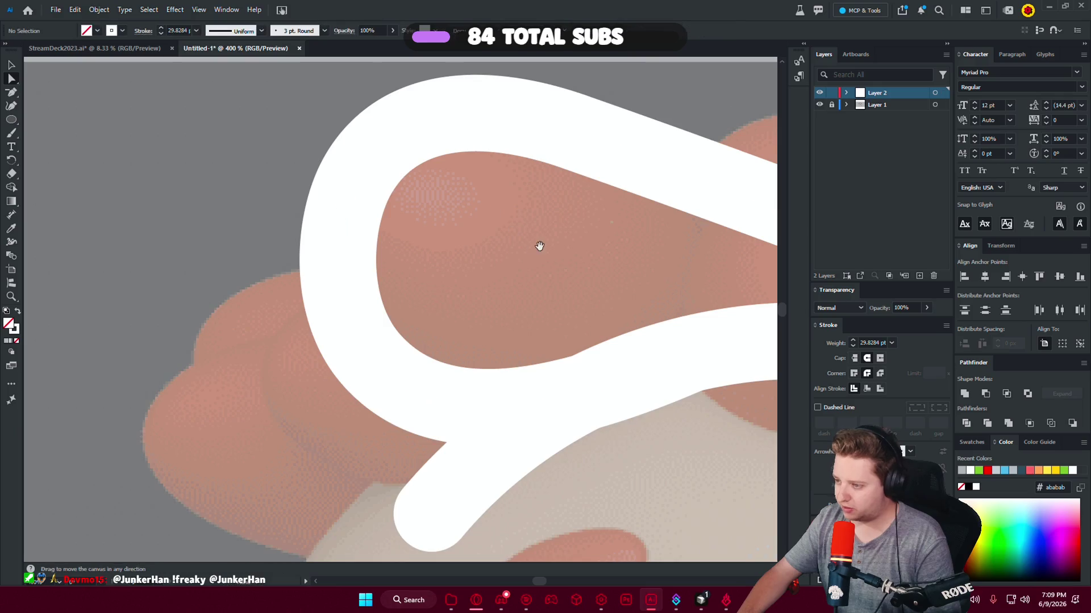
{"action": "scroll", "coordinate": [538, 244], "scroll_direction": "down", "scroll_amount": 5}
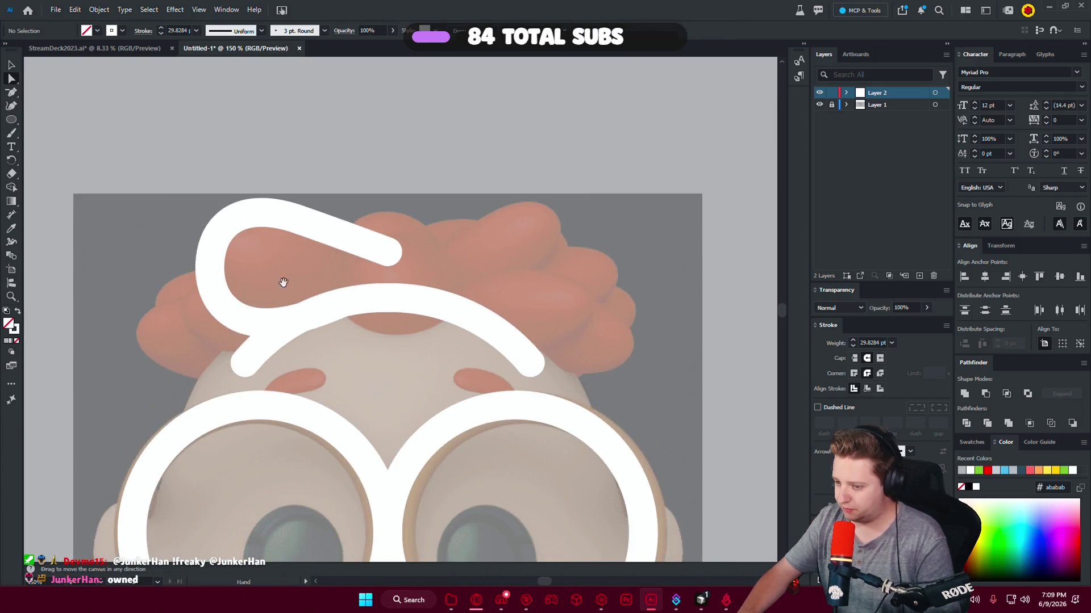
Draw a curved curl stroke along the left hair with the Pen tool.
{"action": "left_click_drag", "start_coordinate": [283, 282], "coordinate": [371, 239]}
{"action": "left_click", "coordinate": [11, 92]}
{"action": "scroll", "coordinate": [341, 307], "scroll_direction": "up", "scroll_amount": 5}
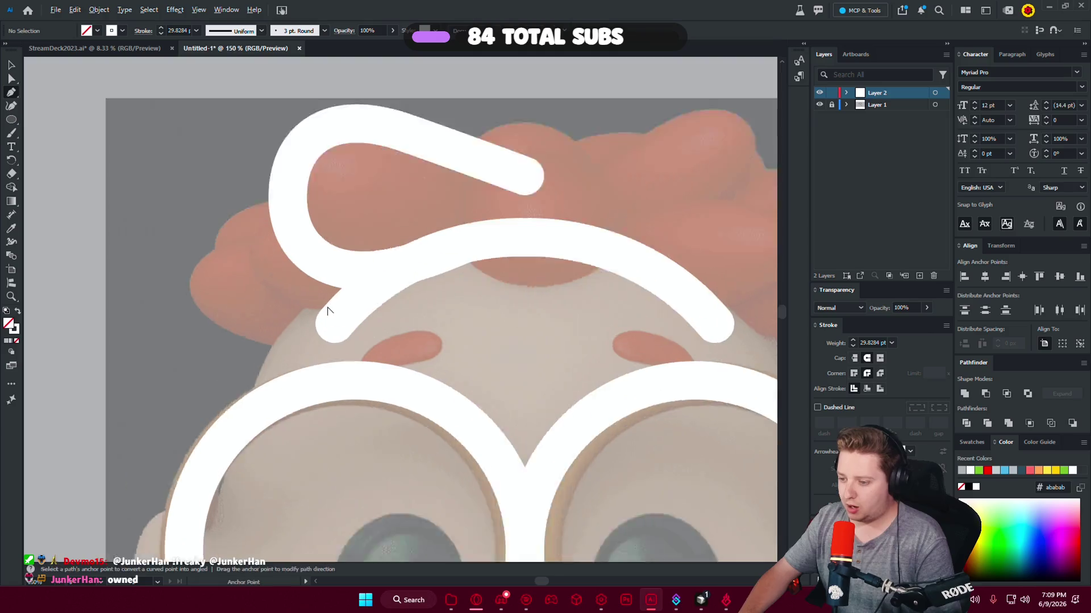
{"action": "left_click", "coordinate": [273, 181]}
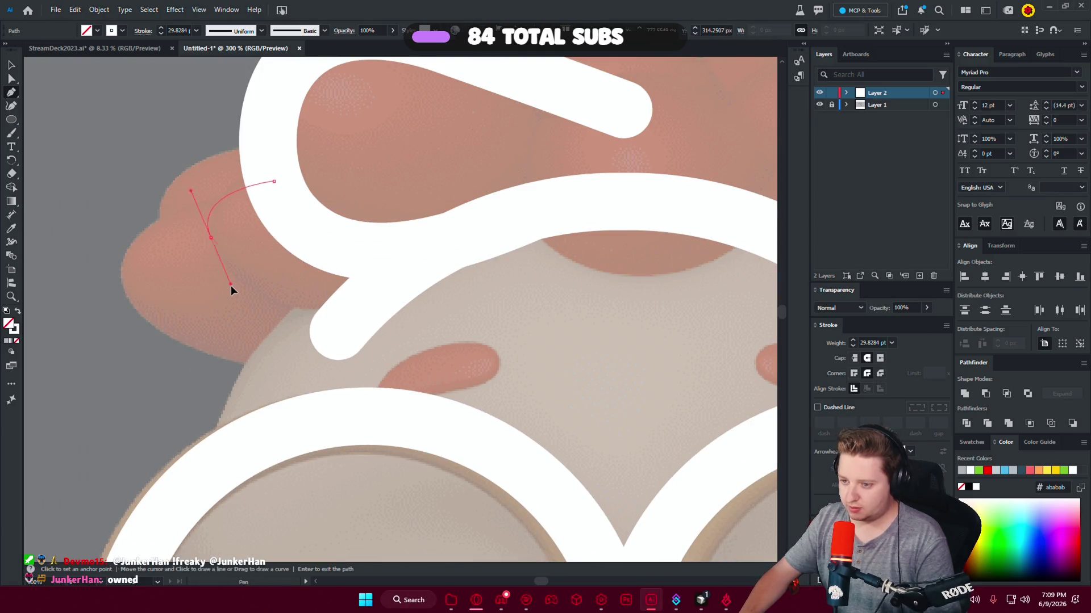
{"action": "key", "text": "ctrl+z"}
{"action": "key", "text": "ctrl+z"}
{"action": "left_click", "coordinate": [267, 154]}
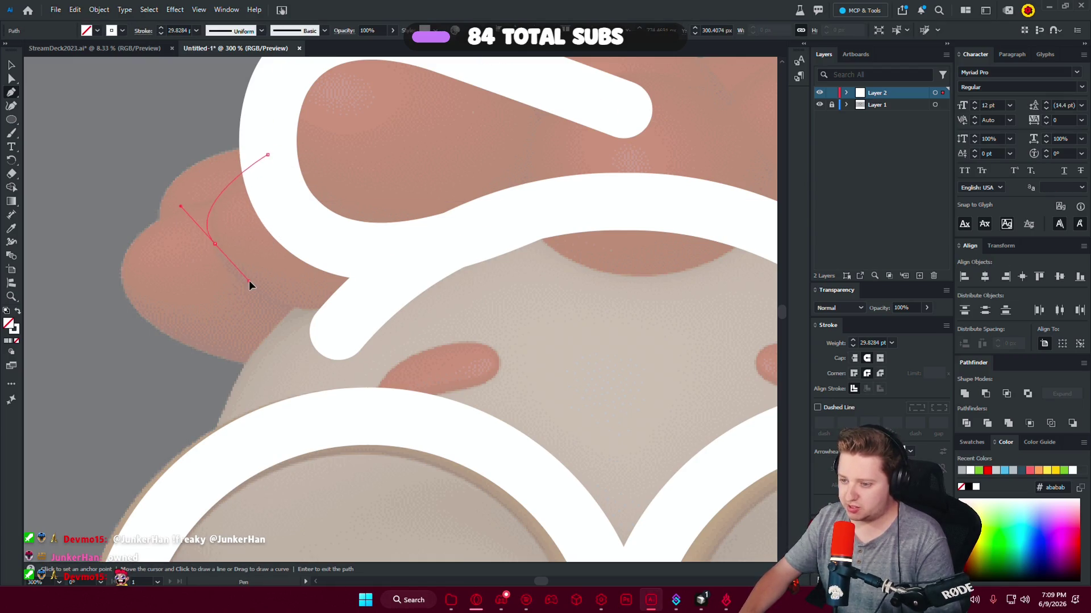
{"action": "left_click_drag", "start_coordinate": [244, 277], "coordinate": [227, 281]}
{"action": "left_click_drag", "start_coordinate": [388, 283], "coordinate": [427, 272]}
{"action": "left_click_drag", "start_coordinate": [475, 244], "coordinate": [505, 252]}
{"action": "key", "text": "Return"}
{"action": "key", "text": "ctrl+minus"}
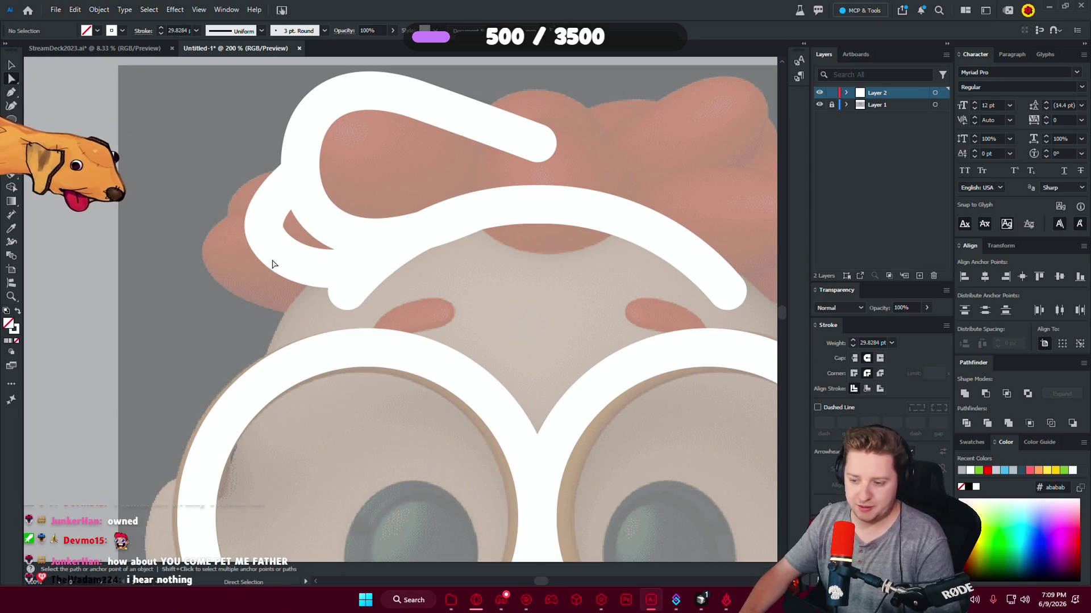
Reshape the upper part of the new curl stroke.
{"action": "left_click", "coordinate": [264, 233]}
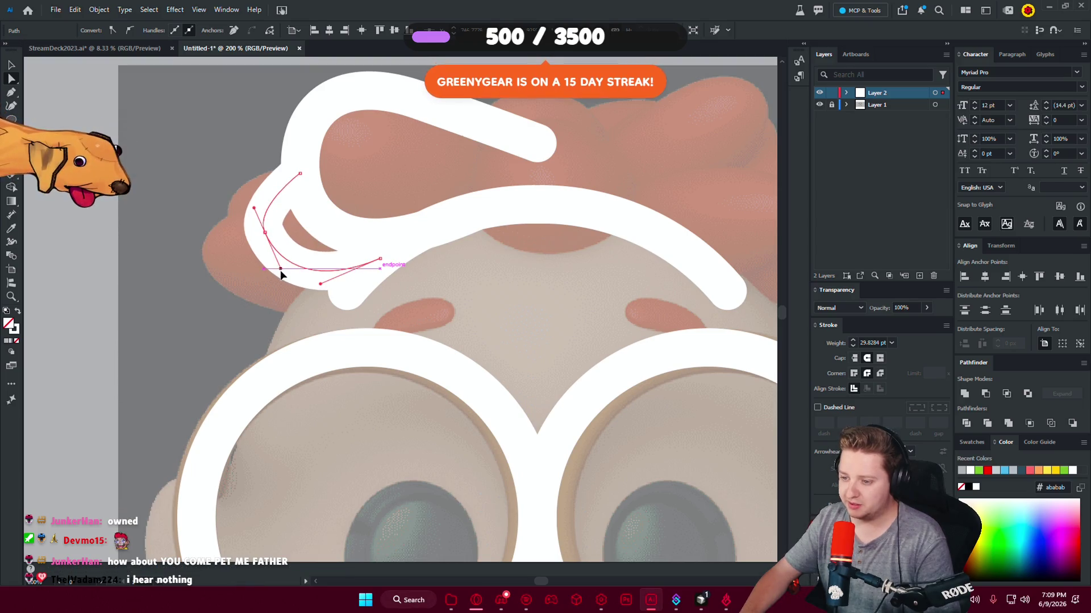
{"action": "left_click_drag", "start_coordinate": [253, 207], "coordinate": [259, 184]}
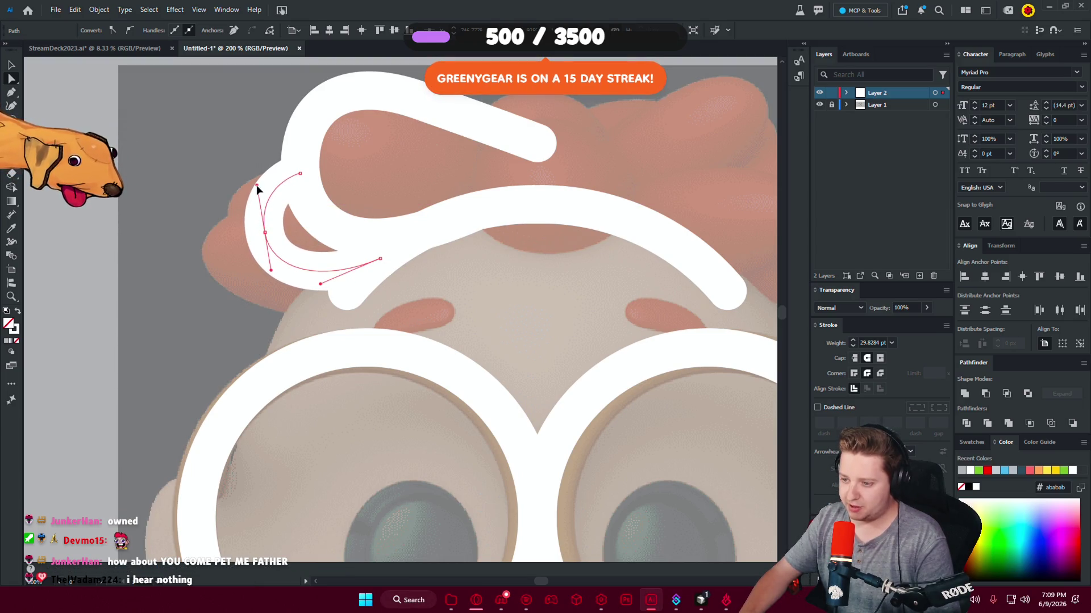
{"action": "left_click", "coordinate": [219, 141]}
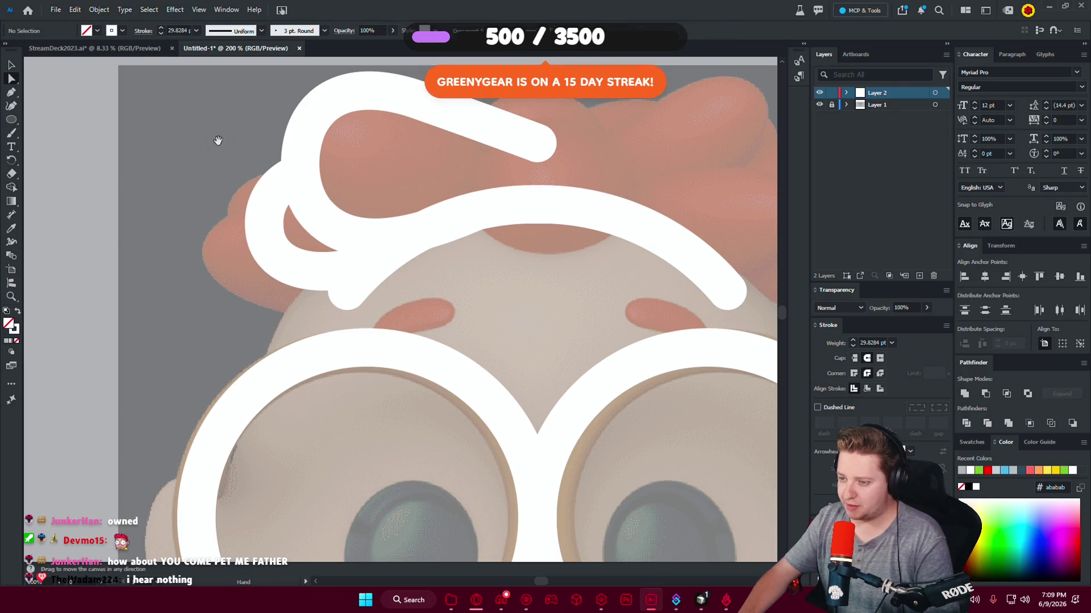
{"action": "scroll", "coordinate": [117, 236], "scroll_direction": "down", "scroll_amount": 2}
{"action": "scroll", "coordinate": [232, 207], "scroll_direction": "up", "scroll_amount": 2}
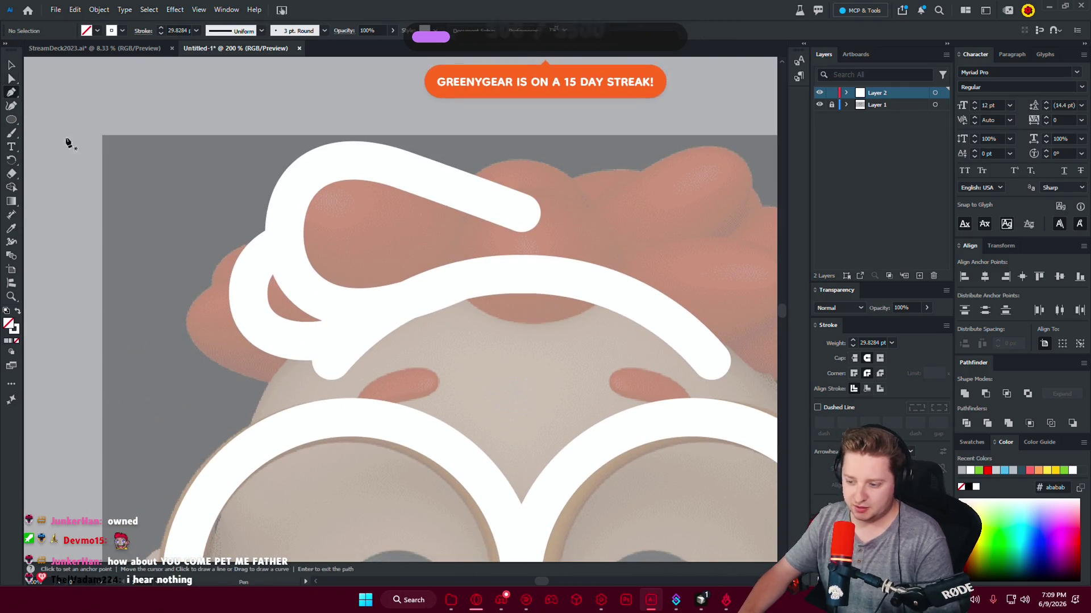
{"action": "scroll", "coordinate": [226, 187], "scroll_direction": "down", "scroll_amount": 2}
{"action": "scroll", "coordinate": [226, 187], "scroll_direction": "left", "scroll_amount": 2}
Draw a second looping curl upward and fine-tune its top point and left curve.
{"action": "key", "text": "p"}
{"action": "left_click", "coordinate": [344, 282]}
{"action": "left_click_drag", "start_coordinate": [249, 282], "coordinate": [199, 251]}
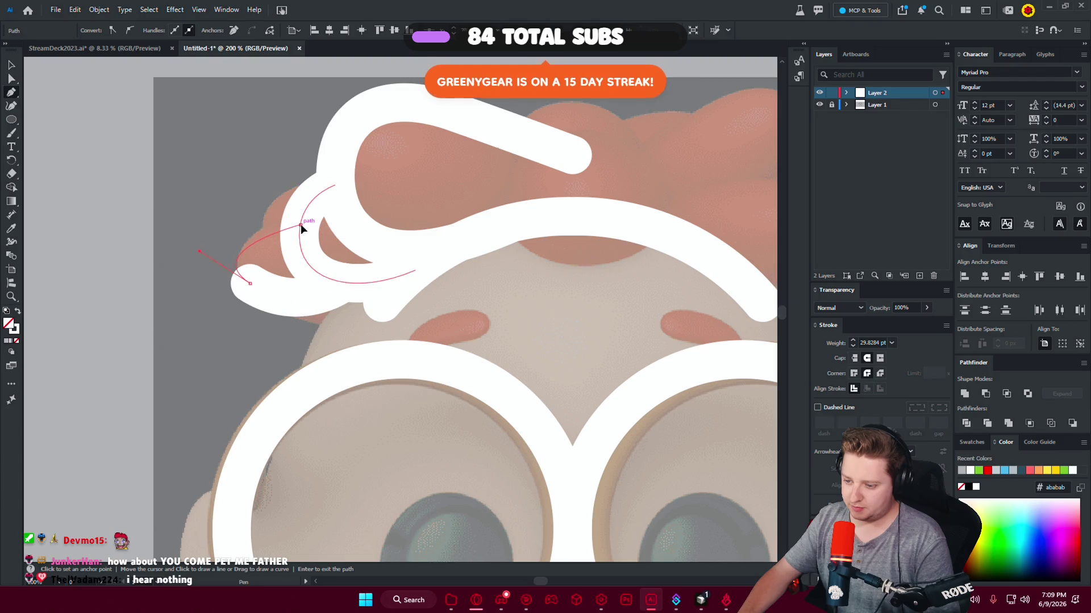
{"action": "left_click_drag", "start_coordinate": [300, 225], "coordinate": [364, 248]}
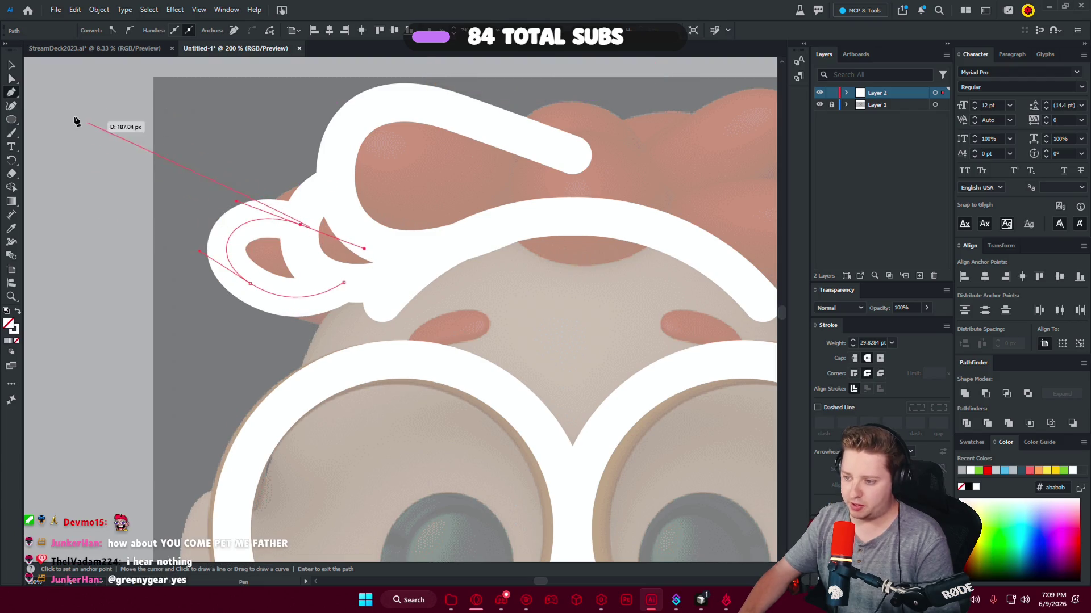
{"action": "key", "text": "a"}
{"action": "left_click_drag", "start_coordinate": [299, 225], "coordinate": [313, 200]}
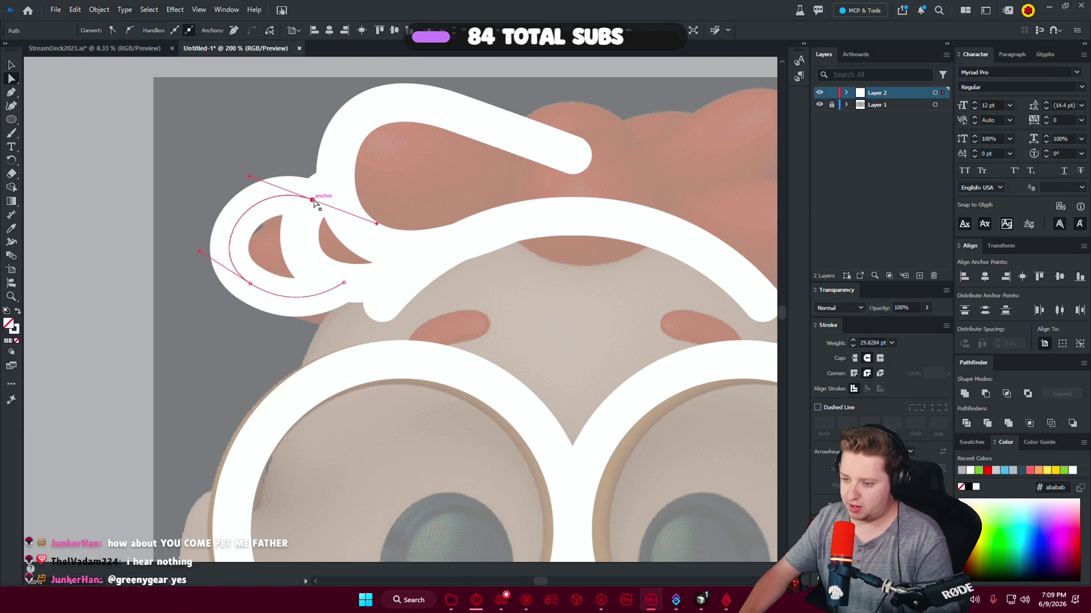
{"action": "left_click_drag", "start_coordinate": [200, 250], "coordinate": [206, 250]}
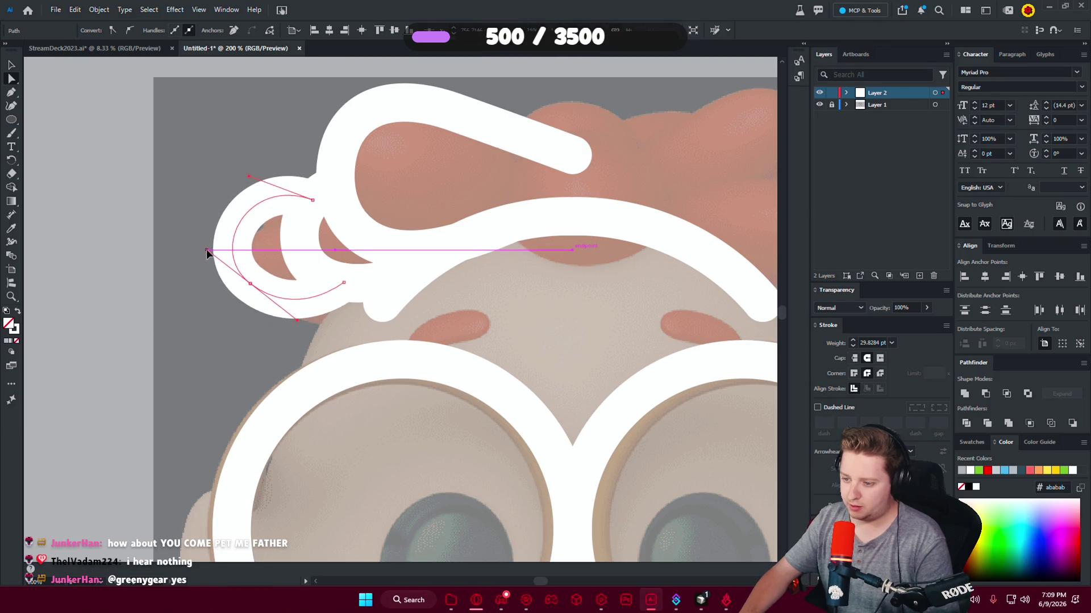
{"action": "left_click", "coordinate": [215, 167]}
{"action": "scroll", "coordinate": [215, 167], "scroll_direction": "down", "scroll_amount": 3}
{"action": "scroll", "coordinate": [113, 131], "scroll_direction": "up", "scroll_amount": 2}
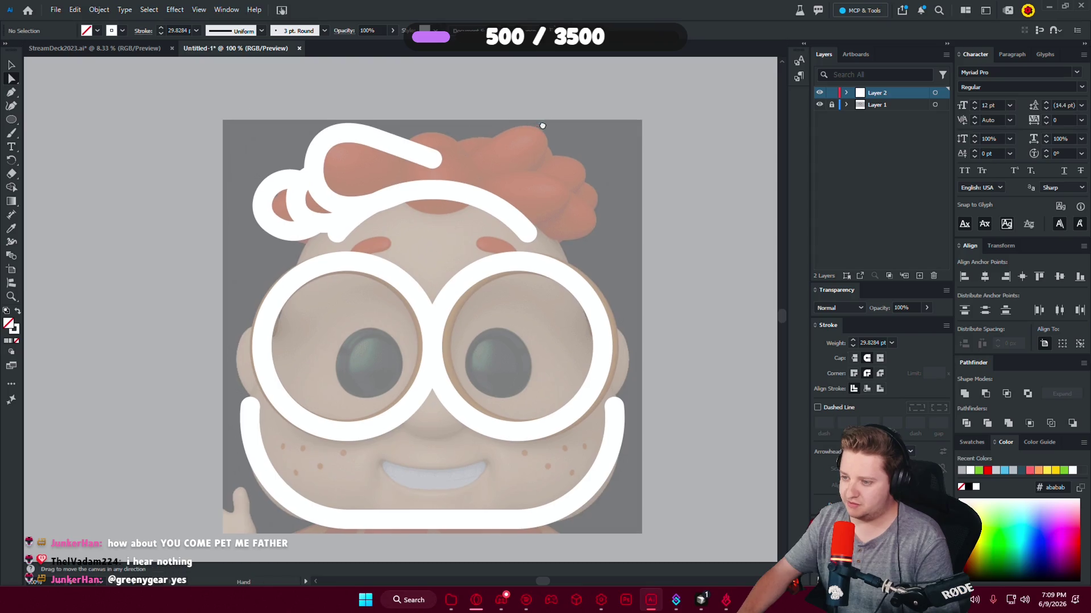
Alt-drag a copy of the left curls, reflect it, and set it on the hair's right side.
{"action": "key", "text": "v"}
{"action": "left_click_drag", "start_coordinate": [312, 196], "coordinate": [623, 189]}
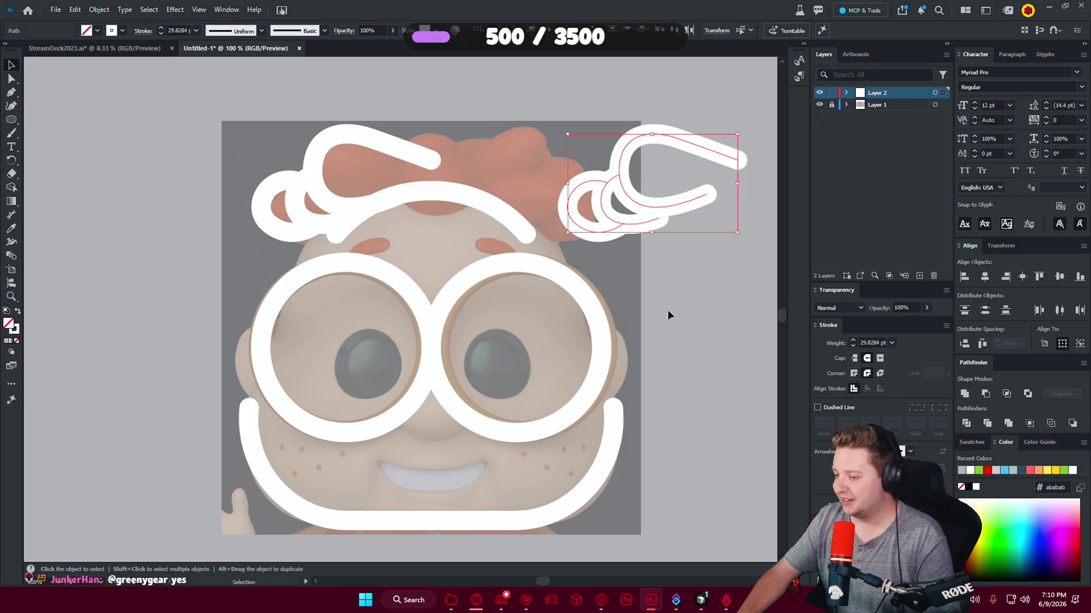
{"action": "right_click", "coordinate": [636, 209]}
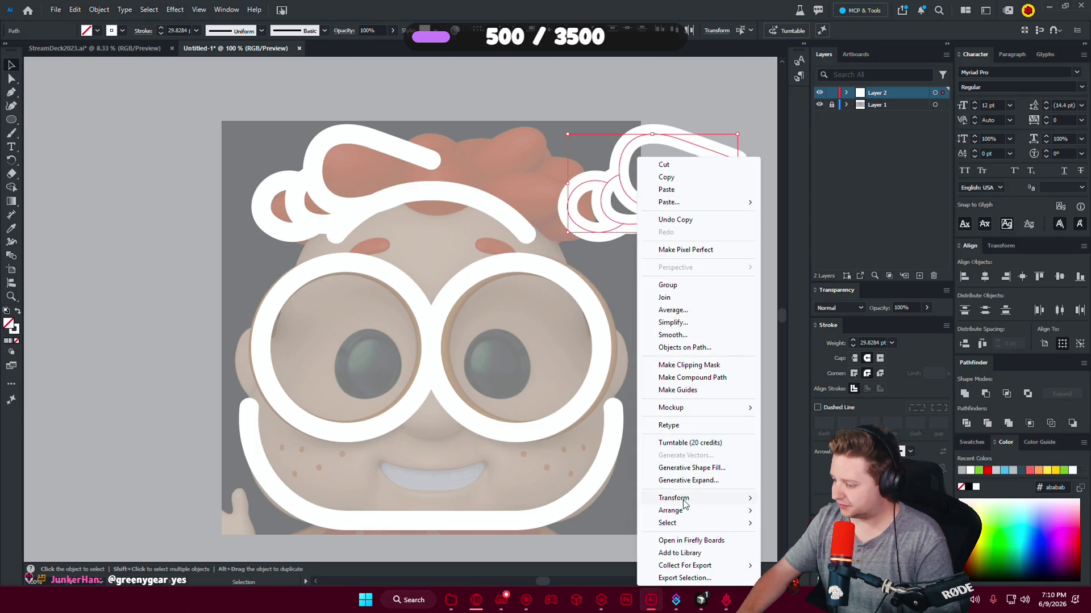
{"action": "left_click", "coordinate": [781, 541]}
{"action": "left_click", "coordinate": [540, 370]}
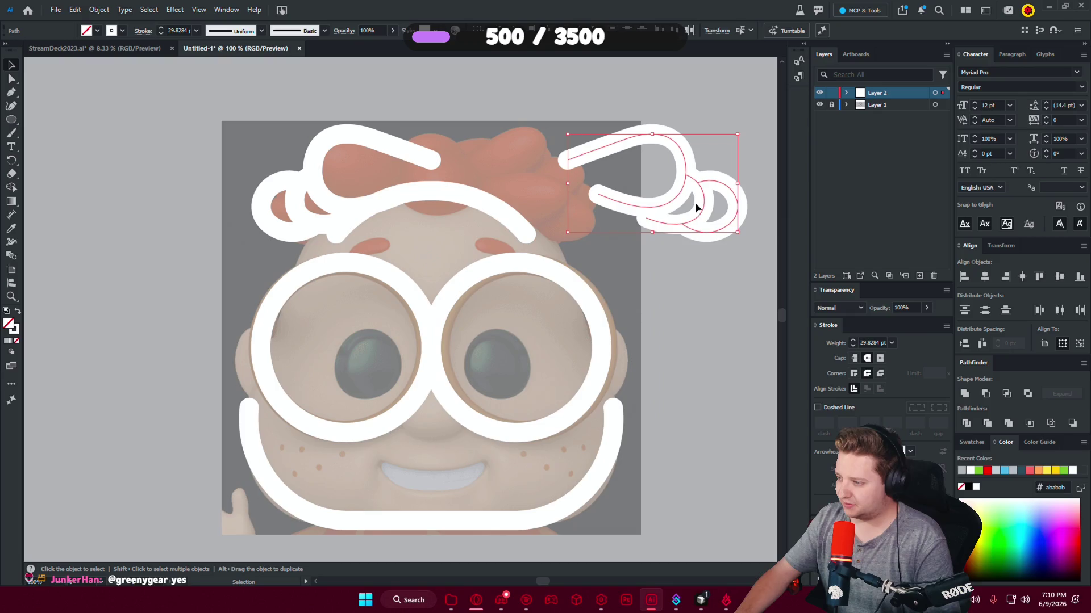
{"action": "left_click_drag", "start_coordinate": [682, 193], "coordinate": [545, 190]}
{"action": "left_click", "coordinate": [659, 253]}
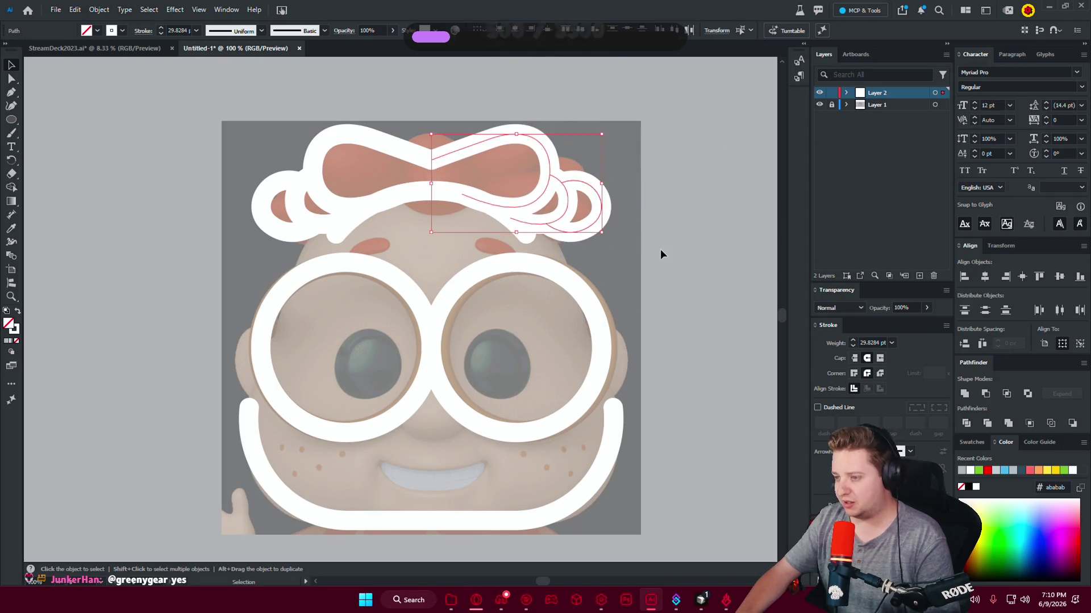
{"action": "scroll", "coordinate": [619, 271], "scroll_direction": "down", "scroll_amount": 3}
{"action": "scroll", "coordinate": [619, 271], "scroll_direction": "up", "scroll_amount": 3}
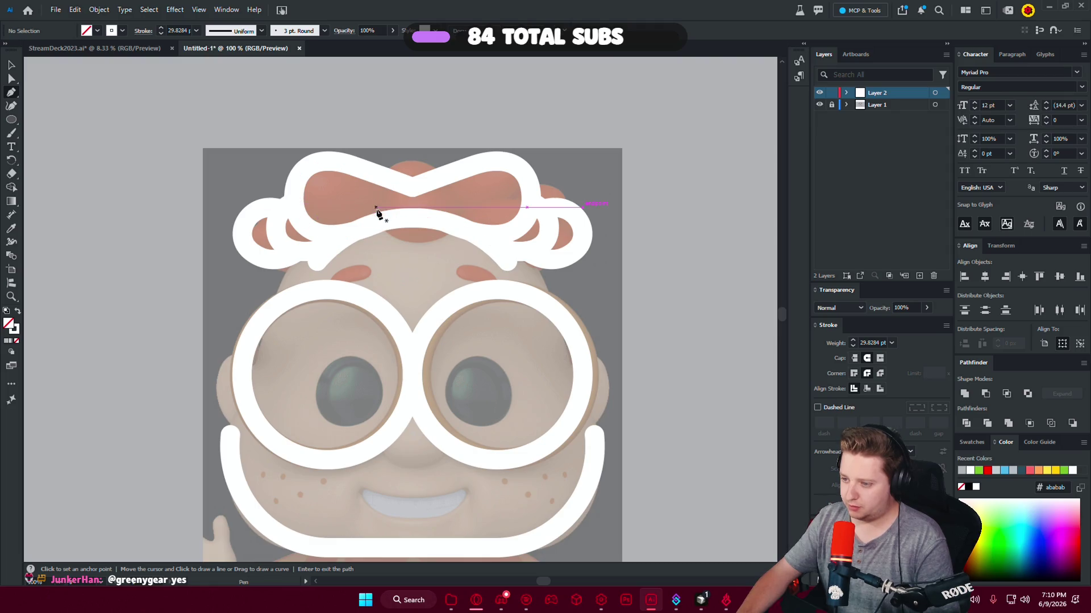
Draw an arch stroke over the left half of the bow's centre.
{"action": "left_click", "coordinate": [376, 207]}
{"action": "left_click_drag", "start_coordinate": [413, 161], "coordinate": [449, 162]}
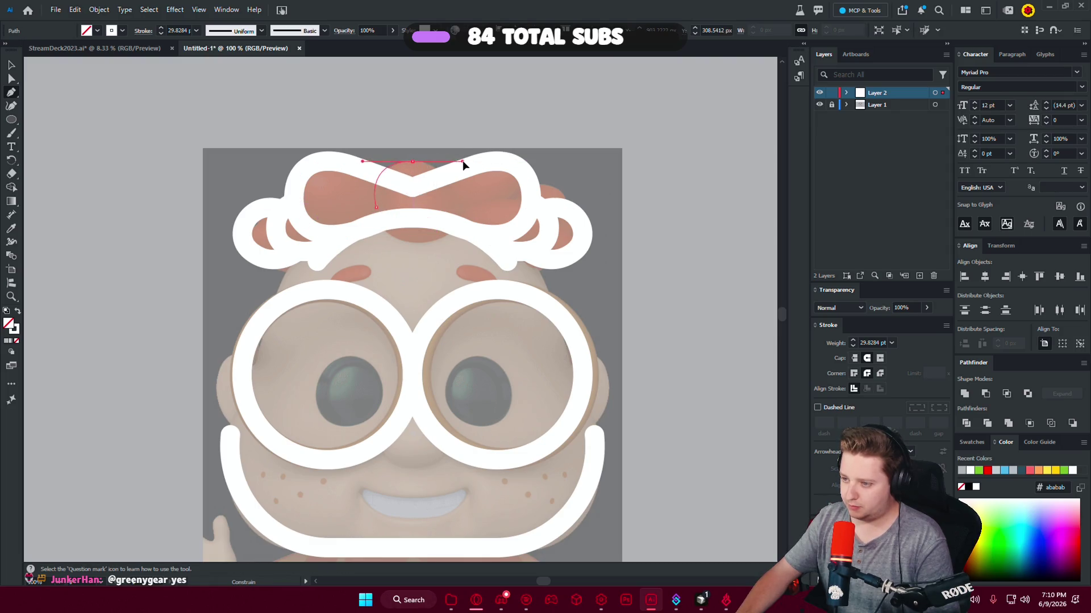
{"action": "left_click", "coordinate": [458, 210]}
{"action": "key", "text": "Return"}
Duplicate the arch, mirror the copy, and place it at the bow's centre.
{"action": "key", "text": "v"}
{"action": "left_click_drag", "start_coordinate": [415, 161], "coordinate": [481, 161]}
{"action": "right_click", "coordinate": [481, 162]}
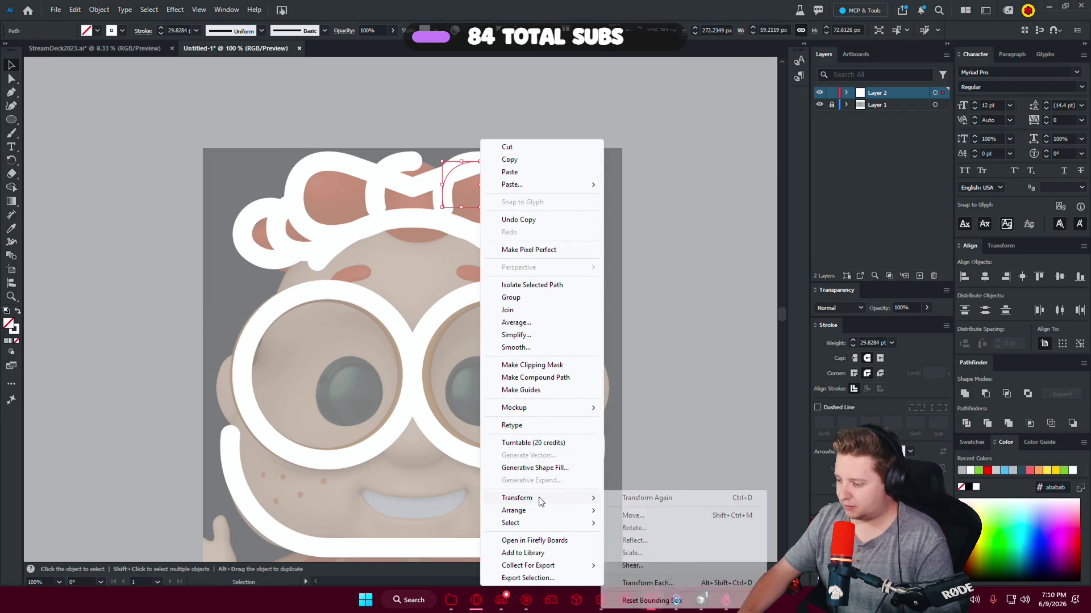
{"action": "left_click", "coordinate": [634, 540]}
{"action": "key", "text": "Return"}
{"action": "scroll", "coordinate": [455, 159], "scroll_direction": "up", "scroll_amount": 2}
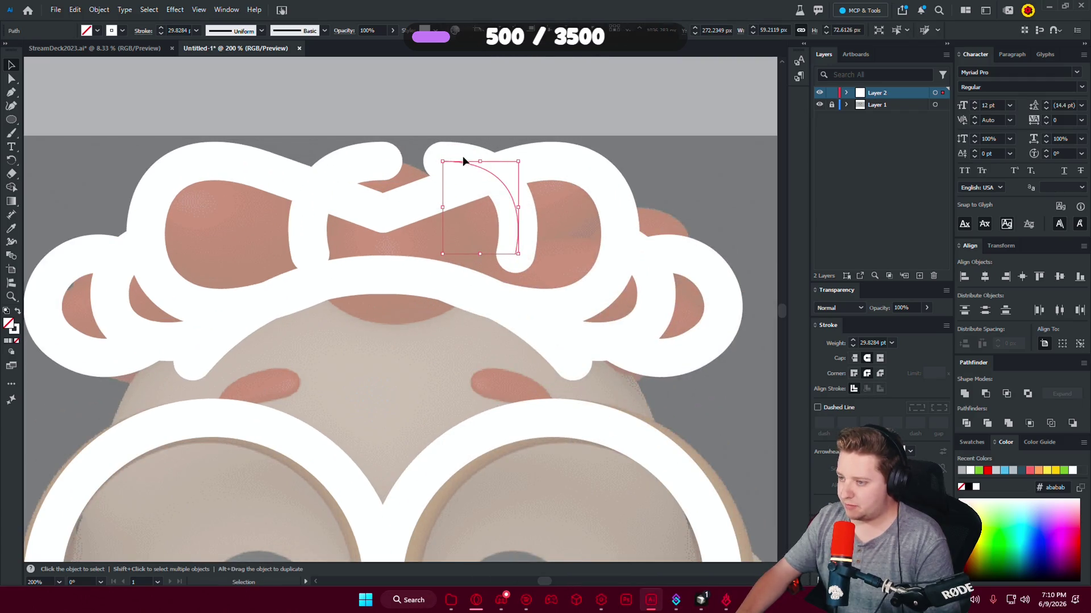
{"action": "left_click_drag", "start_coordinate": [467, 164], "coordinate": [410, 159]}
{"action": "left_click", "coordinate": [428, 123]}
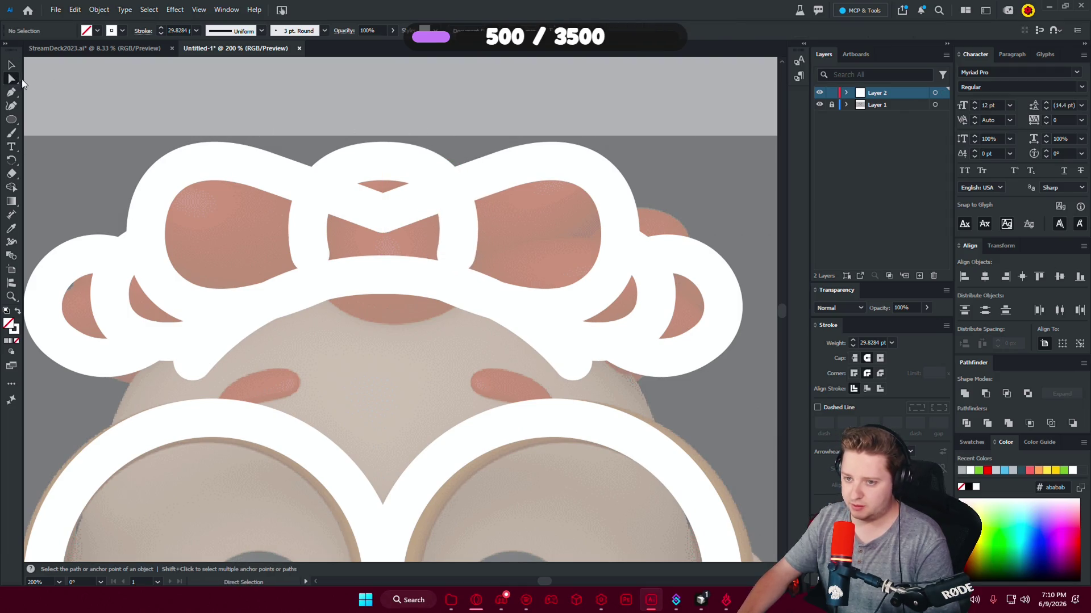
Join the two arch halves into one path and lower both ends by about 16 px.
{"action": "right_click", "coordinate": [391, 161]}
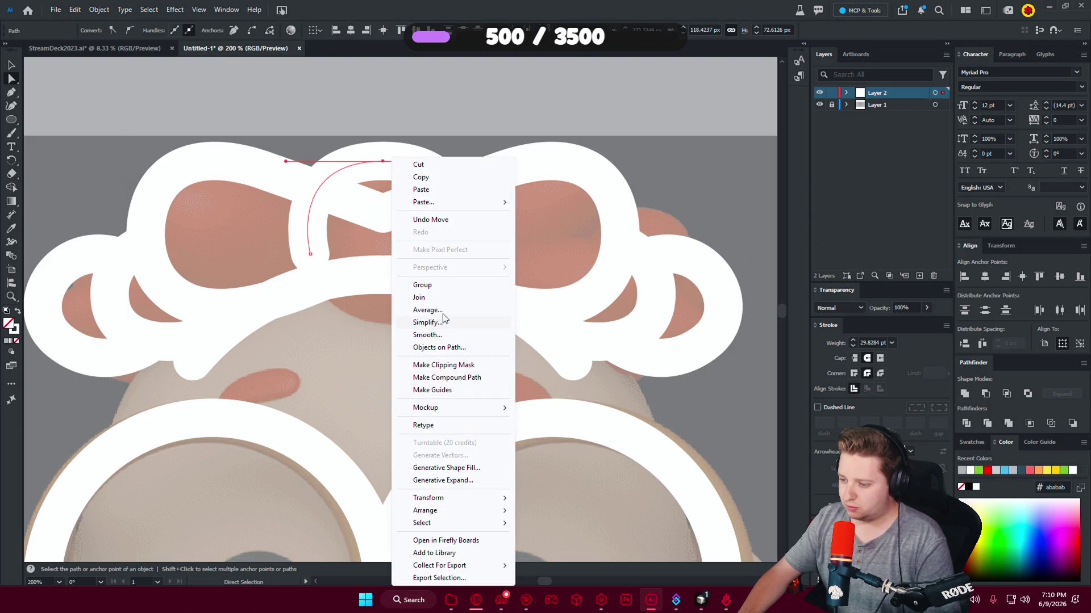
{"action": "left_click", "coordinate": [419, 298]}
{"action": "left_click", "coordinate": [310, 262]}
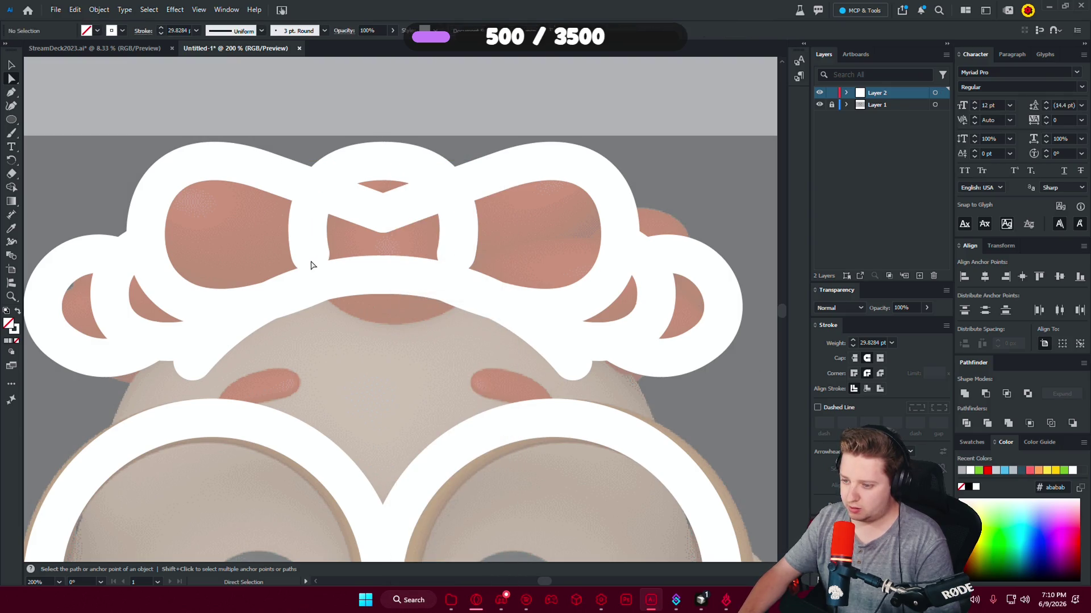
{"action": "left_click", "coordinate": [310, 249]}
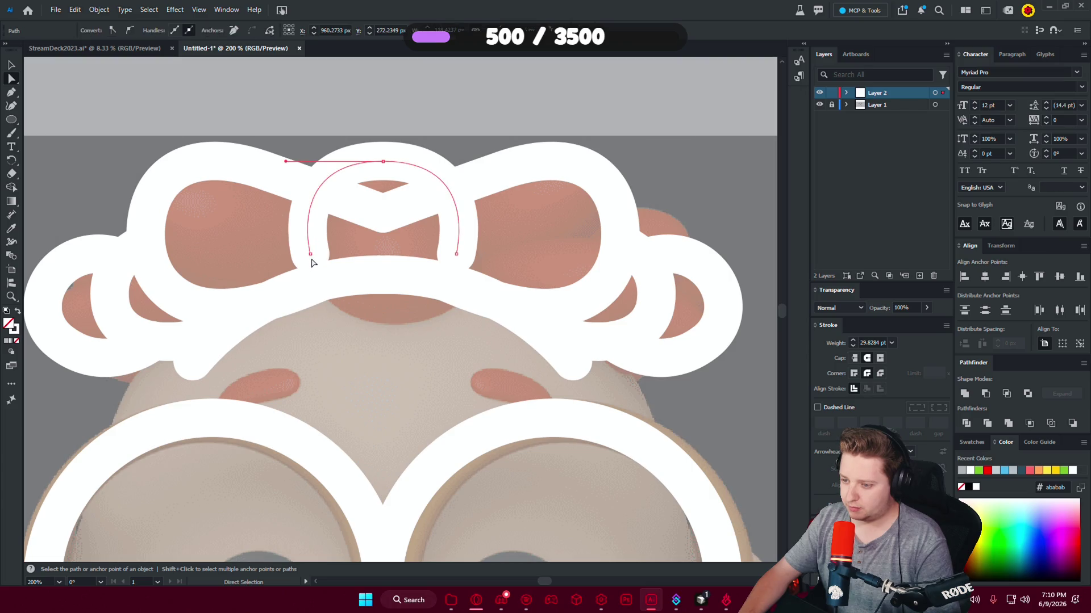
{"action": "left_click", "coordinate": [310, 254], "text": "shift"}
{"action": "left_click", "coordinate": [455, 253], "text": "shift"}
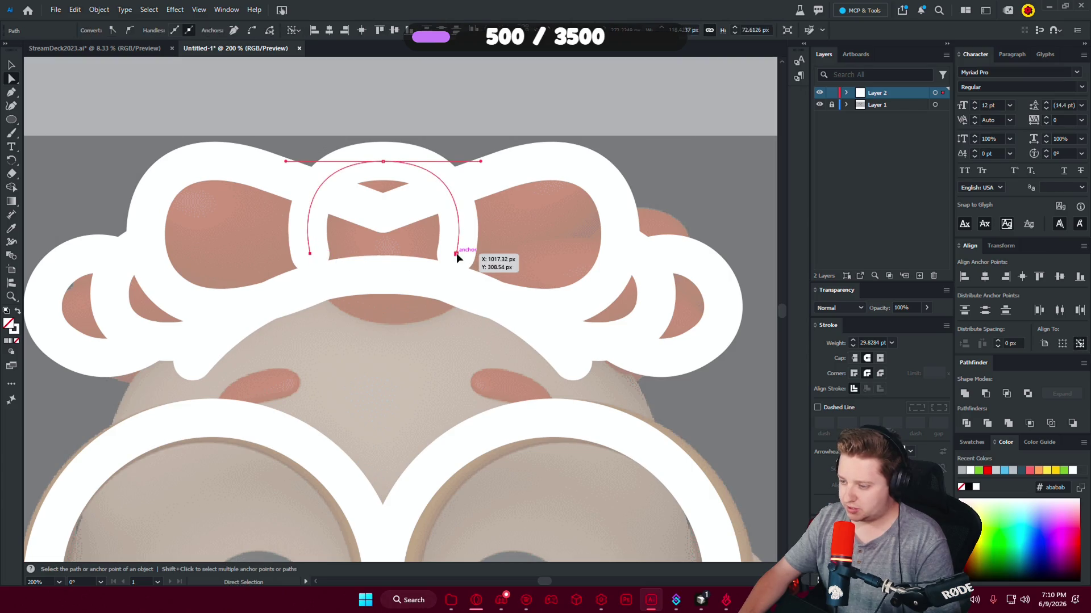
{"action": "left_click_drag", "start_coordinate": [455, 253], "coordinate": [456, 275]}
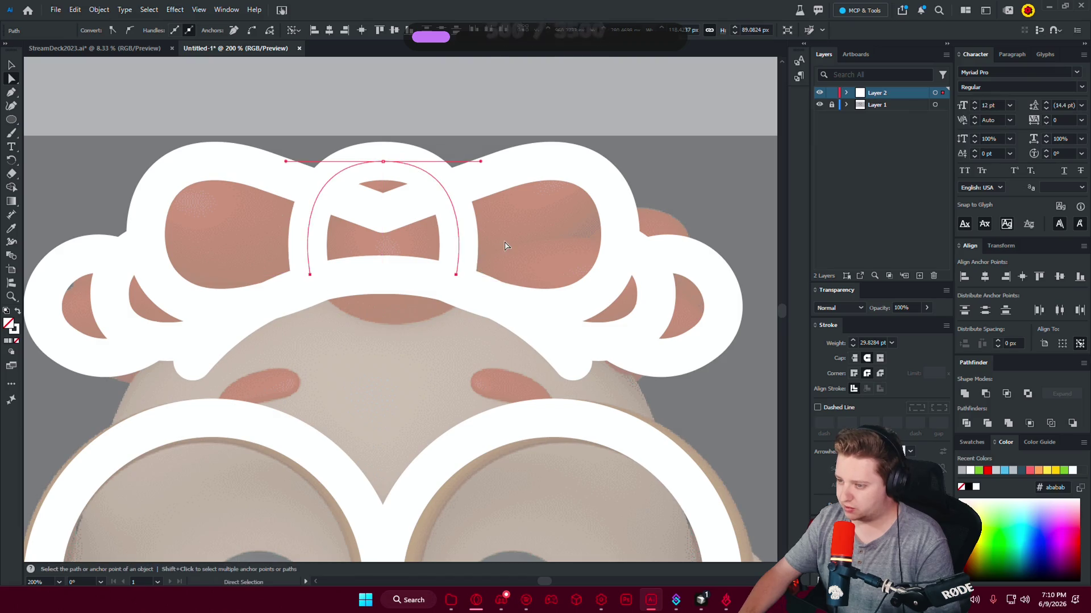
{"action": "left_click", "coordinate": [504, 237]}
Adjust the bow outline's end, pulling it toward the centre.
{"action": "scroll", "coordinate": [543, 241], "scroll_direction": "down", "scroll_amount": 3}
{"action": "scroll", "coordinate": [500, 233], "scroll_direction": "up", "scroll_amount": 2}
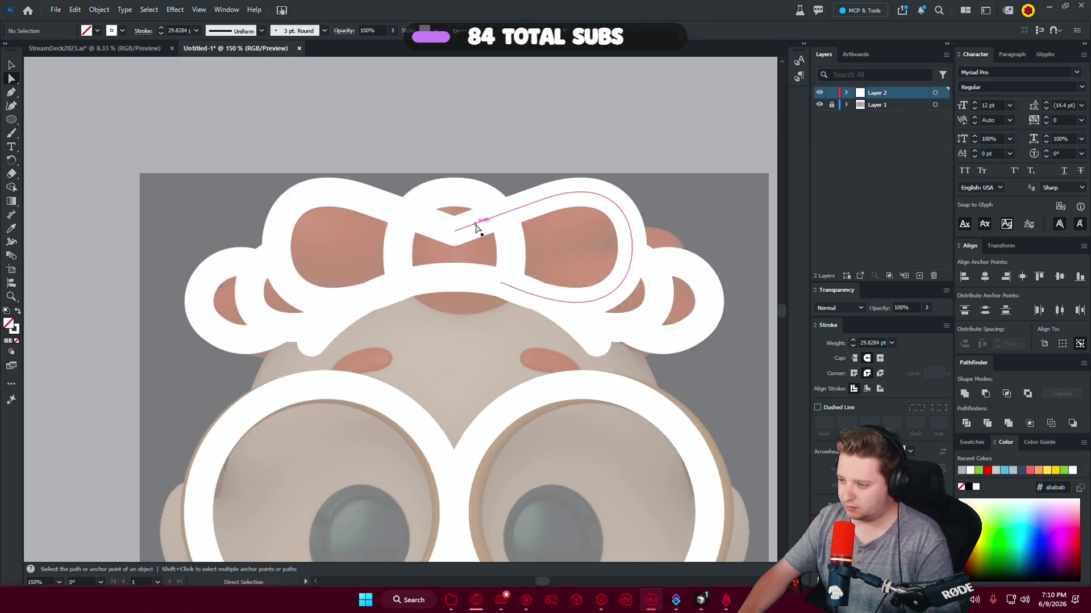
{"action": "scroll", "coordinate": [476, 227], "scroll_direction": "up", "scroll_amount": 2}
{"action": "left_click_drag", "start_coordinate": [453, 230], "coordinate": [458, 229]}
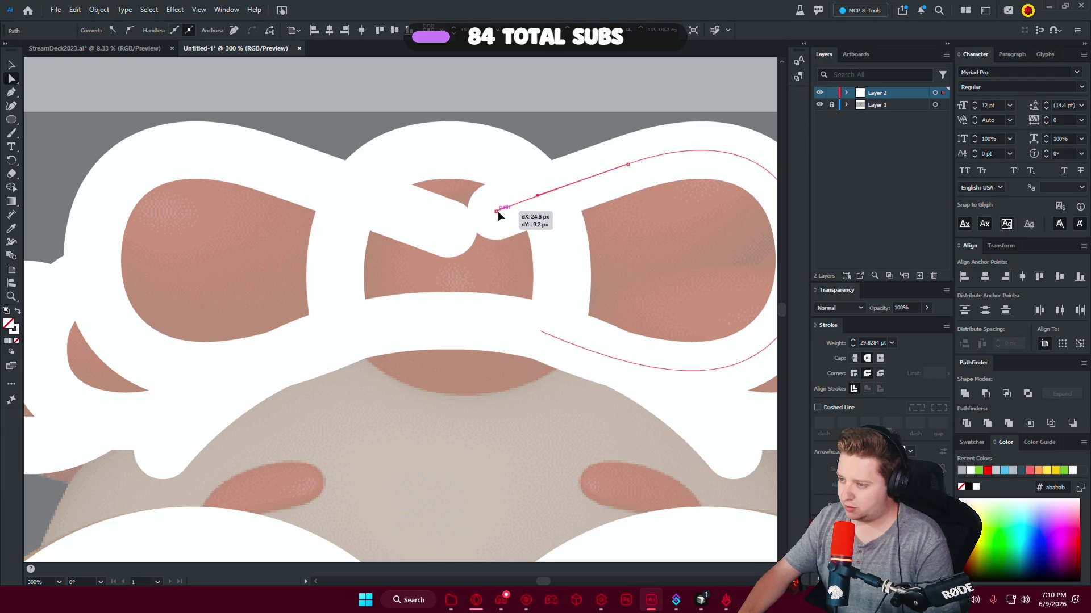
{"action": "left_click_drag", "start_coordinate": [544, 194], "coordinate": [540, 195]}
{"action": "left_click", "coordinate": [436, 238]}
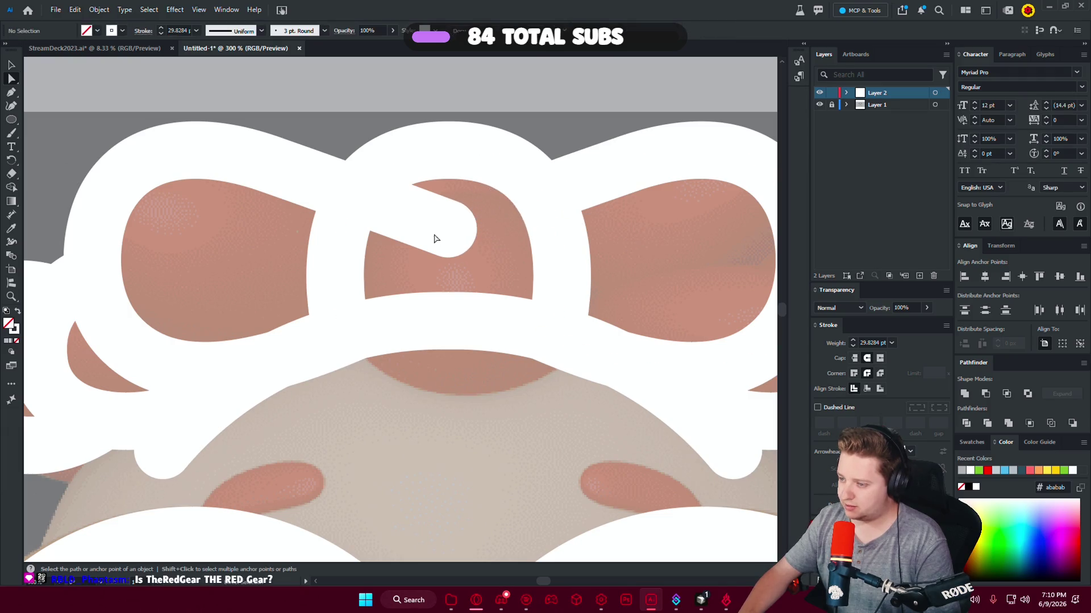
{"action": "left_click_drag", "start_coordinate": [452, 236], "coordinate": [353, 192]}
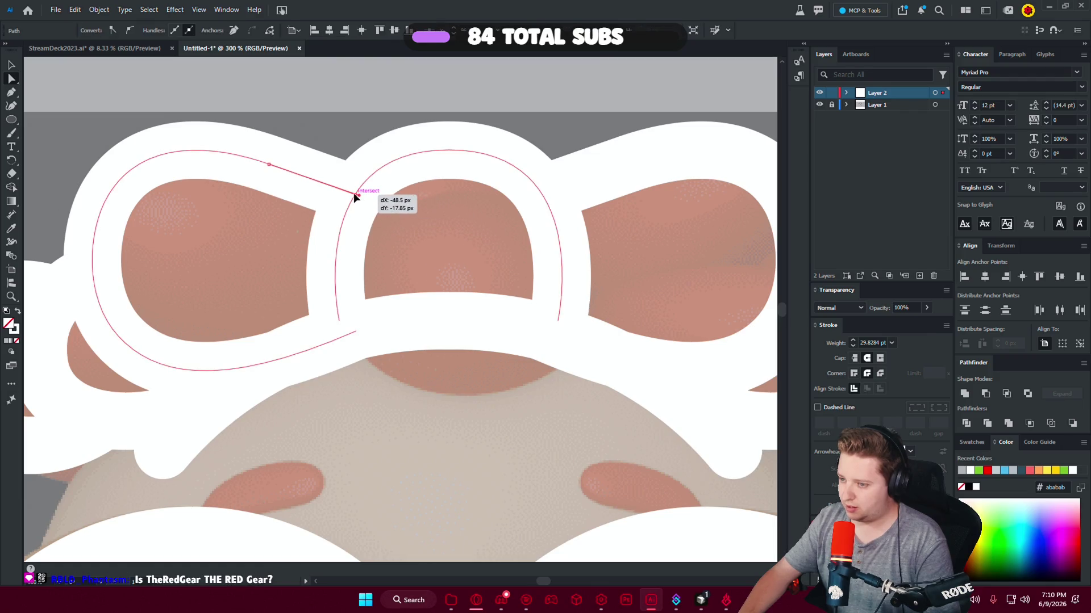
{"action": "left_click", "coordinate": [450, 234]}
Try a copy of the face outline beside the artboard, then undo it.
{"action": "scroll", "coordinate": [458, 264], "scroll_direction": "down", "scroll_amount": 2}
{"action": "scroll", "coordinate": [458, 264], "scroll_direction": "down", "scroll_amount": 2}
{"action": "scroll", "coordinate": [494, 293], "scroll_direction": "up", "scroll_amount": 2}
{"action": "scroll", "coordinate": [490, 171], "scroll_direction": "down", "scroll_amount": 1}
{"action": "scroll", "coordinate": [492, 202], "scroll_direction": "down", "scroll_amount": 3}
{"action": "scroll", "coordinate": [492, 202], "scroll_direction": "up", "scroll_amount": 3}
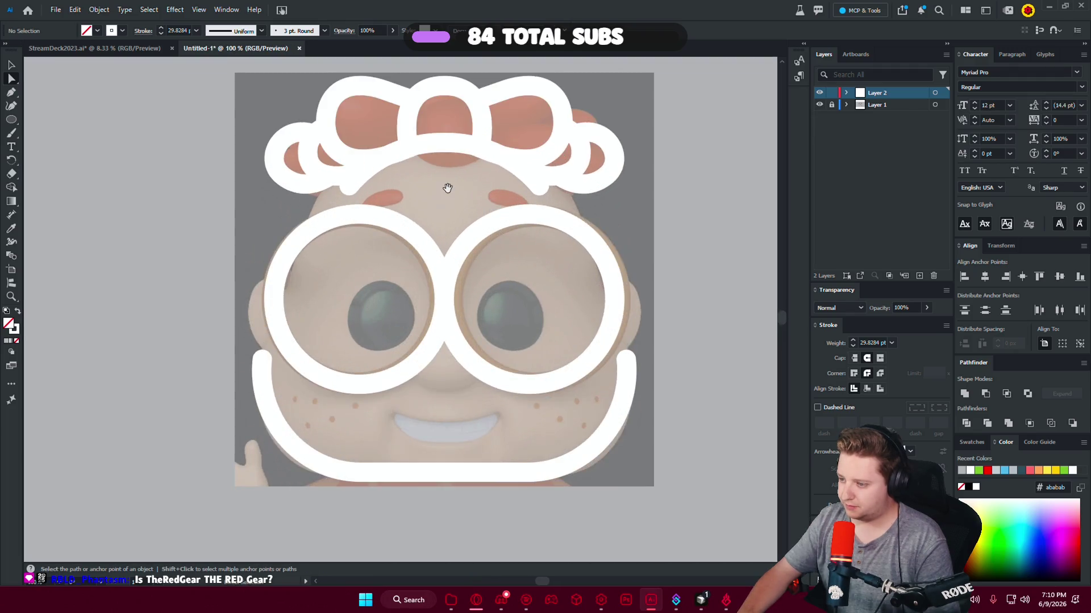
{"action": "left_click_drag", "start_coordinate": [446, 182], "coordinate": [299, 239]}
{"action": "scroll", "coordinate": [306, 218], "scroll_direction": "down", "scroll_amount": 1}
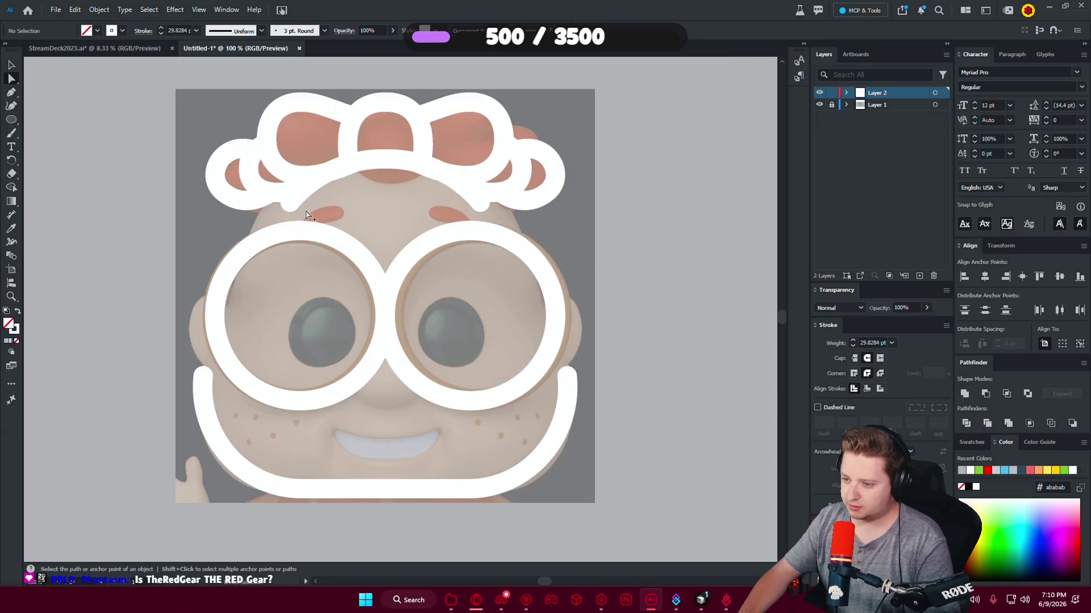
{"action": "scroll", "coordinate": [307, 218], "scroll_direction": "down", "scroll_amount": 2}
{"action": "scroll", "coordinate": [69, 118], "scroll_direction": "up", "scroll_amount": 1}
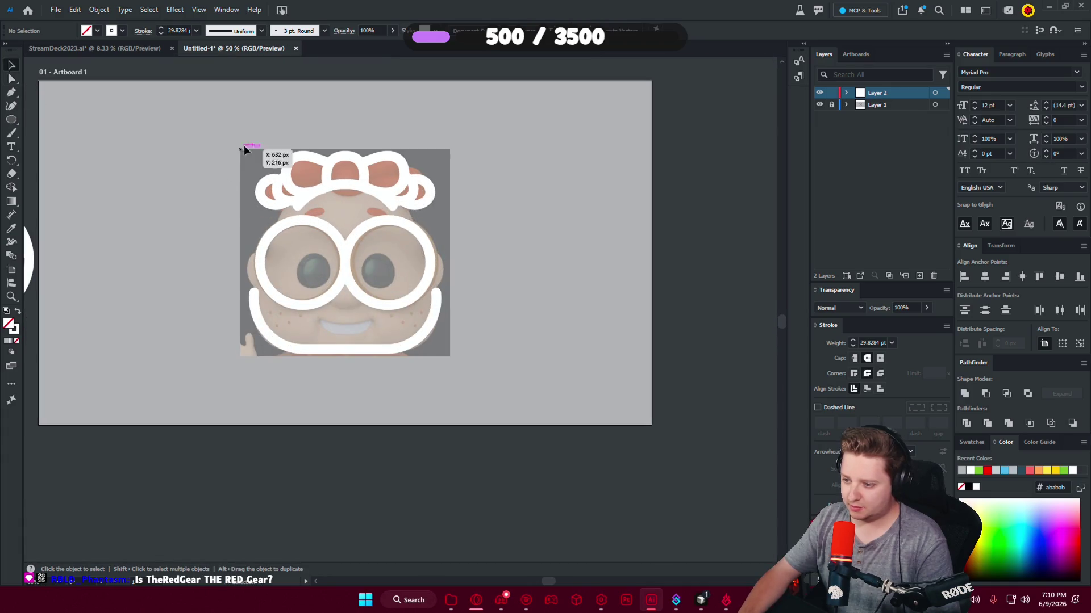
{"action": "scroll", "coordinate": [416, 326], "scroll_direction": "down", "scroll_amount": 1}
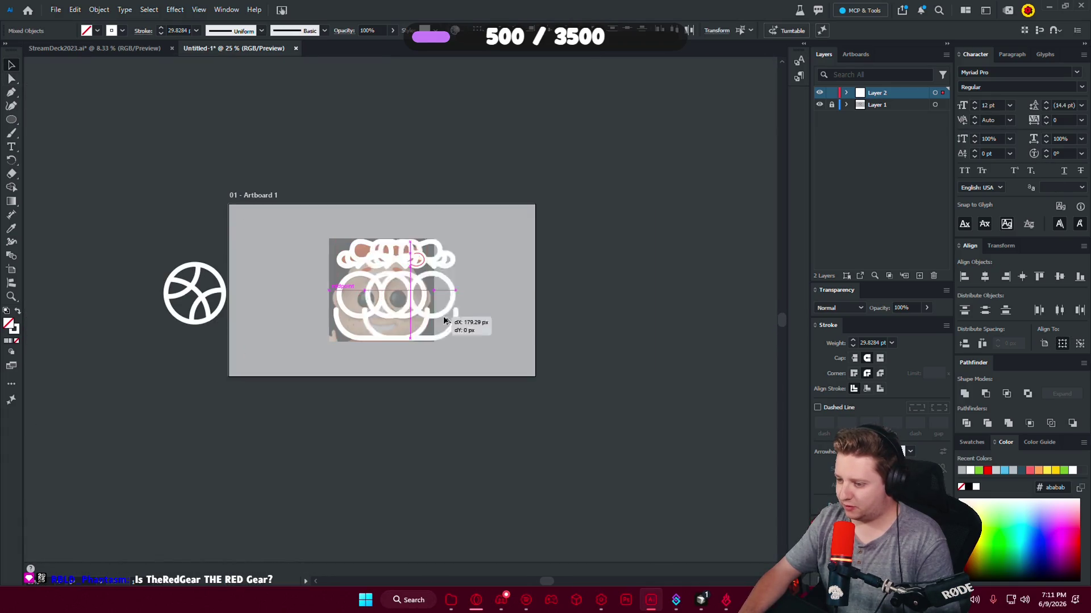
{"action": "left_click_drag", "start_coordinate": [409, 321], "coordinate": [671, 321]}
{"action": "left_click", "coordinate": [679, 392]}
{"action": "left_click_drag", "start_coordinate": [673, 416], "coordinate": [647, 391]}
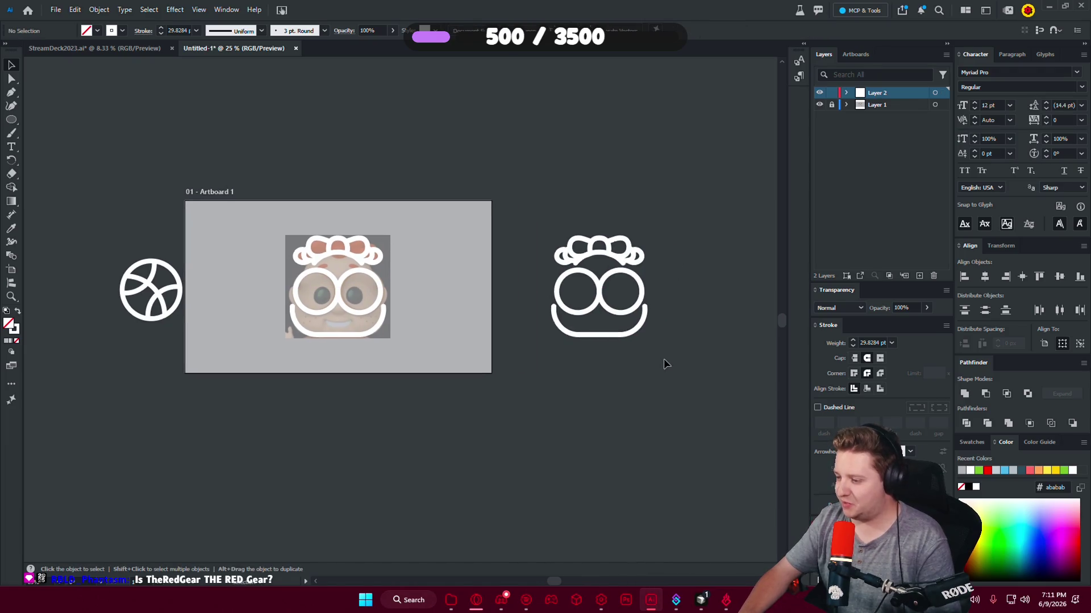
{"action": "key", "text": "ctrl+z"}
{"action": "scroll", "coordinate": [349, 308], "scroll_direction": "up", "scroll_amount": 3}
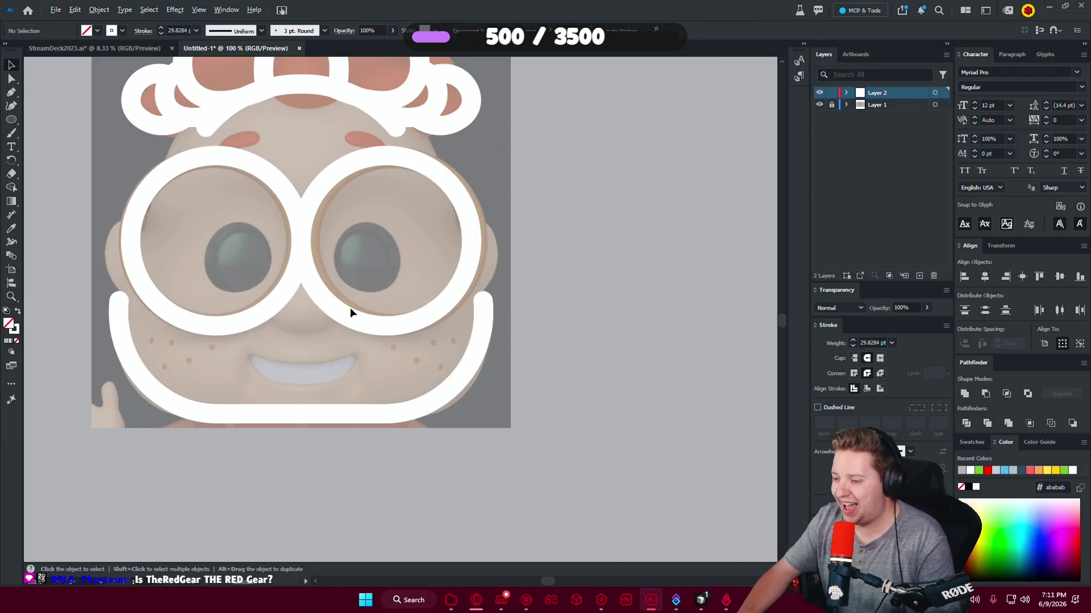
{"action": "left_click", "coordinate": [10, 94]}
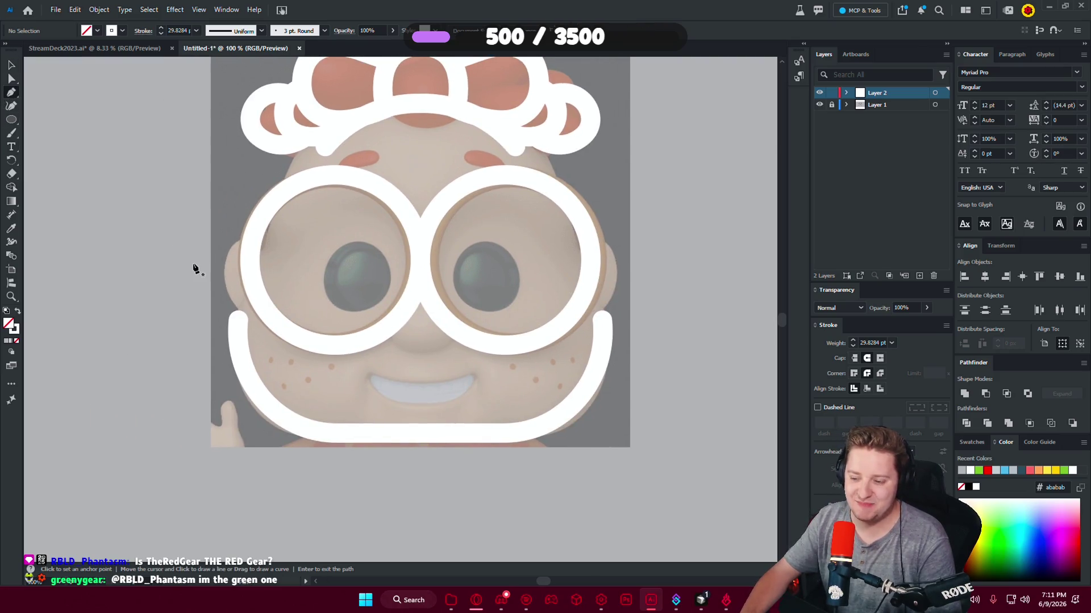
Draw a curved ear path beside the left lens with the Pen tool.
{"action": "left_click", "coordinate": [250, 241]}
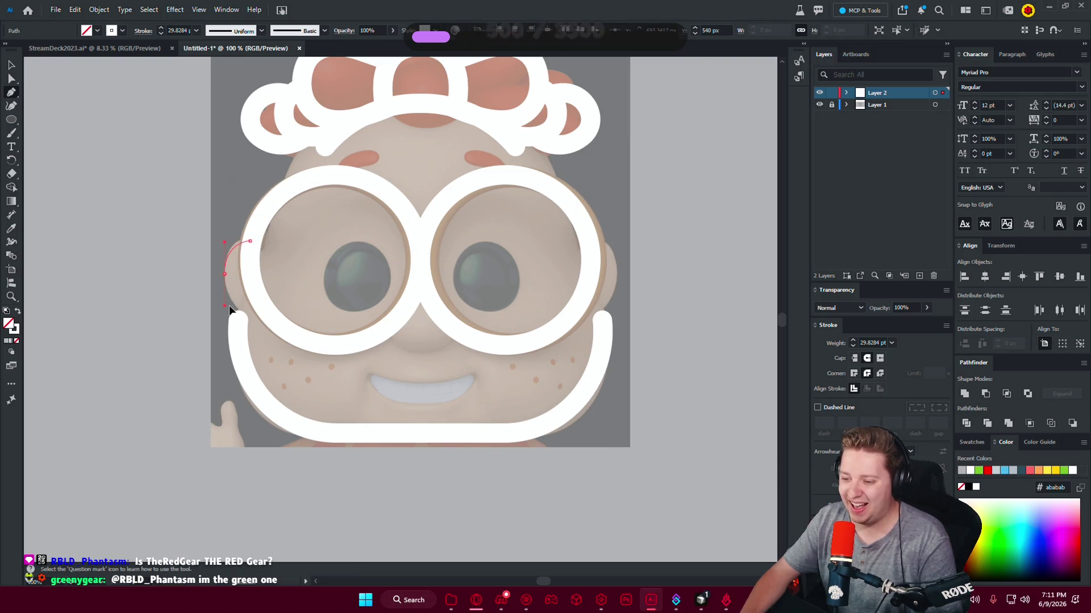
{"action": "left_click_drag", "start_coordinate": [227, 291], "coordinate": [226, 307]}
{"action": "left_click", "coordinate": [263, 307]}
{"action": "key", "text": "Return"}
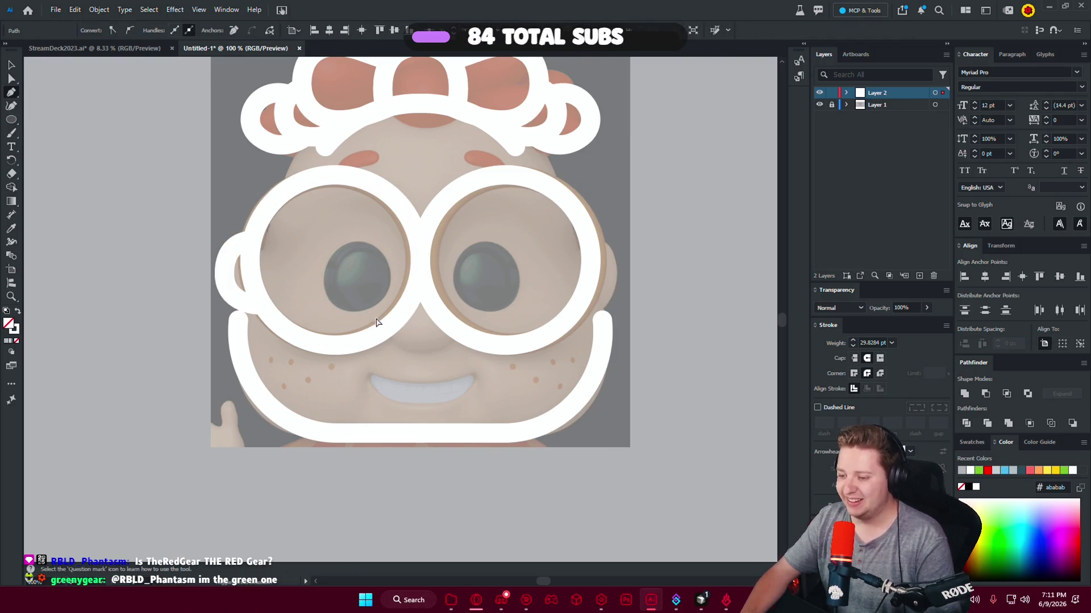
Nudge the left ear upward and move its lower anchor to remove the bump.
{"action": "left_click", "coordinate": [11, 64]}
{"action": "left_click_drag", "start_coordinate": [233, 297], "coordinate": [238, 277]}
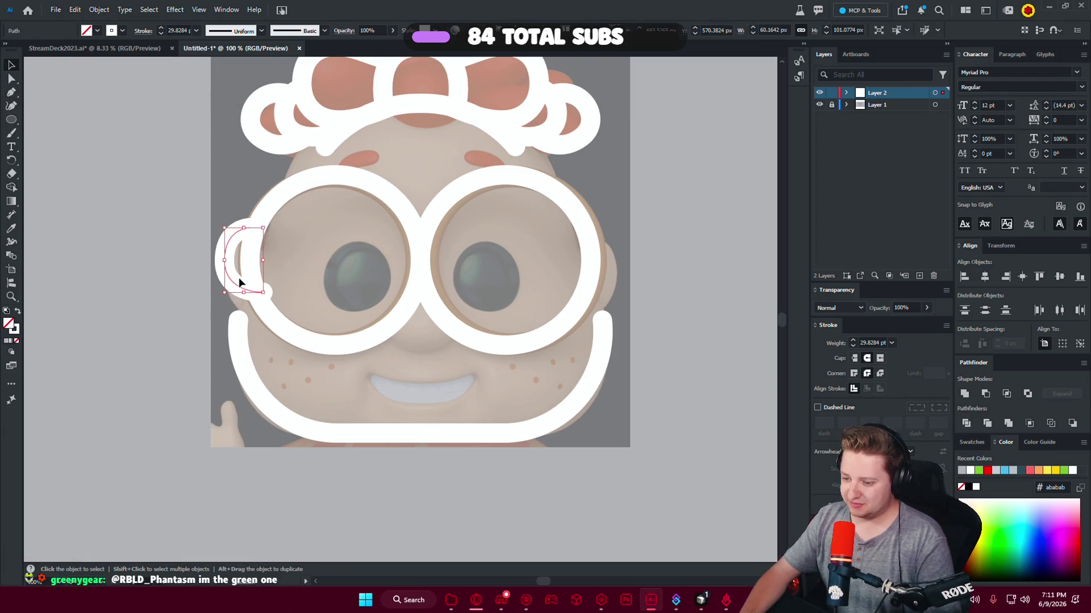
{"action": "scroll", "coordinate": [238, 278], "scroll_direction": "up", "scroll_amount": 3}
{"action": "left_click", "coordinate": [12, 78]}
{"action": "left_click", "coordinate": [364, 338]}
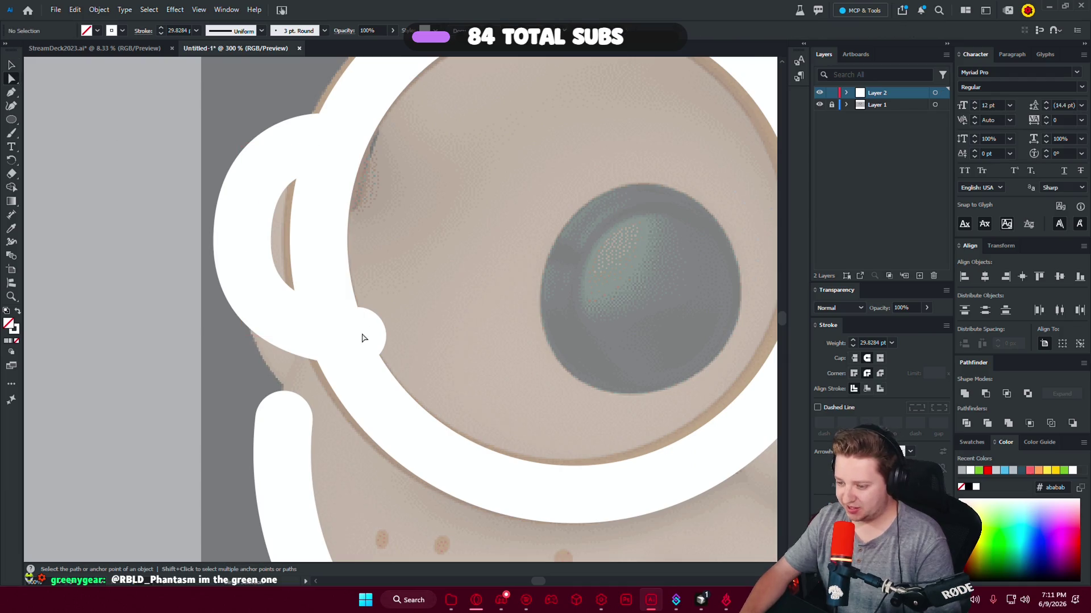
{"action": "left_click_drag", "start_coordinate": [357, 337], "coordinate": [340, 336]}
{"action": "left_click", "coordinate": [193, 224]}
{"action": "scroll", "coordinate": [192, 224], "scroll_direction": "down", "scroll_amount": 3}
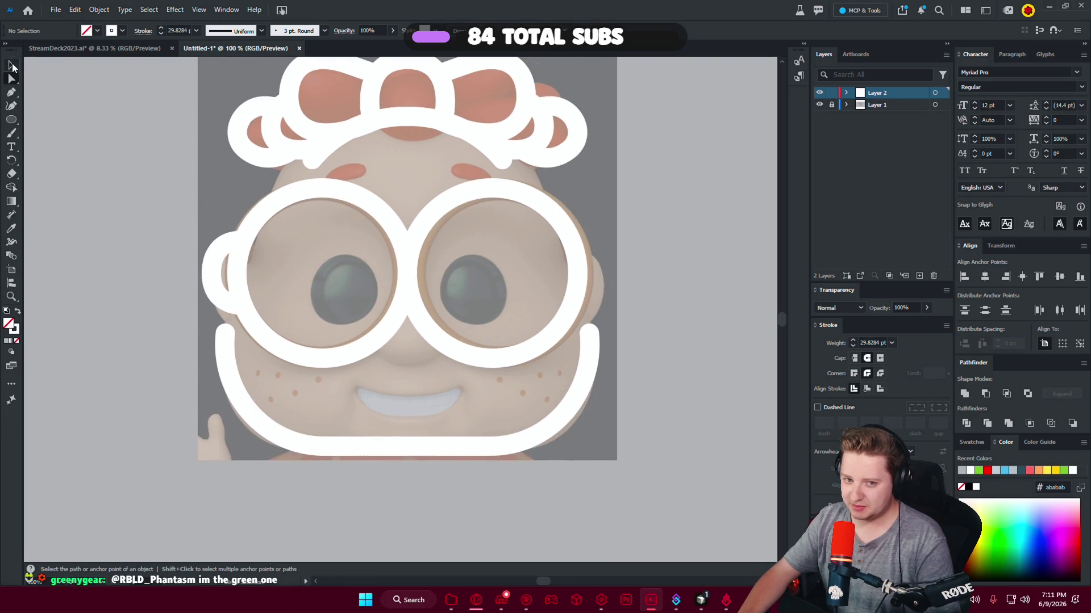
Duplicate the left ear, reflect the copy vertically, and place it beside the right lens.
{"action": "left_click_drag", "start_coordinate": [211, 274], "coordinate": [621, 273]}
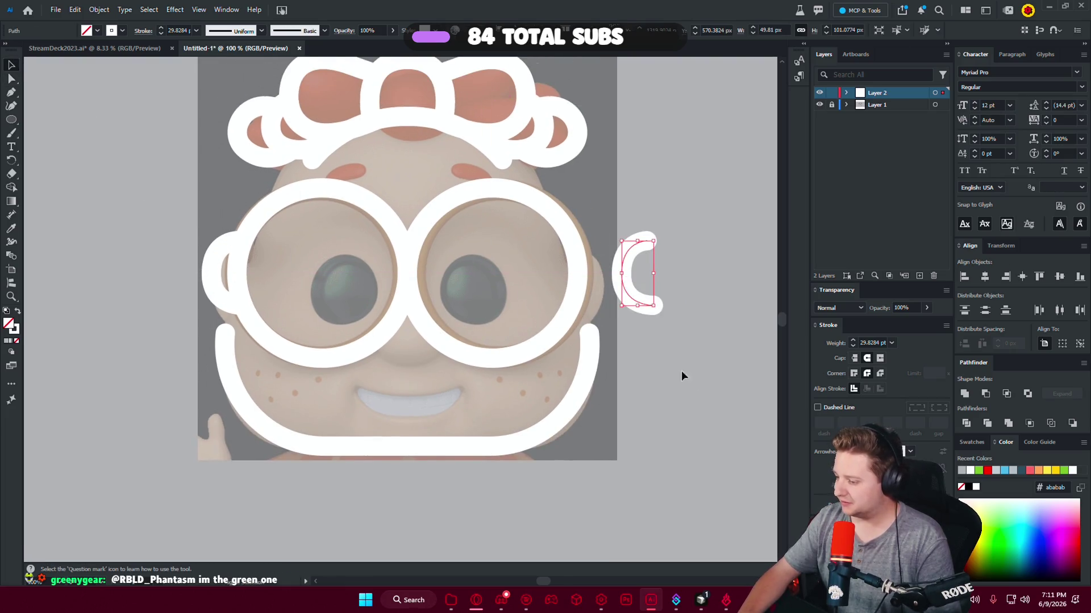
{"action": "right_click", "coordinate": [629, 296]}
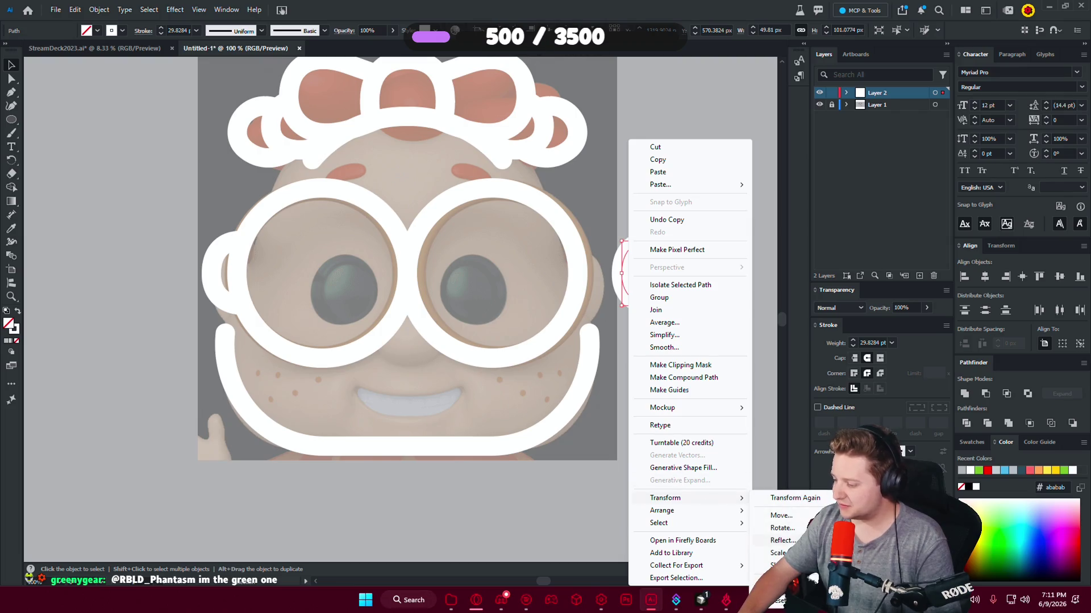
{"action": "left_click", "coordinate": [773, 538]}
{"action": "key", "text": "Return"}
{"action": "mouse_move", "coordinate": [638, 298]}
{"action": "left_mouse_down"}
{"action": "mouse_move", "coordinate": [596, 302]}
{"action": "mouse_move", "coordinate": [608, 285]}
{"action": "left_mouse_up"}
{"action": "scroll", "coordinate": [602, 283], "scroll_direction": "up", "scroll_amount": 2}
{"action": "scroll", "coordinate": [619, 290], "scroll_direction": "up", "scroll_amount": 1}
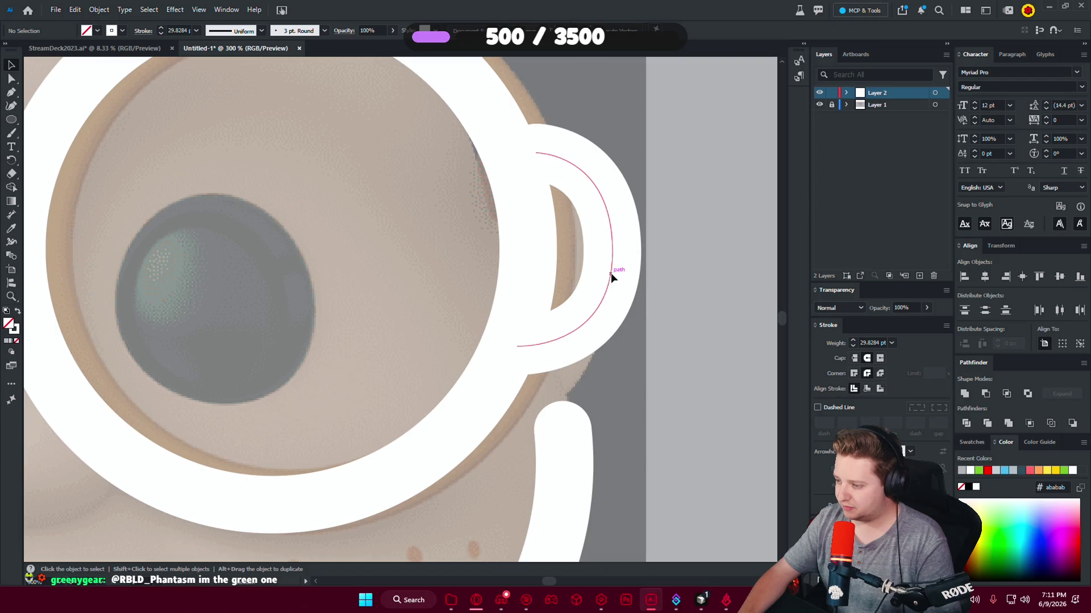
{"action": "left_click_drag", "start_coordinate": [611, 275], "coordinate": [611, 273]}
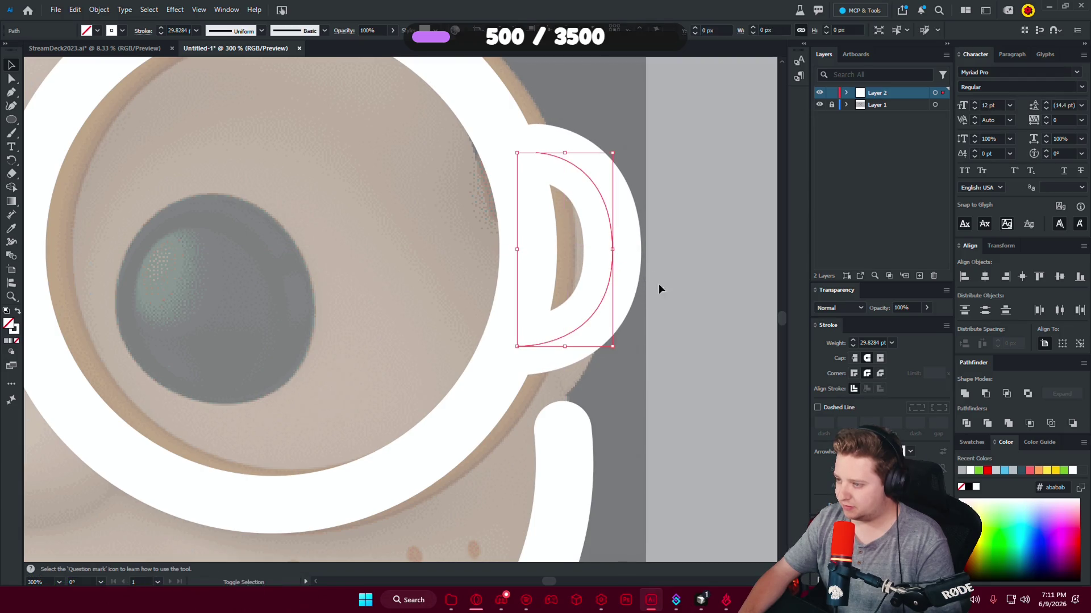
{"action": "scroll", "coordinate": [695, 291], "scroll_direction": "down", "scroll_amount": 5}
{"action": "left_click", "coordinate": [668, 316]}
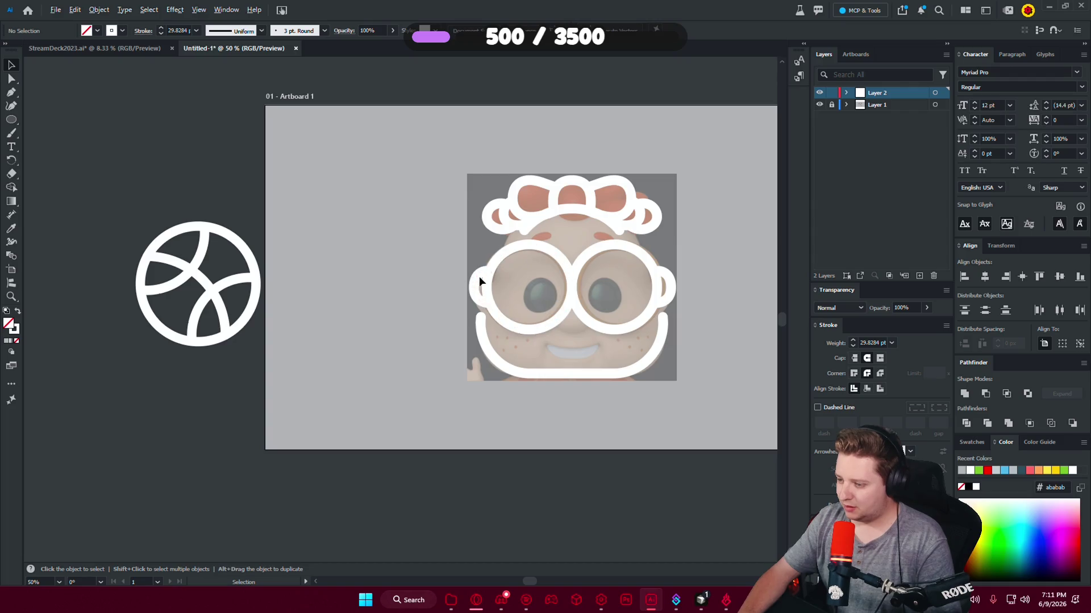
Alt-drag a copy of the left ear, reflect it vertically, and set it beside the right lens.
{"action": "scroll", "coordinate": [479, 282], "scroll_direction": "up", "scroll_amount": 3}
{"action": "left_click", "coordinate": [442, 262]}
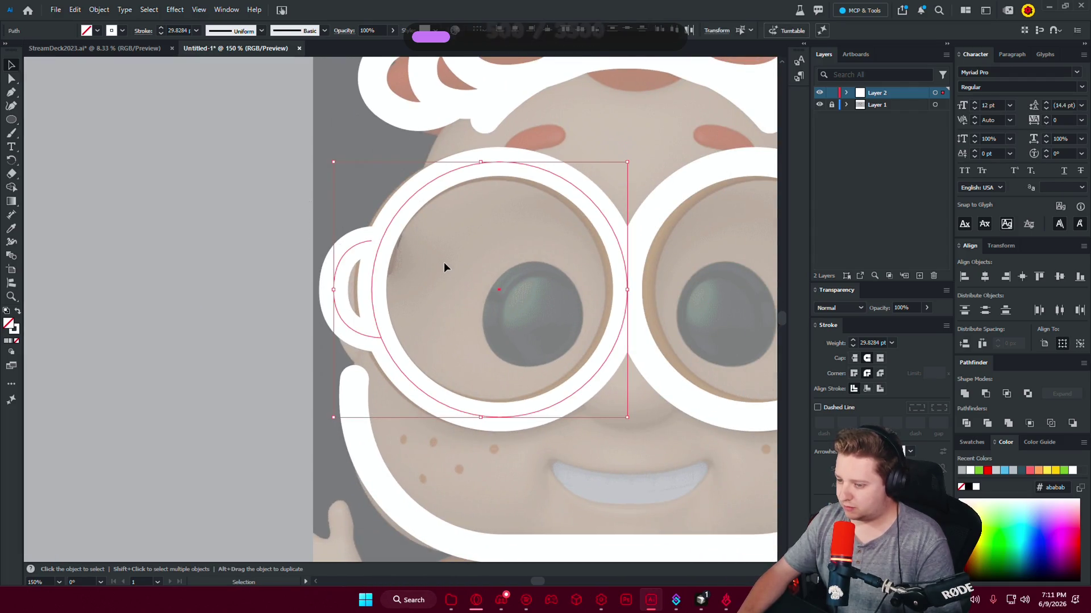
{"action": "left_click", "coordinate": [28, 83]}
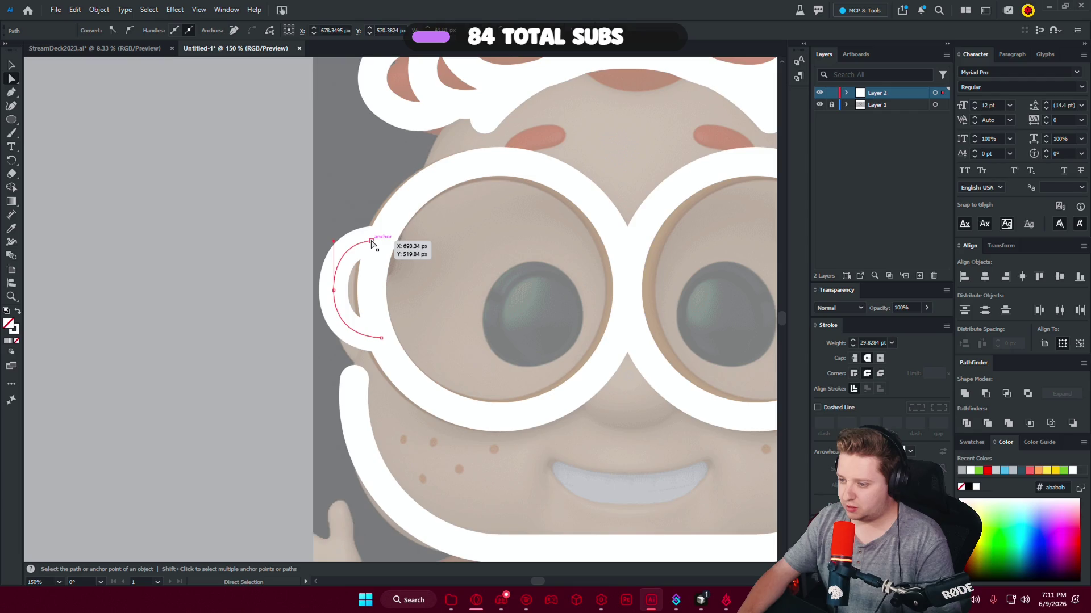
{"action": "scroll", "coordinate": [466, 260], "scroll_direction": "down", "scroll_amount": 3}
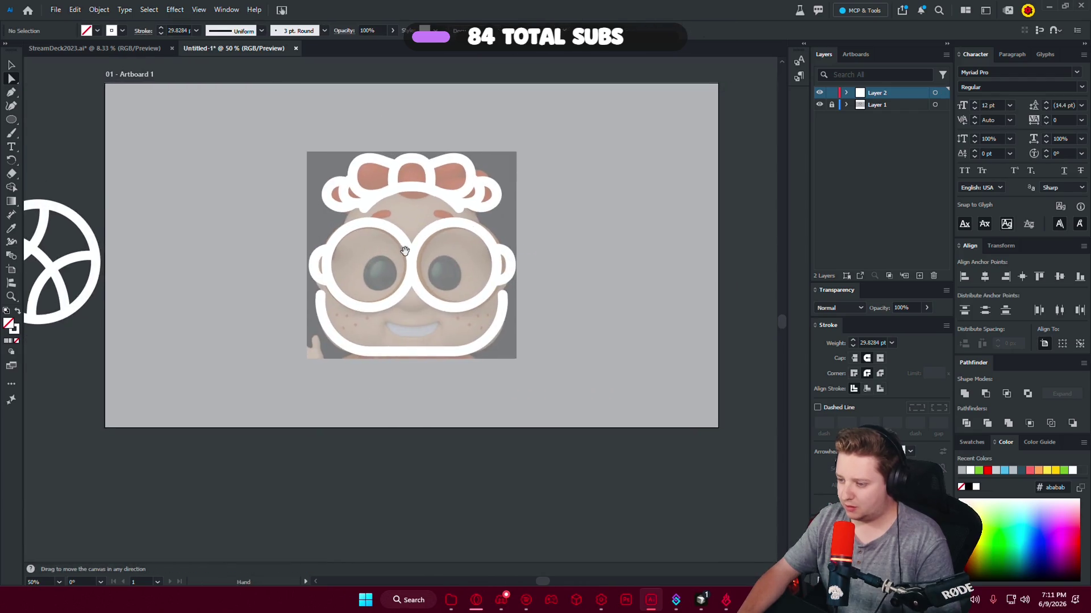
{"action": "key", "text": "v"}
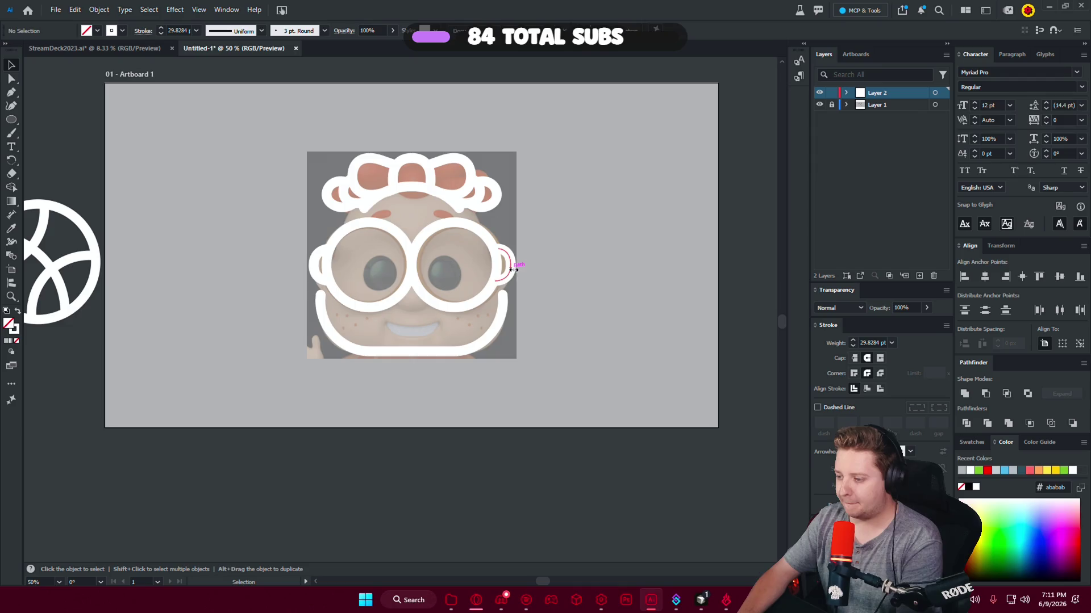
{"action": "scroll", "coordinate": [322, 267], "scroll_direction": "up", "scroll_amount": 2}
{"action": "scroll", "coordinate": [399, 275], "scroll_direction": "right", "scroll_amount": 2}
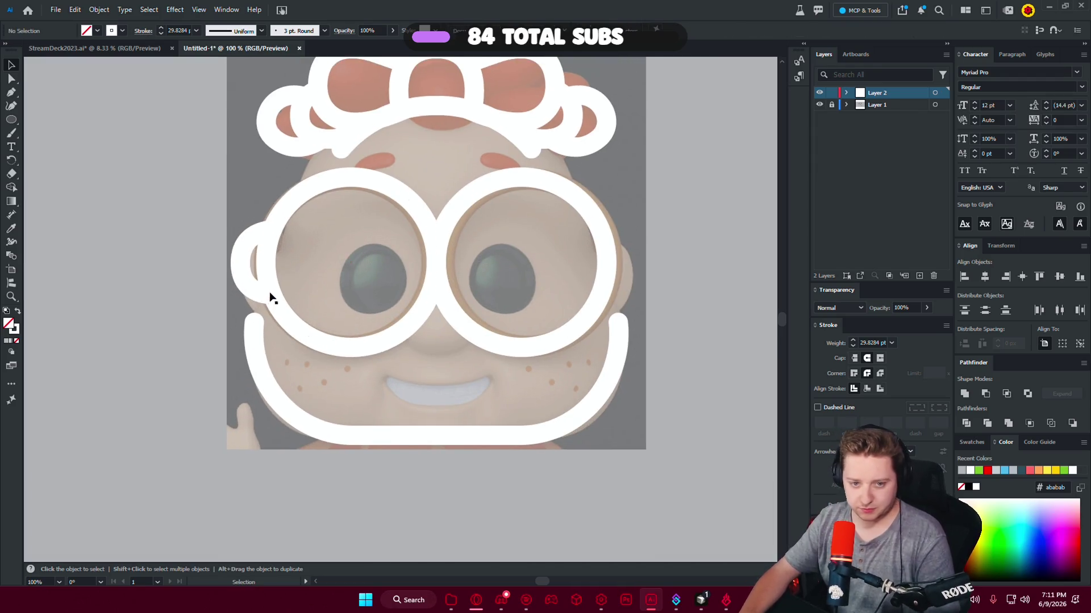
{"action": "left_click_drag", "start_coordinate": [244, 274], "coordinate": [657, 273]}
{"action": "right_click", "coordinate": [657, 274]}
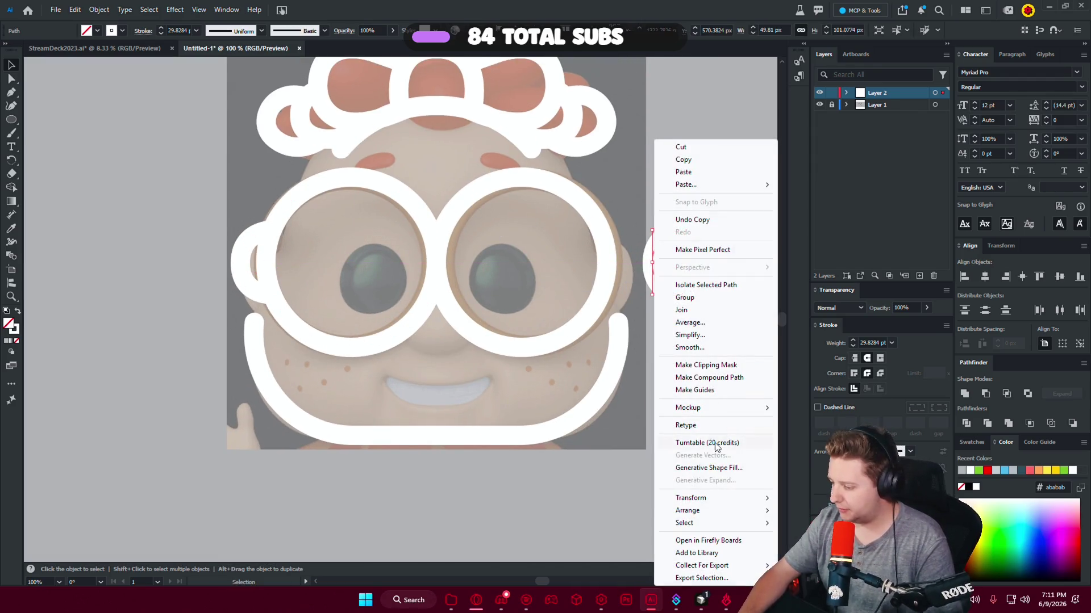
{"action": "mouse_move", "coordinate": [690, 498]}
{"action": "left_click", "coordinate": [804, 540]}
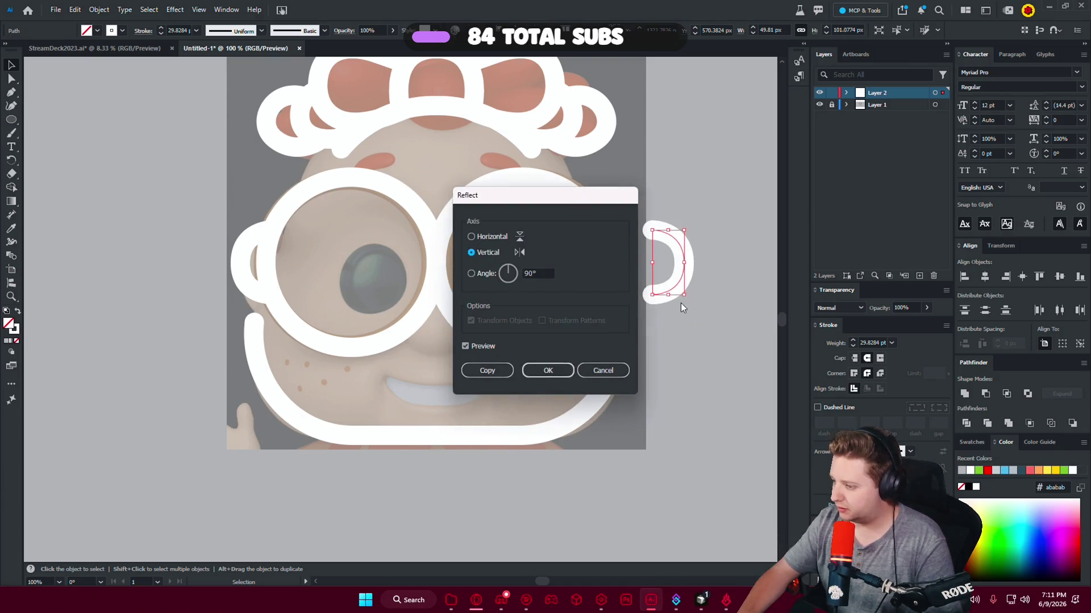
{"action": "key", "text": "Return"}
{"action": "left_click_drag", "start_coordinate": [669, 288], "coordinate": [626, 289]}
Select the whole face outline and place a duplicate to the right of the artboard.
{"action": "key", "text": "ctrl+minus"}
{"action": "key", "text": "ctrl+minus"}
{"action": "key", "text": "ctrl+minus"}
{"action": "key", "text": "ctrl+a"}
{"action": "left_click_drag", "start_coordinate": [655, 217], "coordinate": [438, 208]}
{"action": "left_click_drag", "start_coordinate": [441, 313], "coordinate": [756, 312]}
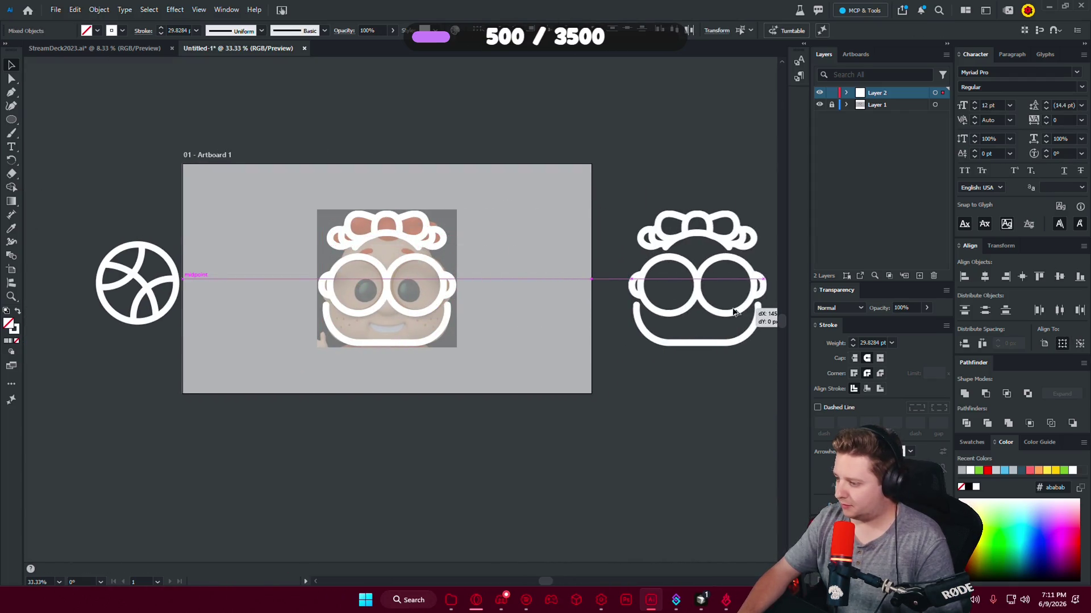
{"action": "left_click", "coordinate": [699, 394]}
{"action": "left_click_drag", "start_coordinate": [628, 382], "coordinate": [414, 365]}
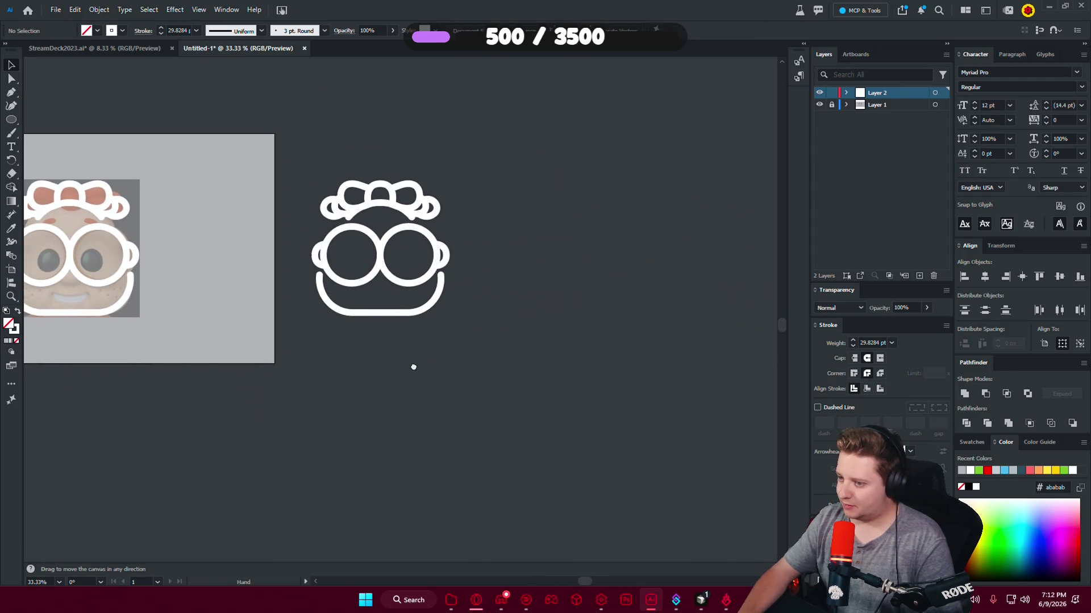
Delete the arc under the bow, then undo to restore it, and clear the selection.
{"action": "scroll", "coordinate": [363, 214], "scroll_direction": "up", "scroll_amount": 3}
{"action": "scroll", "coordinate": [364, 213], "scroll_direction": "up", "scroll_amount": 2}
{"action": "scroll", "coordinate": [363, 218], "scroll_direction": "up", "scroll_amount": 1}
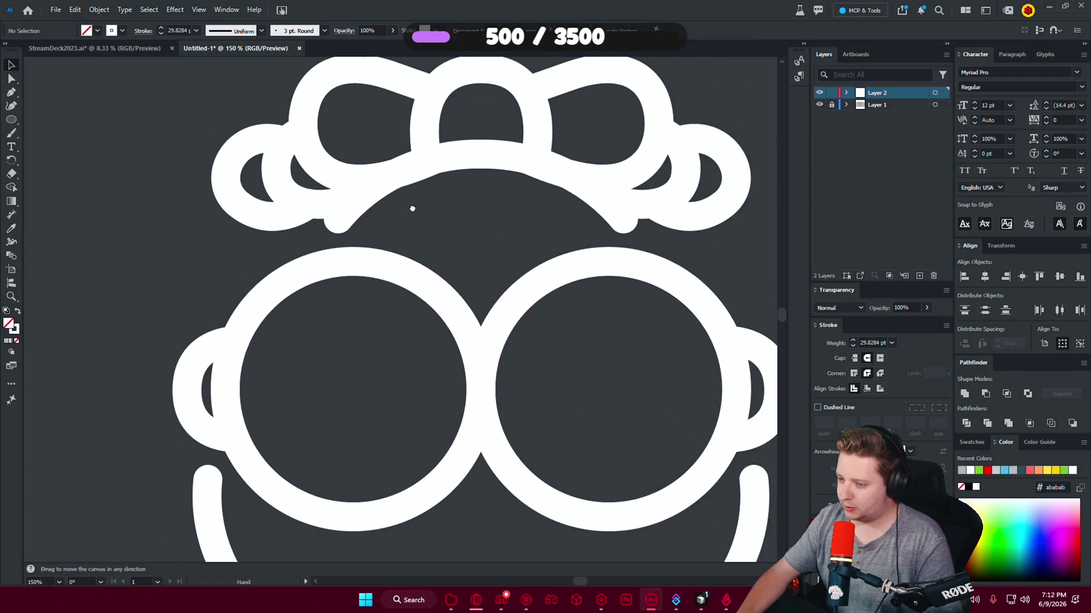
{"action": "left_click", "coordinate": [344, 212]}
{"action": "key", "text": "Delete"}
{"action": "key", "text": "ctrl+z"}
{"action": "scroll", "coordinate": [468, 216], "scroll_direction": "down", "scroll_amount": 2}
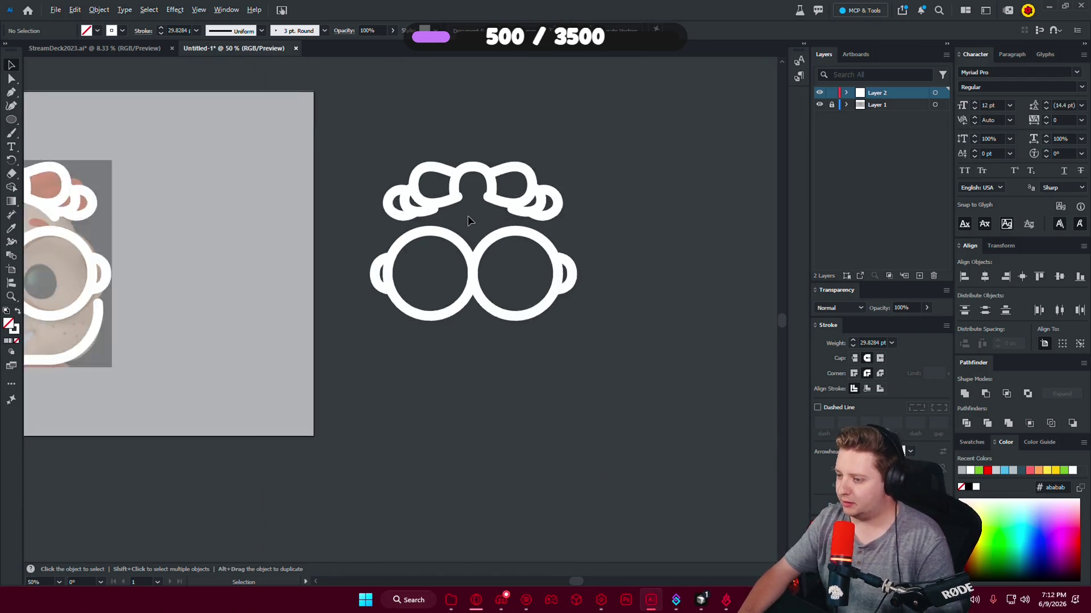
{"action": "key", "text": "a"}
{"action": "key", "text": "v"}
{"action": "left_click", "coordinate": [48, 108]}
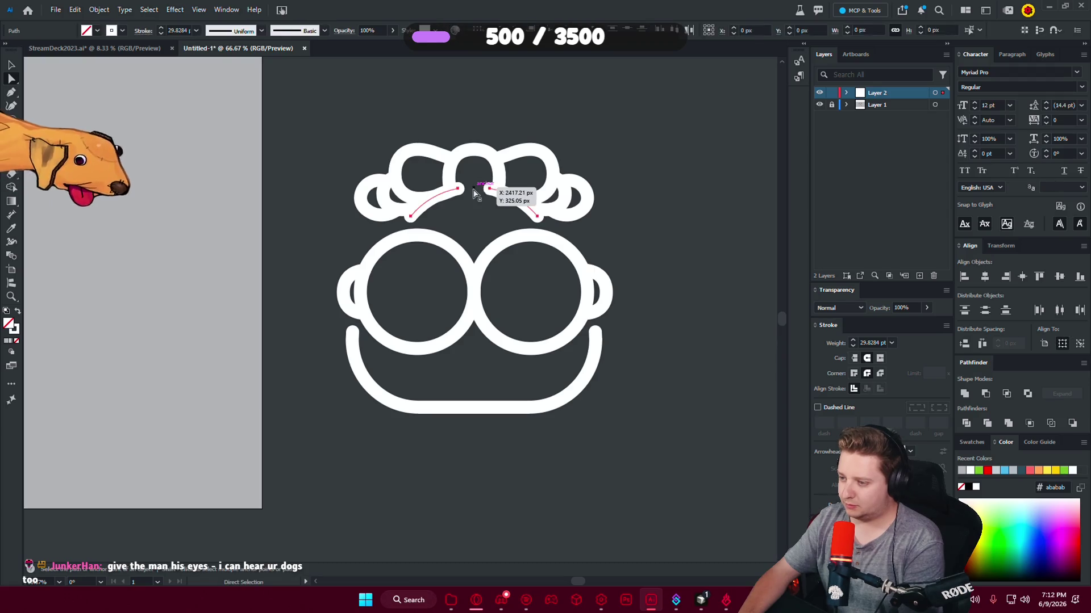
{"action": "scroll", "coordinate": [646, 280], "scroll_direction": "down", "scroll_amount": 3}
{"action": "scroll", "coordinate": [645, 280], "scroll_direction": "up", "scroll_amount": 3}
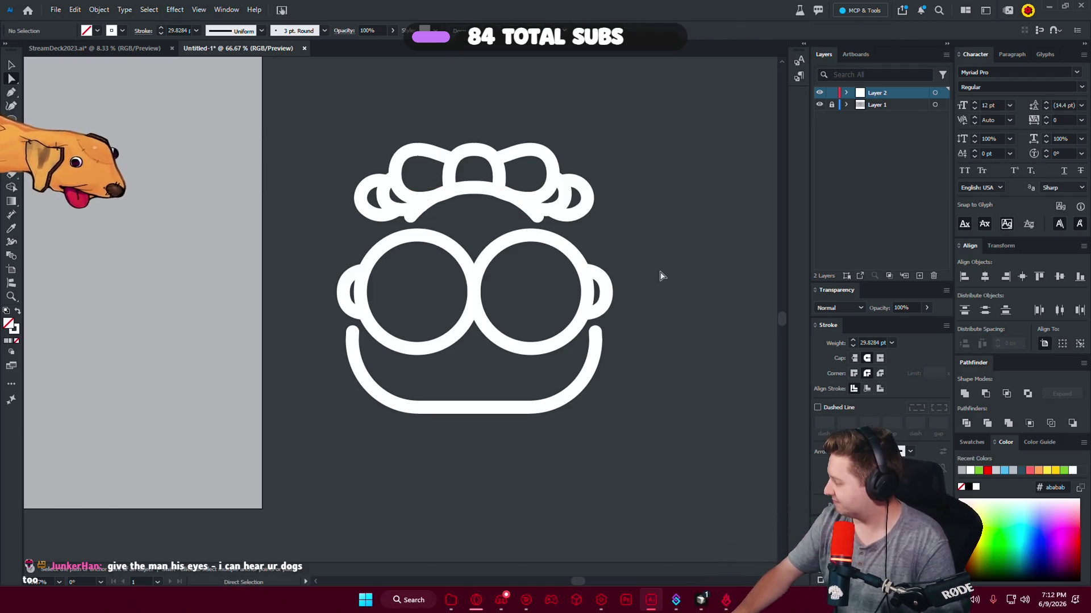
Draw a small circle over the reference photo's right eye as a pupil.
{"action": "left_click_drag", "start_coordinate": [356, 146], "coordinate": [637, 130]}
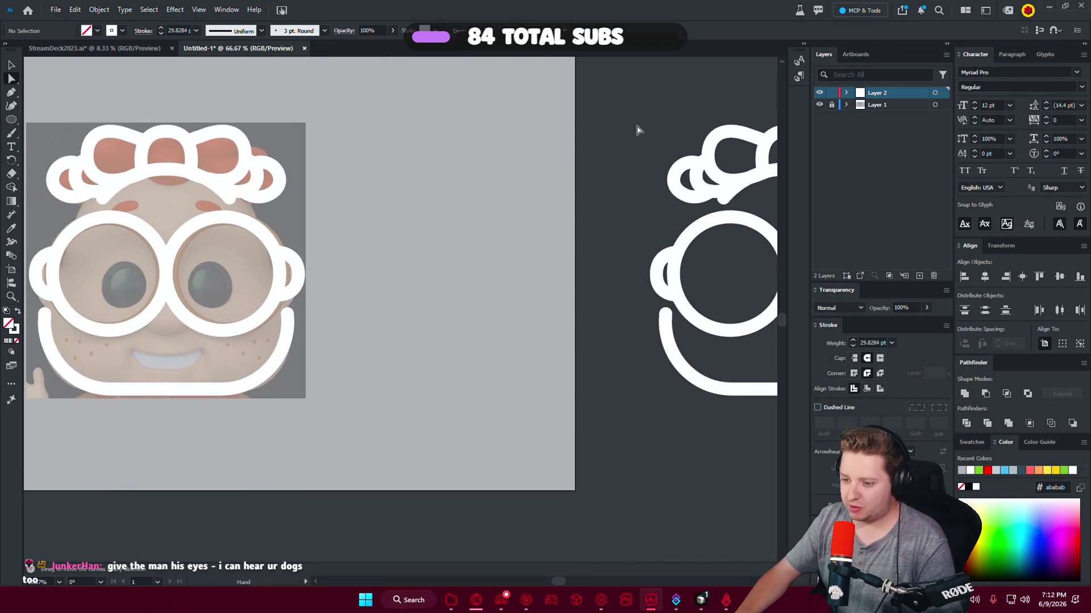
{"action": "left_click_drag", "start_coordinate": [209, 286], "coordinate": [229, 305]}
{"action": "left_click", "coordinate": [12, 65]}
Copy the eye circle from the reference into the left lens of the standalone outline.
{"action": "left_click", "coordinate": [311, 309]}
{"action": "scroll", "coordinate": [256, 297], "scroll_direction": "down", "scroll_amount": 2}
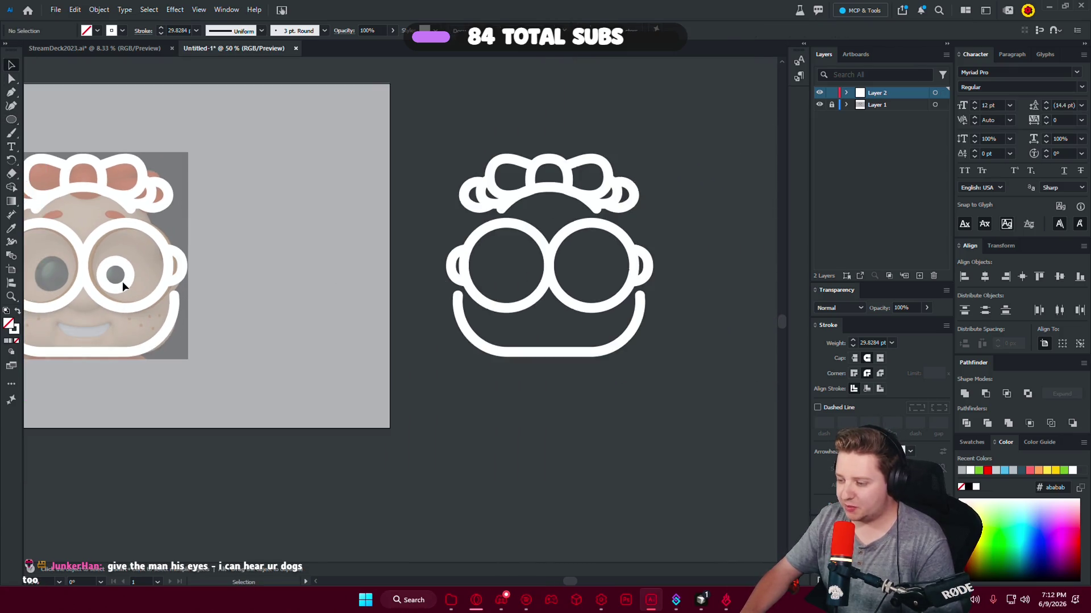
{"action": "mouse_move", "coordinate": [128, 283]}
{"action": "left_mouse_down"}
{"action": "mouse_move", "coordinate": [599, 293]}
{"action": "mouse_move", "coordinate": [513, 289]}
{"action": "left_mouse_up"}
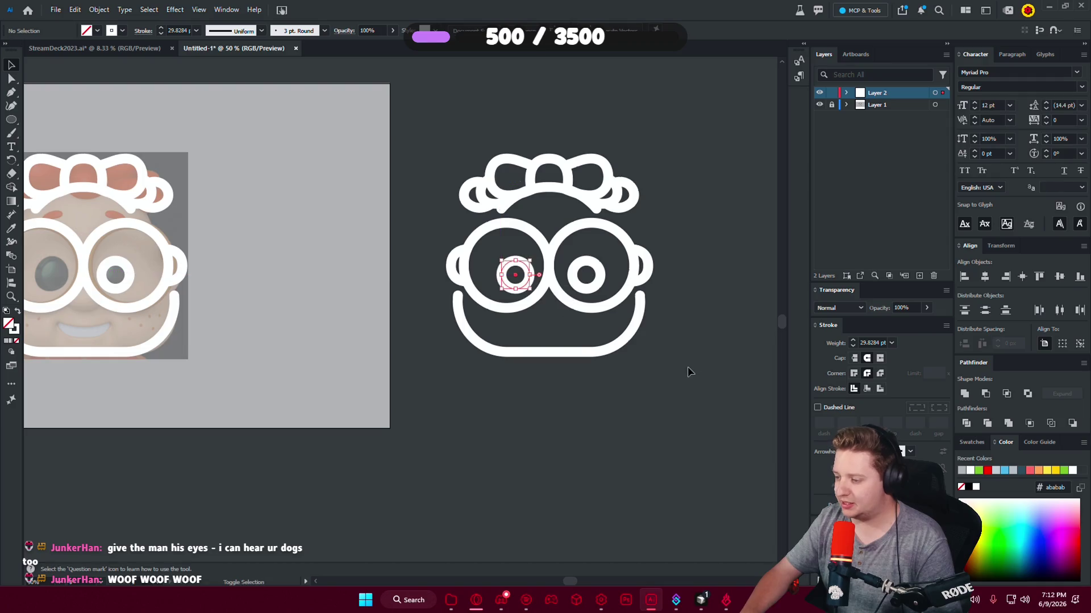
{"action": "scroll", "coordinate": [698, 335], "scroll_direction": "down", "scroll_amount": 2}
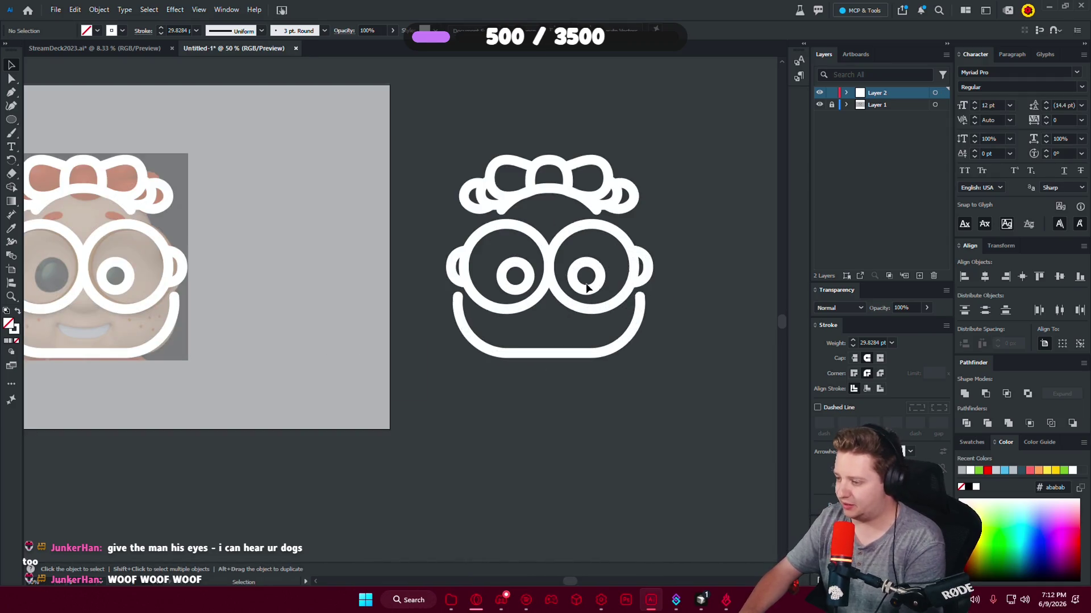
{"action": "left_click_drag", "start_coordinate": [593, 292], "coordinate": [523, 289]}
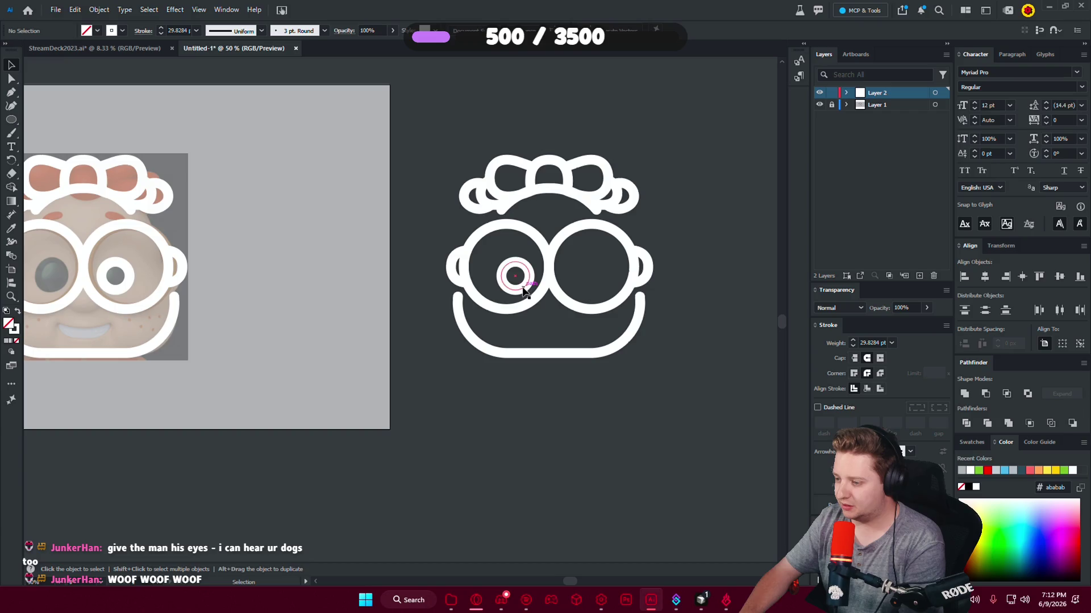
Remove the pupil ring, copy the face artwork, and paste it into StreamDeck2023.ai.
{"action": "key", "text": "Delete"}
{"action": "key", "text": "a"}
{"action": "key", "text": "ctrl+a"}
{"action": "key", "text": "v"}
{"action": "left_click", "coordinate": [94, 48]}
{"action": "scroll", "coordinate": [397, 421], "scroll_direction": "up", "scroll_amount": 5}
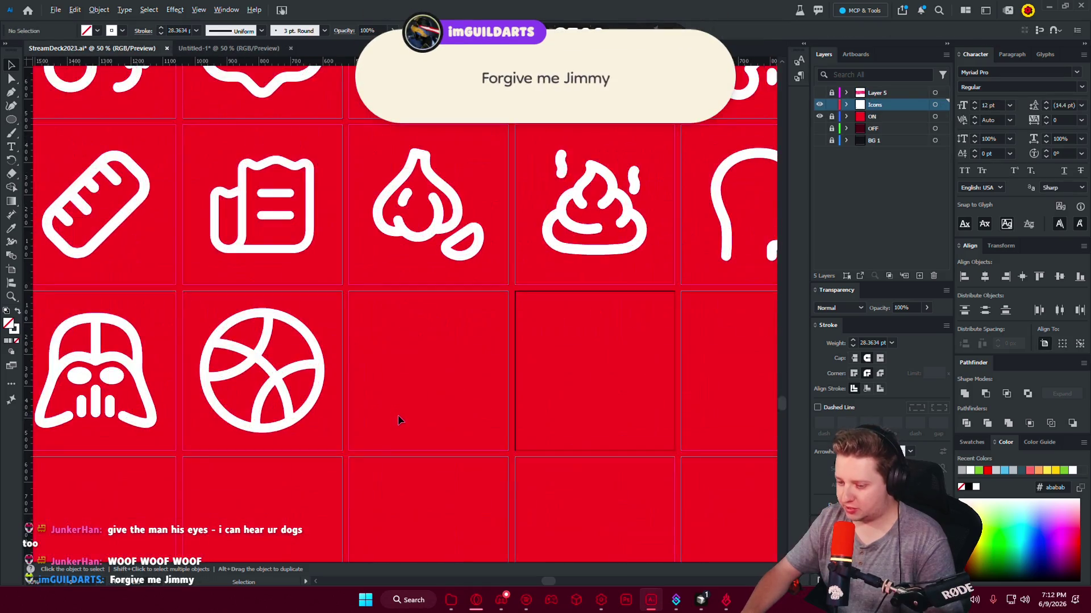
{"action": "key", "text": "ctrl+v"}
Scale the pasted face down and fit it into the empty cell beside the basketball.
{"action": "left_click_drag", "start_coordinate": [523, 295], "coordinate": [463, 314]}
{"action": "left_click_drag", "start_coordinate": [429, 348], "coordinate": [454, 405]}
{"action": "left_click_drag", "start_coordinate": [486, 371], "coordinate": [490, 370]}
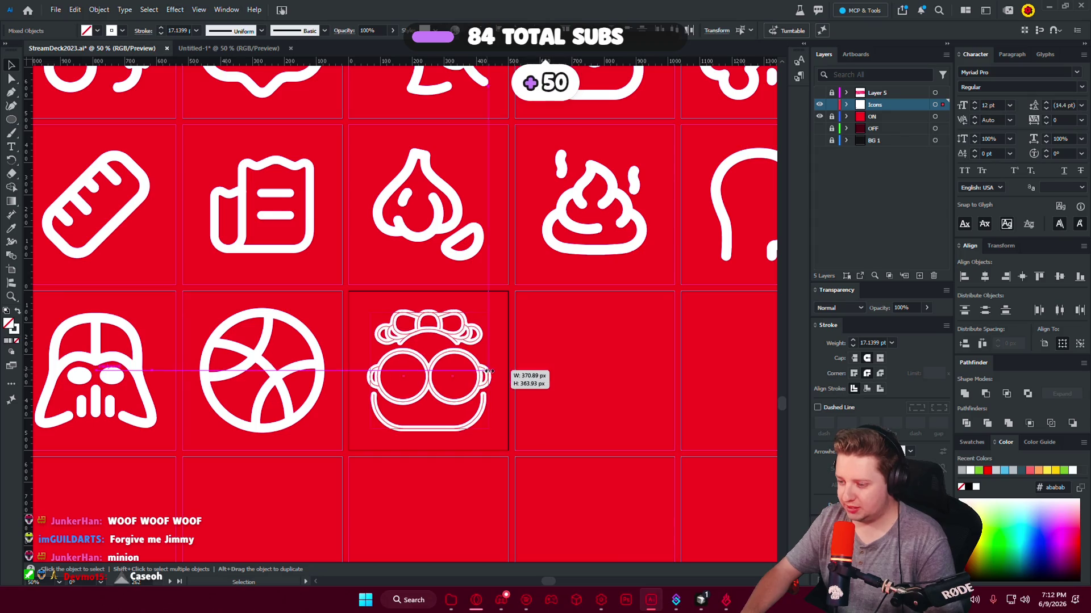
{"action": "scroll", "coordinate": [550, 379], "scroll_direction": "down", "scroll_amount": 1}
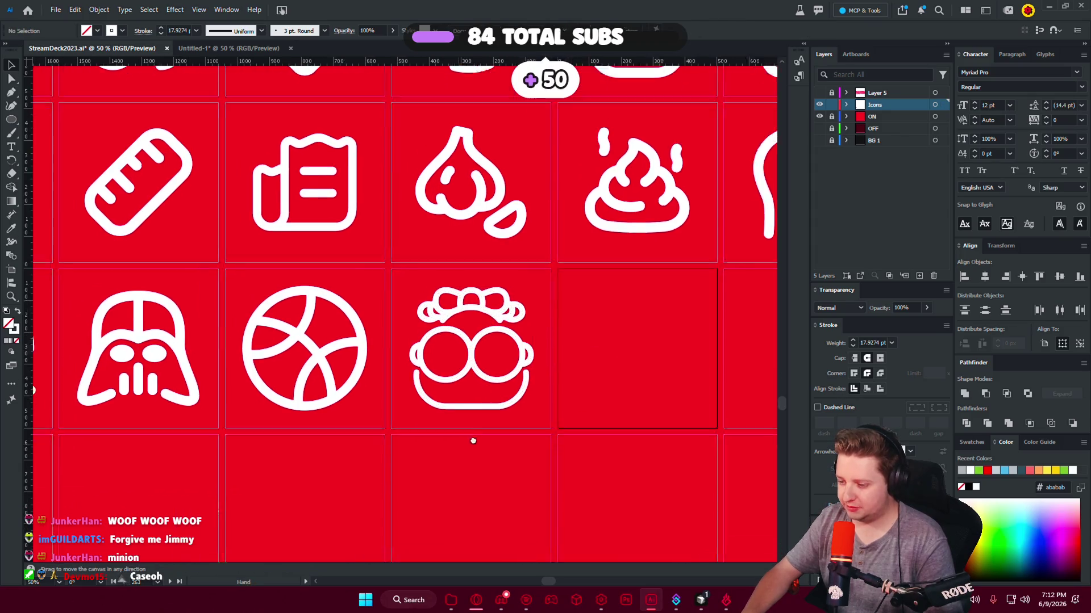
{"action": "scroll", "coordinate": [550, 379], "scroll_direction": "left", "scroll_amount": 2}
{"action": "scroll", "coordinate": [528, 335], "scroll_direction": "up", "scroll_amount": 4}
{"action": "left_click", "coordinate": [618, 206]}
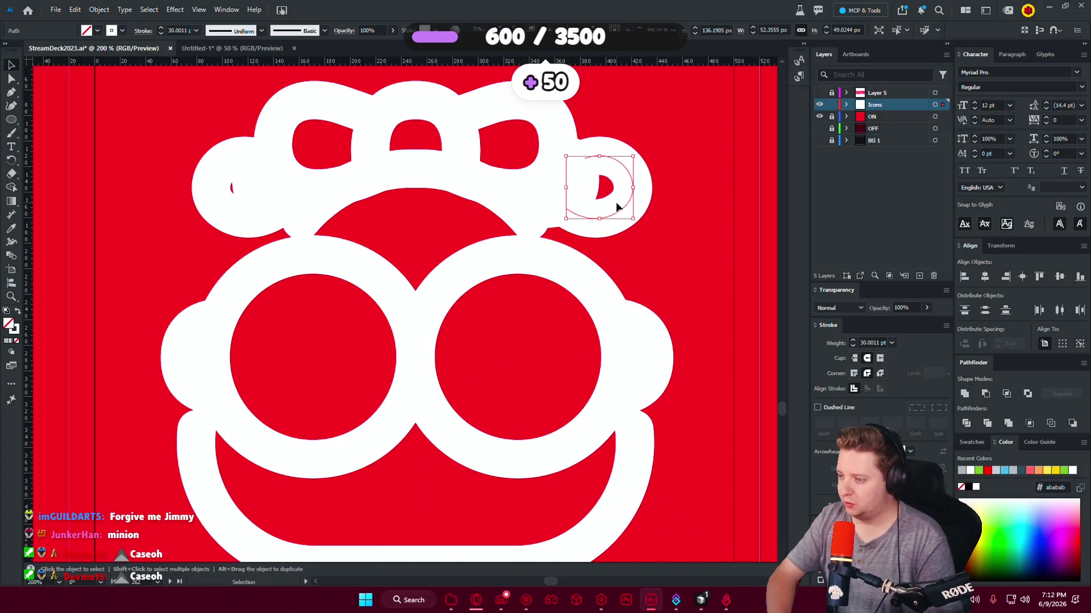
Nudge the top-right curl left and pull its anchor up and outward.
{"action": "key", "text": "shift+Left"}
{"action": "left_click", "coordinate": [587, 188]}
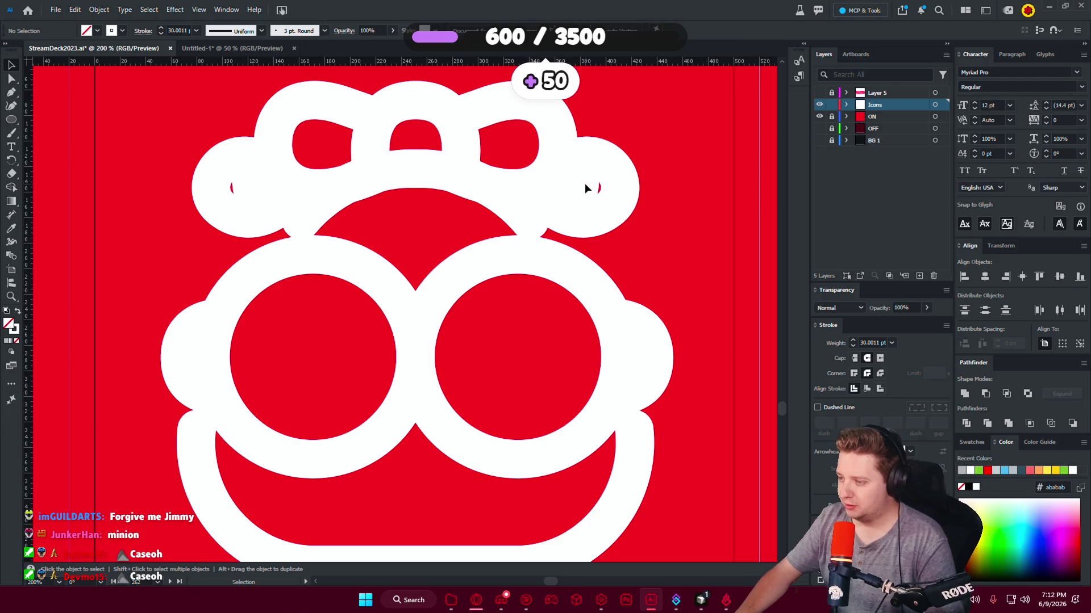
{"action": "left_click_drag", "start_coordinate": [578, 192], "coordinate": [577, 189]}
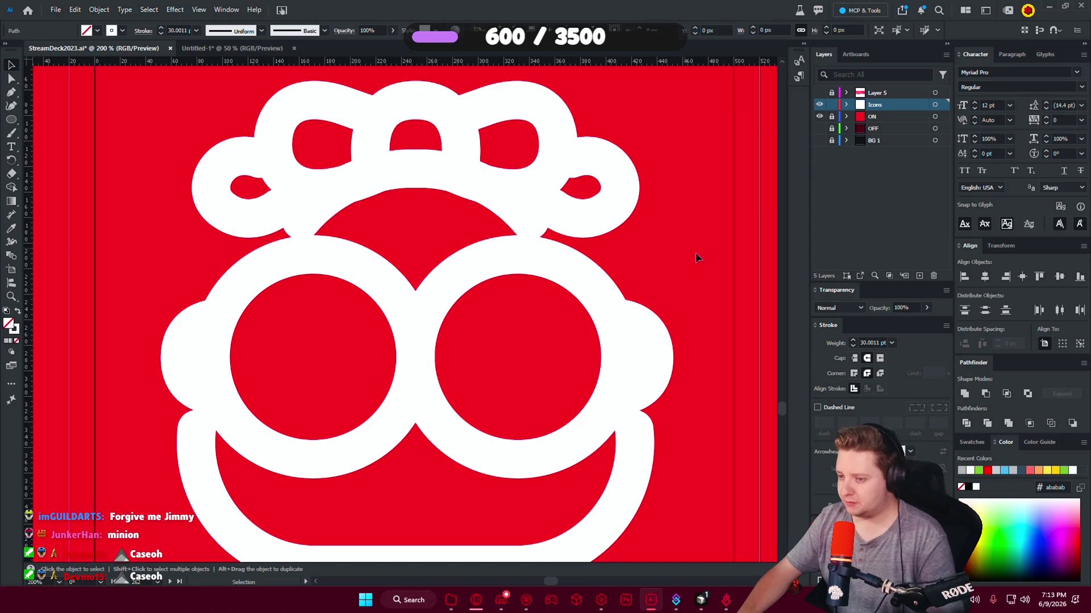
{"action": "scroll", "coordinate": [690, 252], "scroll_direction": "down", "scroll_amount": 4}
{"action": "scroll", "coordinate": [690, 253], "scroll_direction": "up", "scroll_amount": 3}
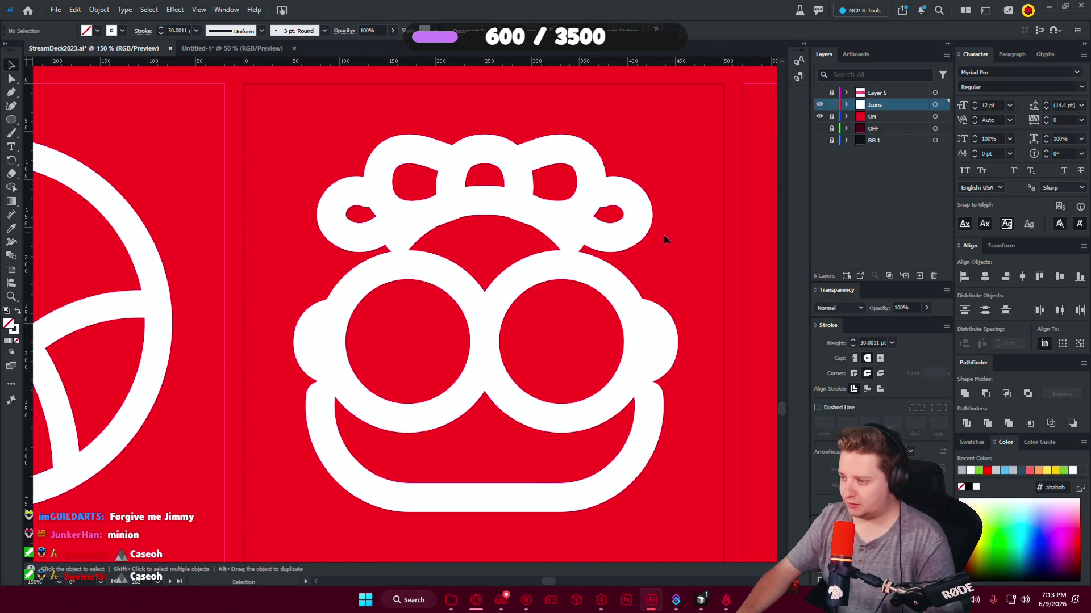
{"action": "left_click", "coordinate": [12, 78]}
{"action": "scroll", "coordinate": [596, 207], "scroll_direction": "up", "scroll_amount": 1}
{"action": "left_click", "coordinate": [625, 188]}
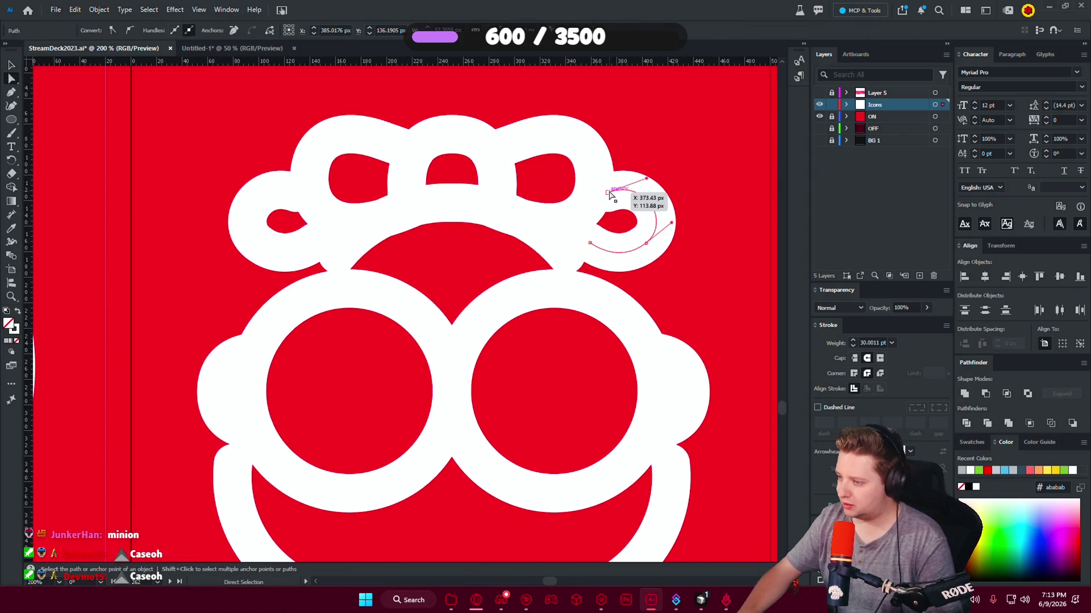
{"action": "mouse_move", "coordinate": [609, 194]}
{"action": "left_mouse_down"}
{"action": "mouse_move", "coordinate": [634, 165]}
{"action": "mouse_move", "coordinate": [654, 172]}
{"action": "left_mouse_up"}
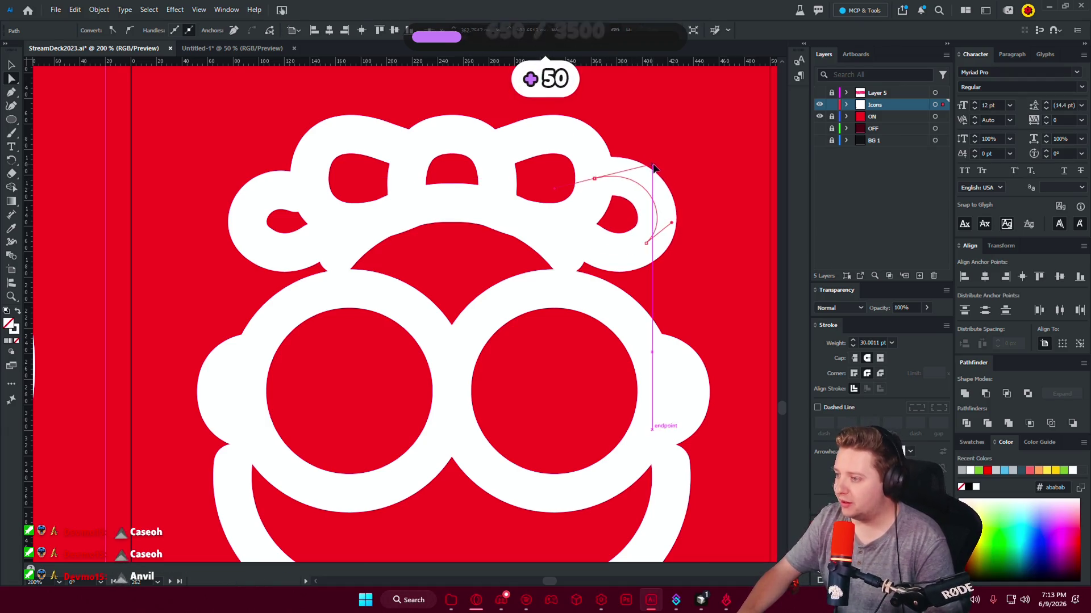
{"action": "left_click", "coordinate": [49, 82]}
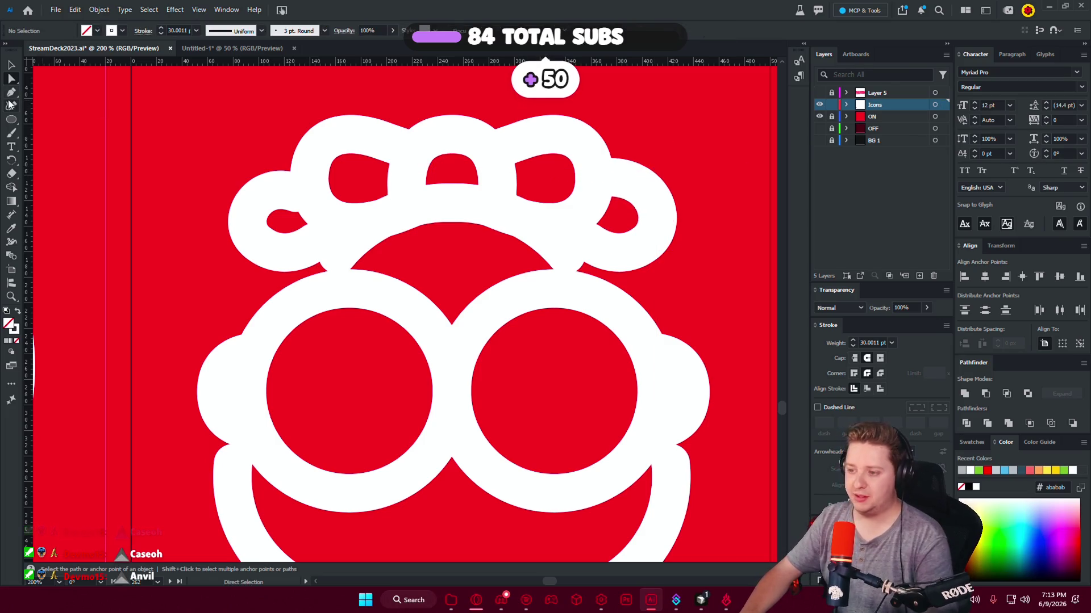
{"action": "left_click", "coordinate": [12, 66]}
Select the stray arc beneath the hair loops and delete it.
{"action": "left_click", "coordinate": [364, 232]}
{"action": "left_click", "coordinate": [448, 249]}
{"action": "scroll", "coordinate": [437, 238], "scroll_direction": "down", "scroll_amount": 5}
{"action": "scroll", "coordinate": [437, 239], "scroll_direction": "up", "scroll_amount": 4}
{"action": "left_click", "coordinate": [11, 79]}
{"action": "left_click", "coordinate": [448, 213]}
{"action": "key", "text": "Delete"}
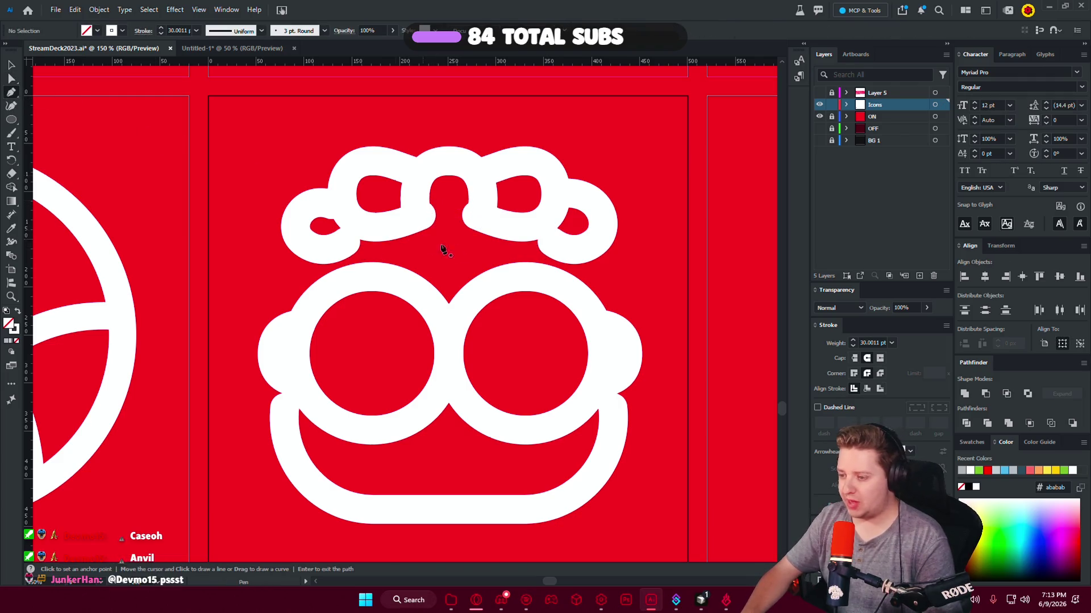
Extend the open hair path with a new anchor and round its bottom corner smoothly.
{"action": "left_click", "coordinate": [422, 216]}
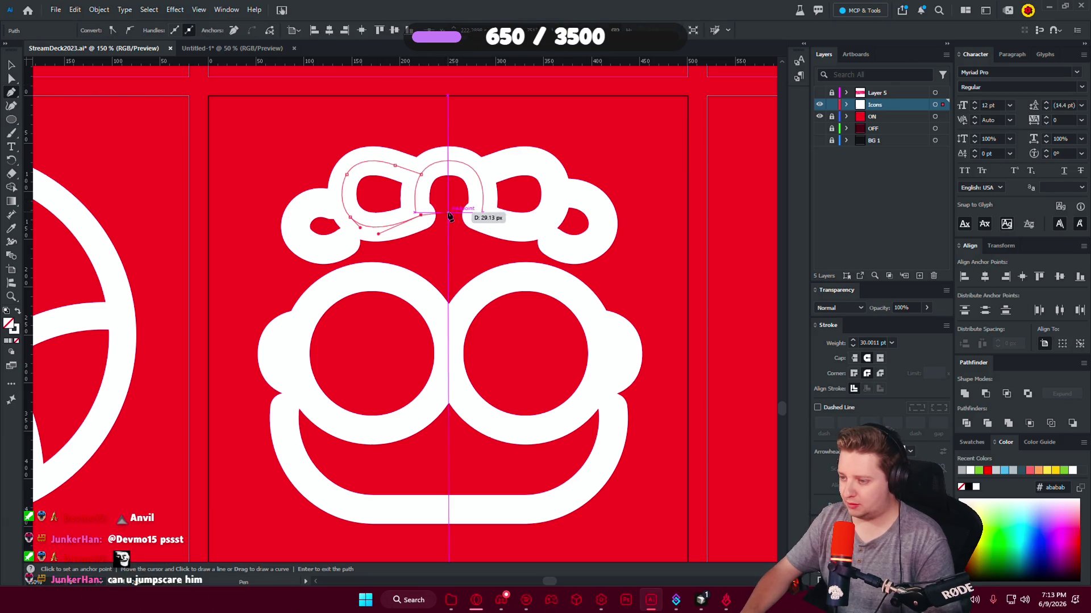
{"action": "left_click", "coordinate": [449, 214]}
{"action": "key", "text": "a"}
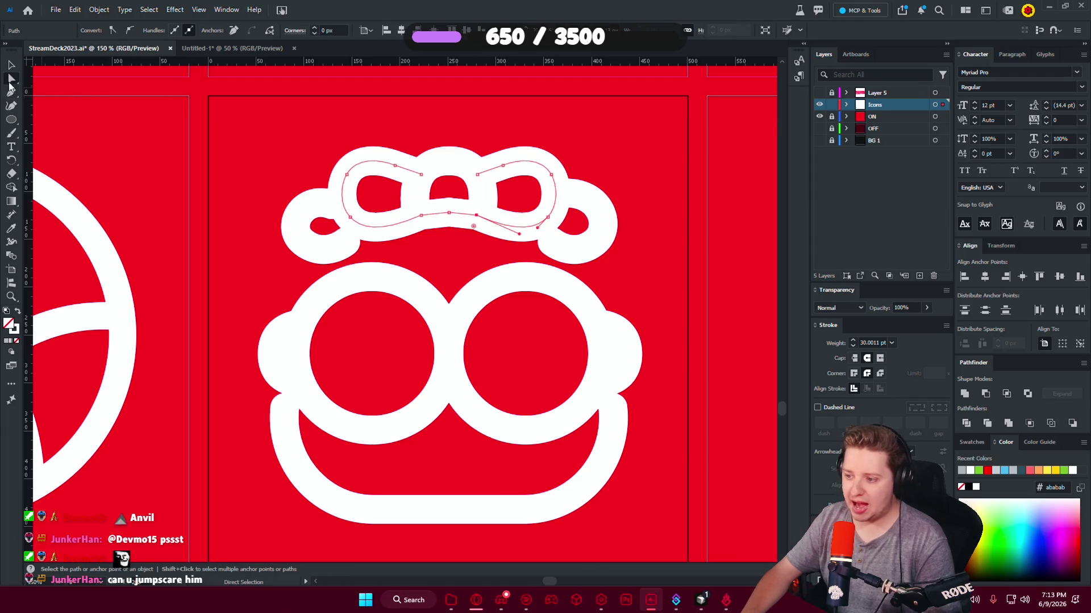
{"action": "left_click", "coordinate": [460, 245]}
{"action": "left_click", "coordinate": [448, 214]}
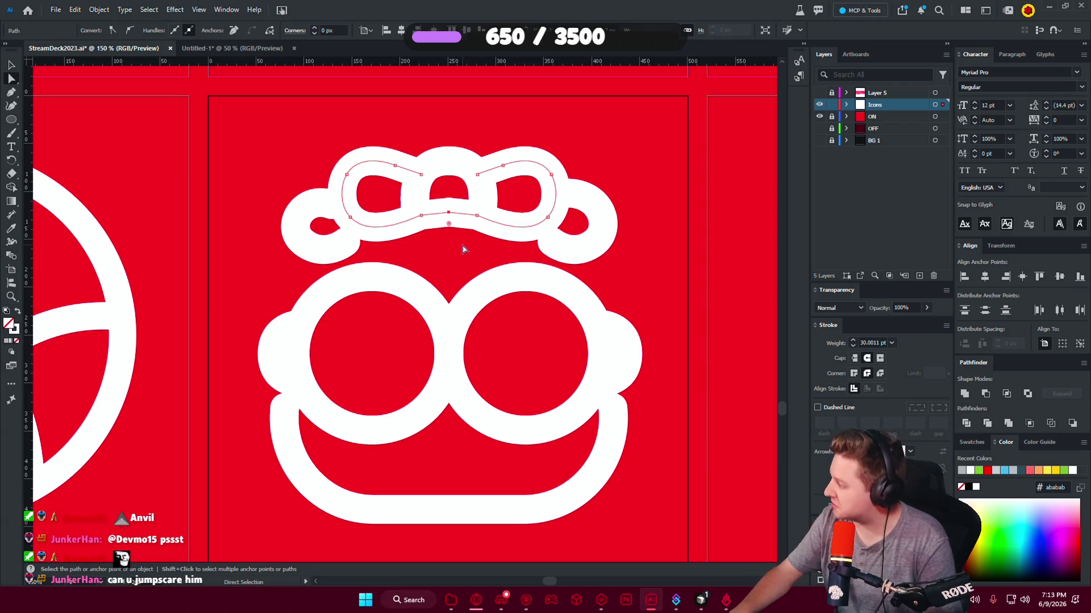
{"action": "left_click_drag", "start_coordinate": [449, 227], "coordinate": [460, 517]}
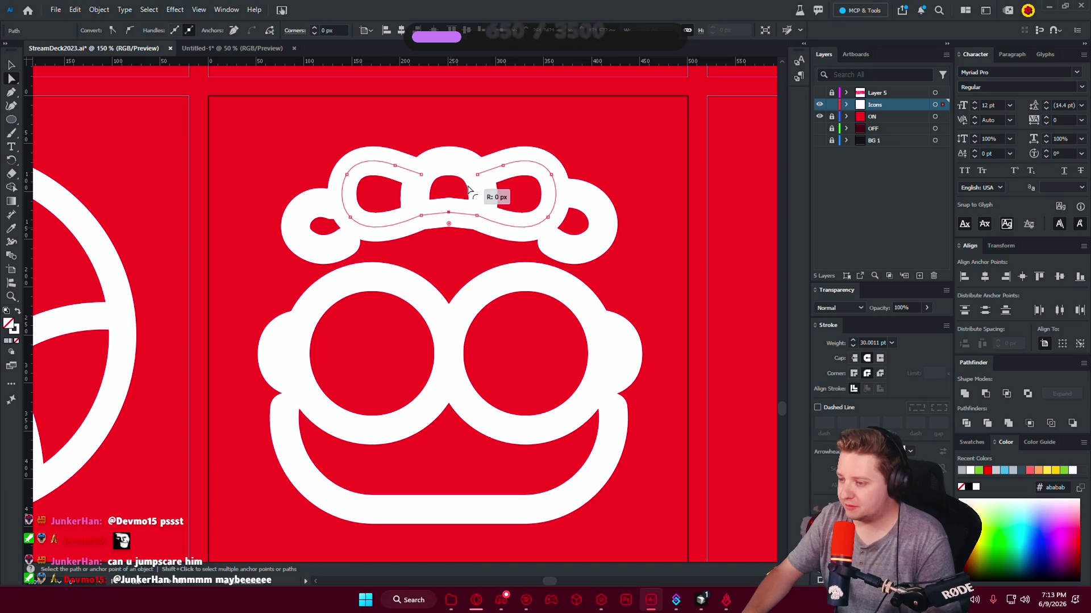
{"action": "left_click", "coordinate": [460, 273]}
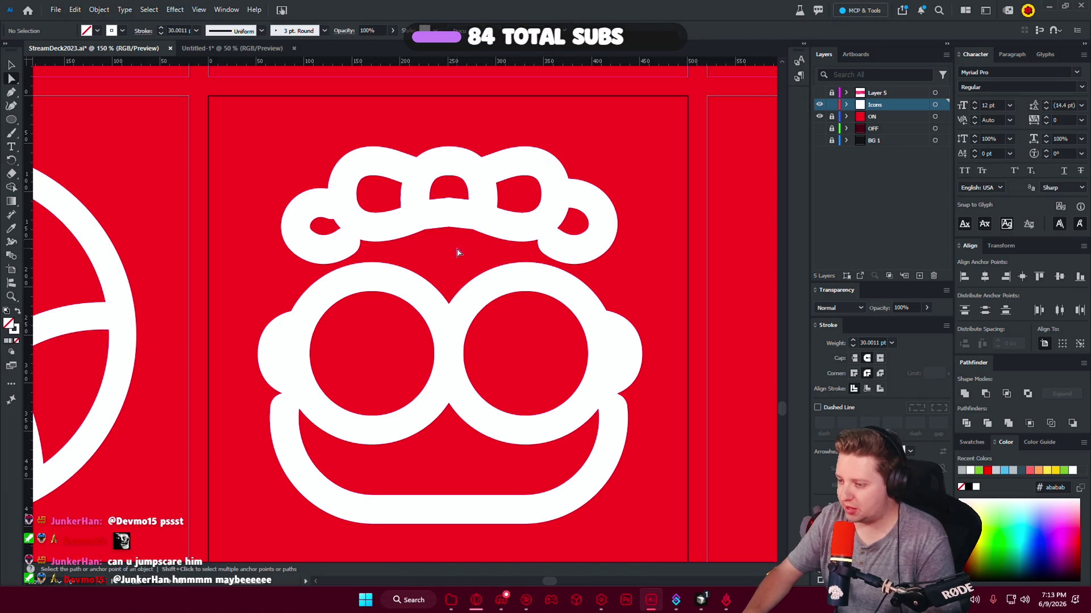
{"action": "left_click", "coordinate": [421, 216]}
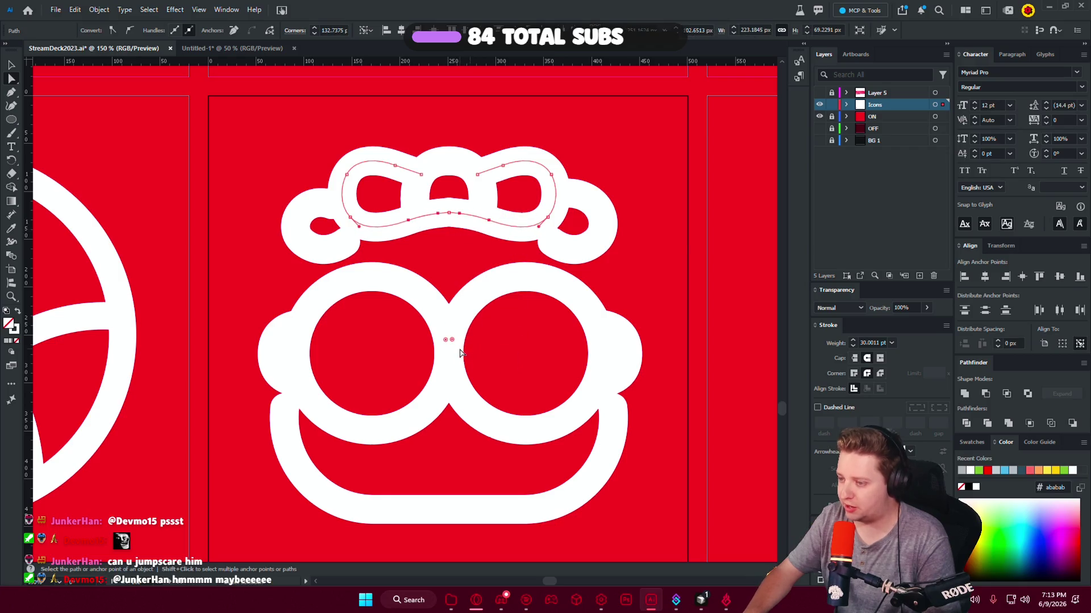
{"action": "left_click", "coordinate": [660, 176]}
Zoom in and pull the right curl's lower anchor inward to reshape it.
{"action": "key", "text": "ctrl+equal"}
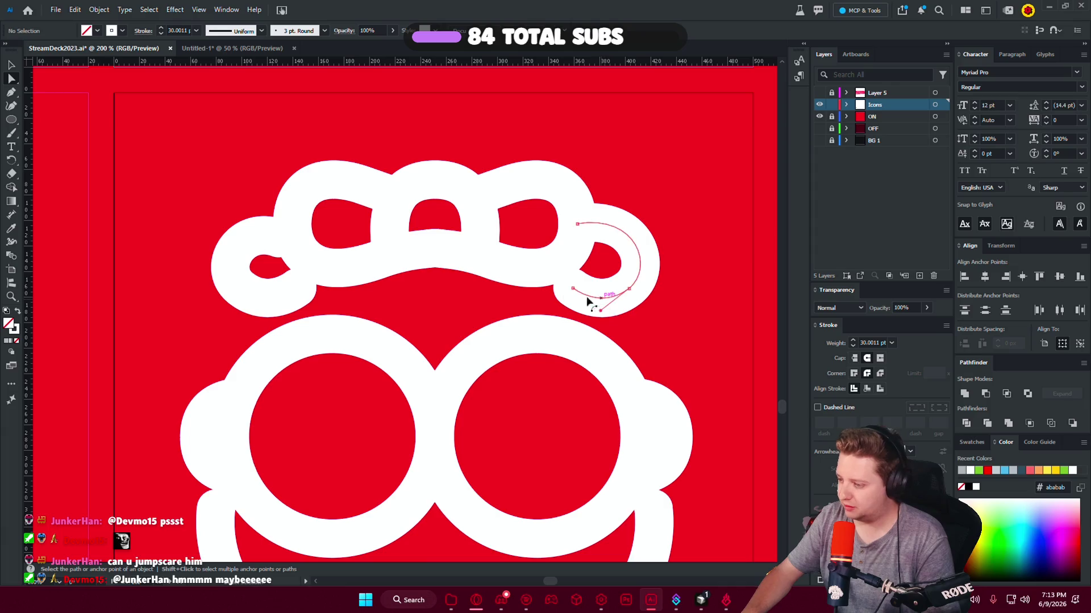
{"action": "left_click", "coordinate": [573, 291]}
{"action": "left_click_drag", "start_coordinate": [573, 291], "coordinate": [544, 267]}
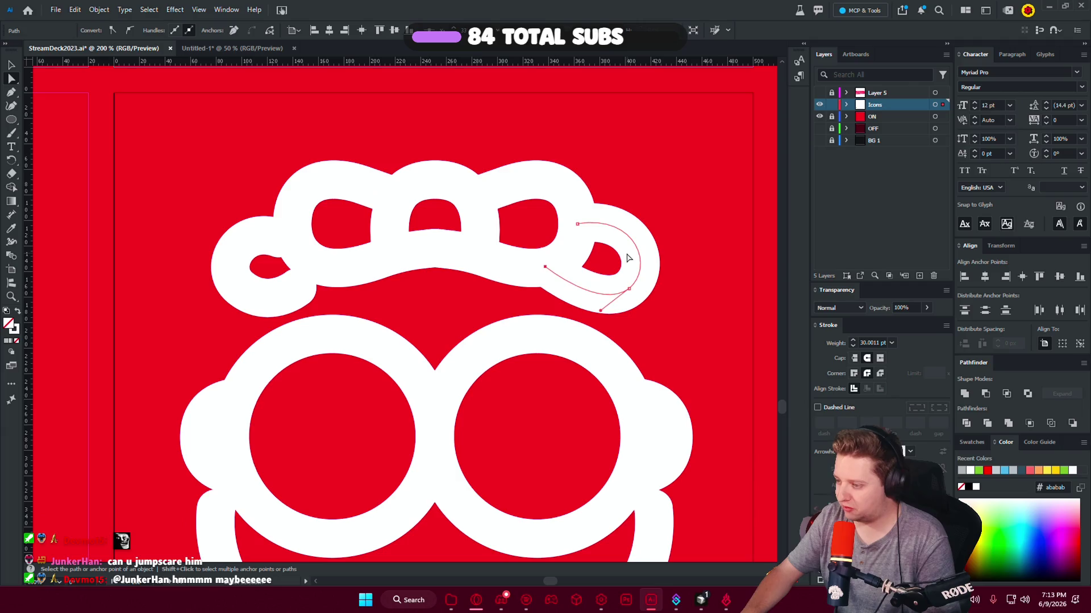
{"action": "key", "text": "v"}
{"action": "left_click", "coordinate": [233, 280]}
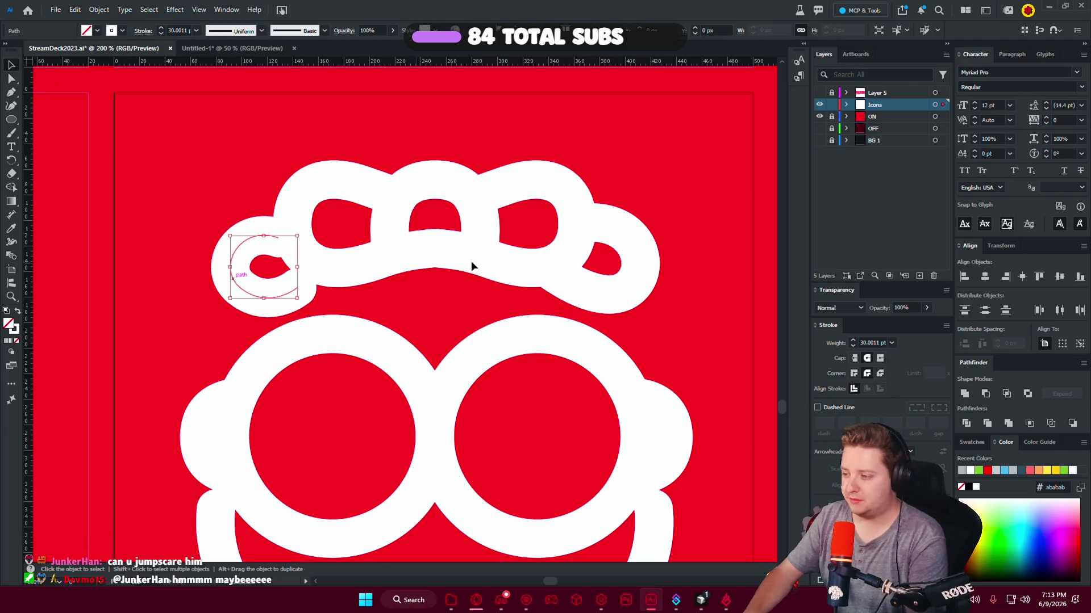
Delete the small left curl, then place a vertically reflected copy of the right curl there.
{"action": "key", "text": "Delete"}
{"action": "left_click_drag", "start_coordinate": [633, 293], "coordinate": [219, 292]}
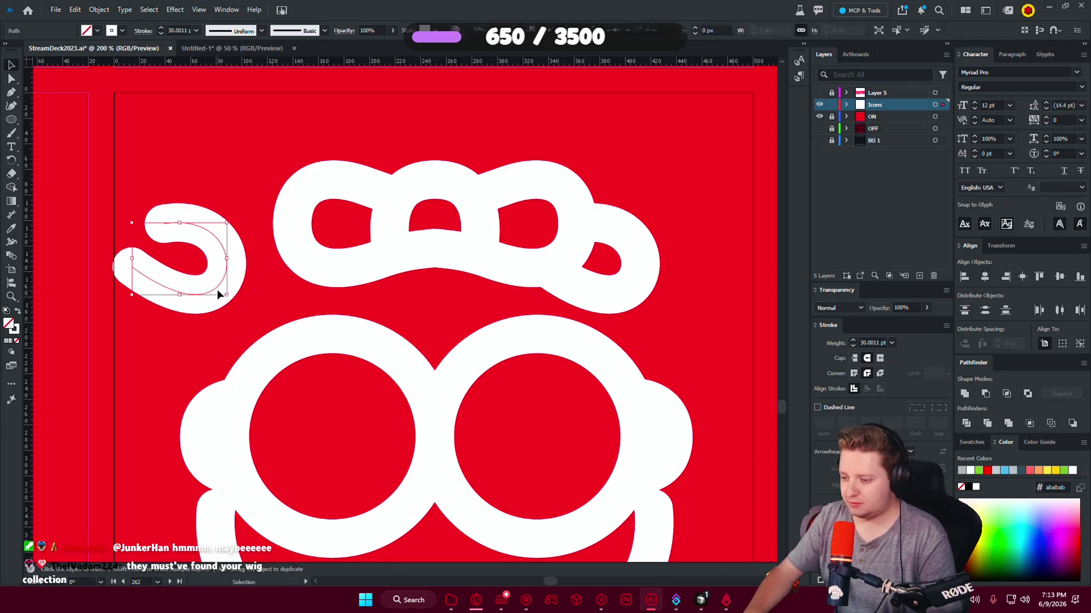
{"action": "right_click", "coordinate": [219, 292]}
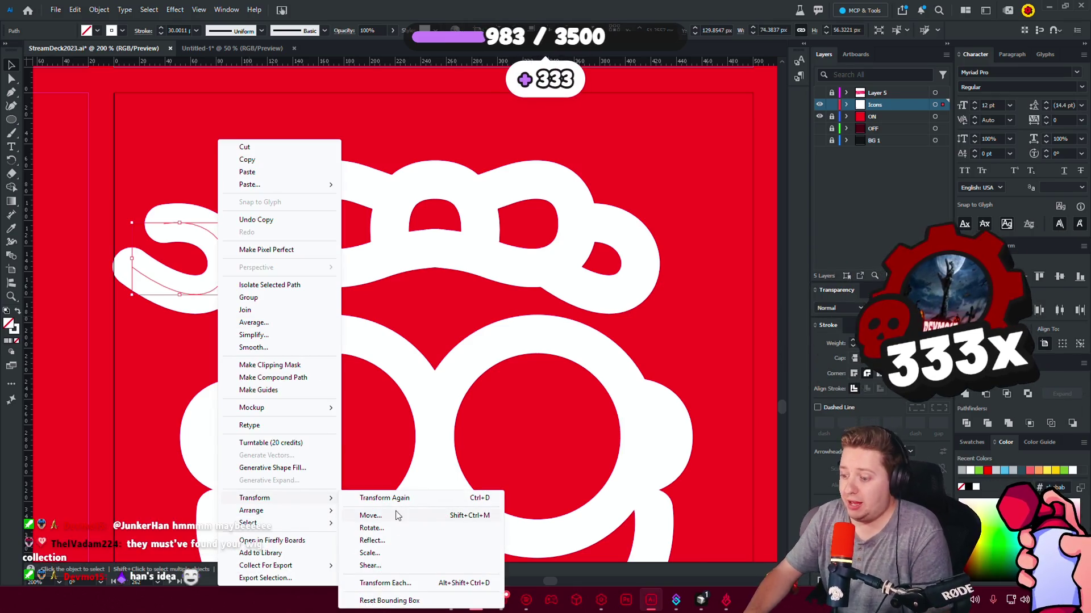
{"action": "mouse_move", "coordinate": [253, 498]}
{"action": "left_click", "coordinate": [369, 540]}
{"action": "left_click", "coordinate": [547, 371]}
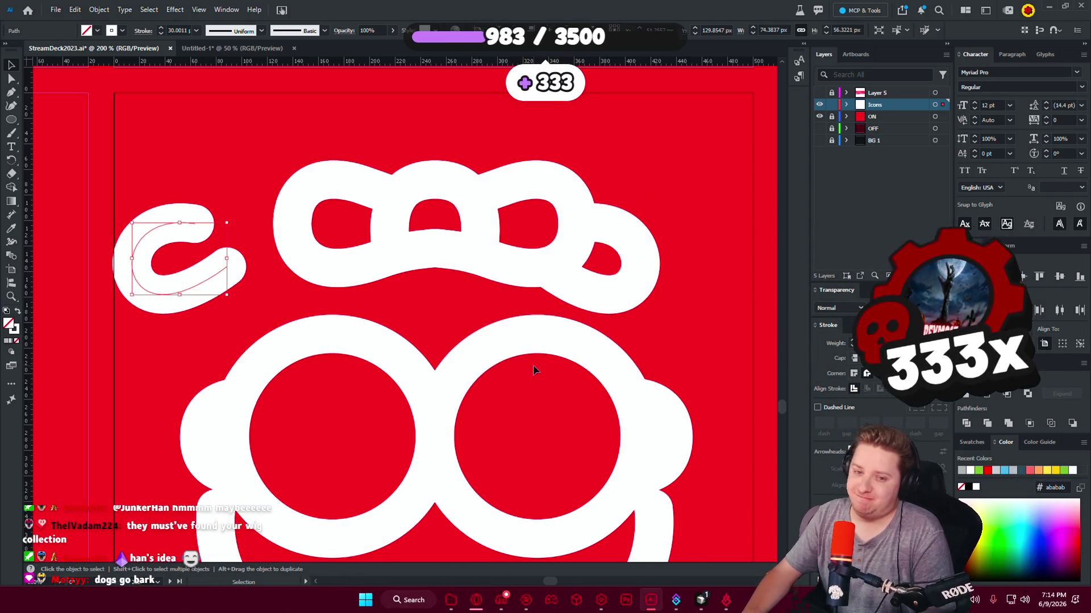
{"action": "left_click_drag", "start_coordinate": [205, 281], "coordinate": [298, 281]}
{"action": "left_click", "coordinate": [453, 299]}
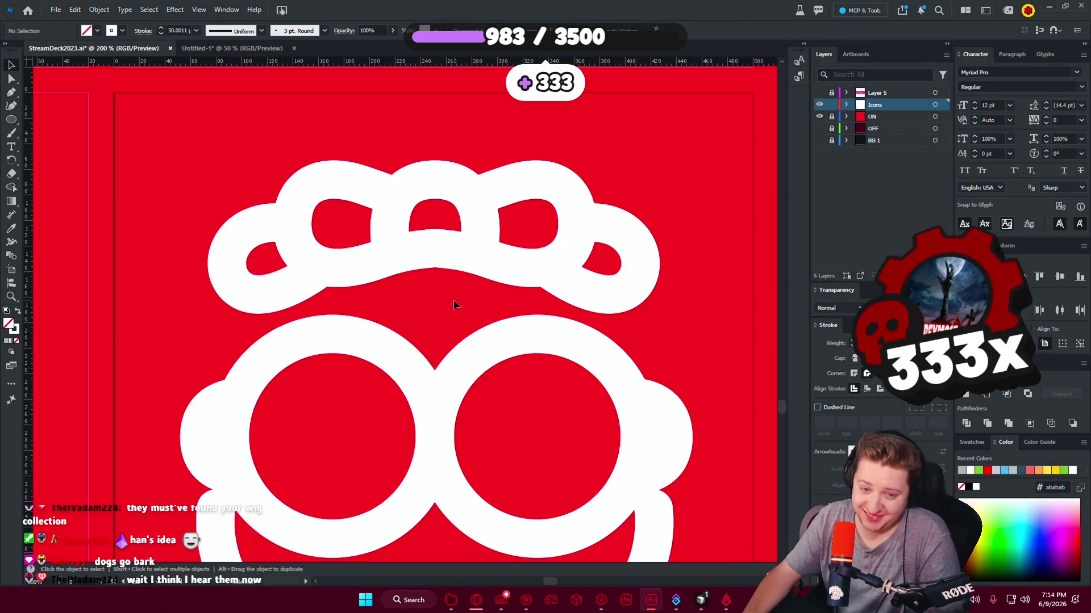
{"action": "scroll", "coordinate": [453, 301], "scroll_direction": "down", "scroll_amount": 3}
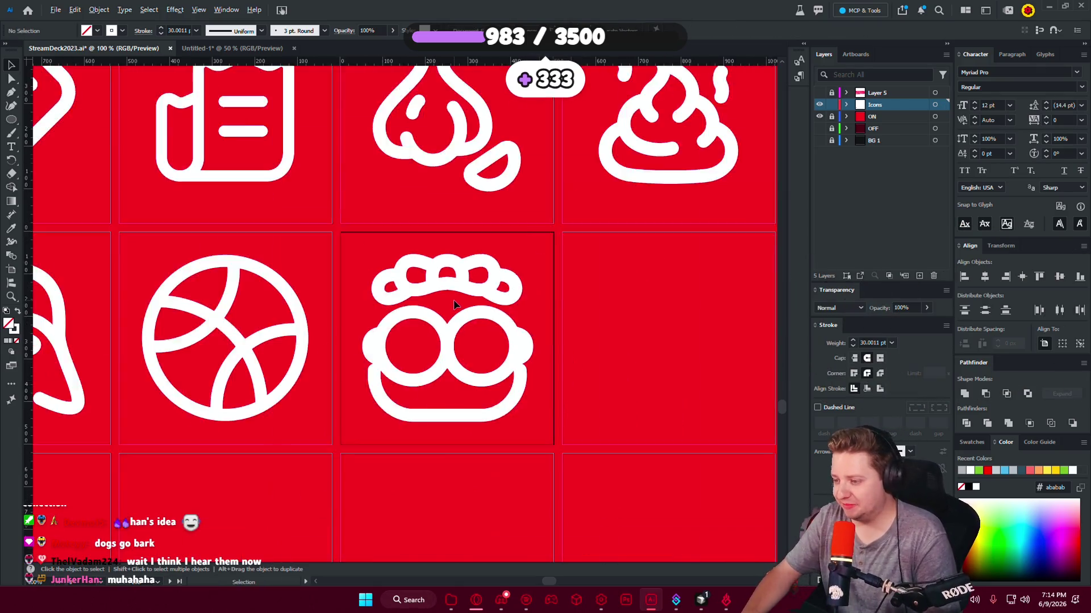
Lower the smile's bottom edge by about 14 px.
{"action": "scroll", "coordinate": [453, 305], "scroll_direction": "up", "scroll_amount": 2}
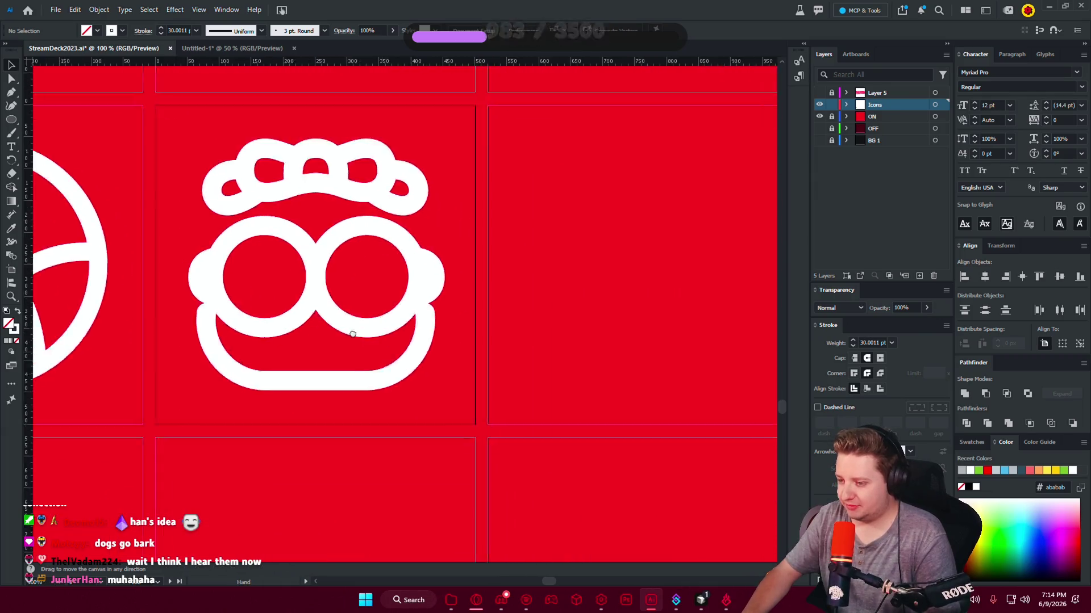
{"action": "scroll", "coordinate": [438, 349], "scroll_direction": "up", "scroll_amount": 1}
{"action": "scroll", "coordinate": [441, 349], "scroll_direction": "up", "scroll_amount": 1}
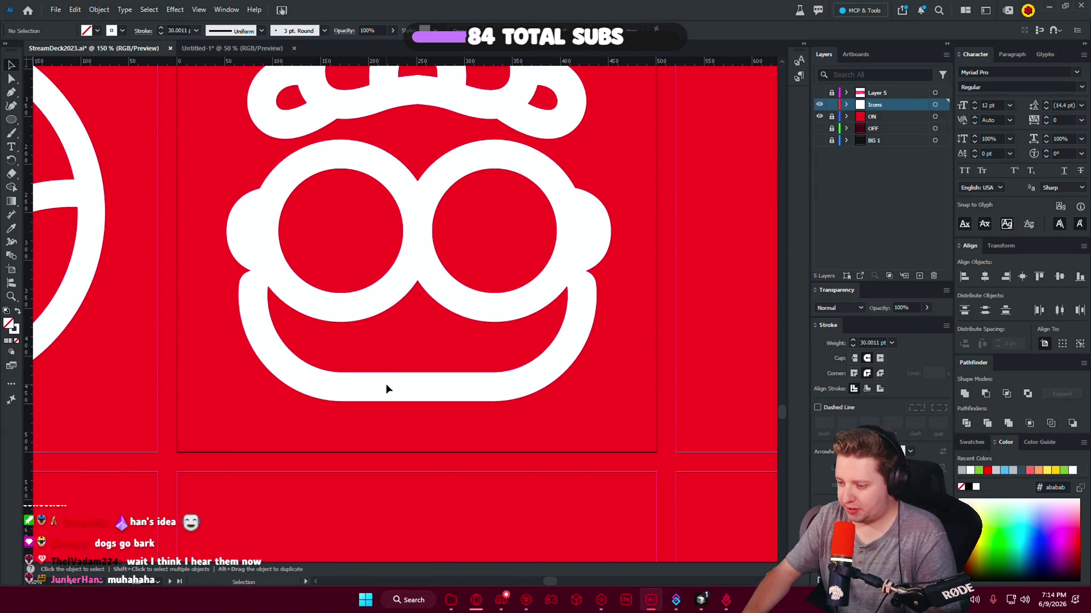
{"action": "left_click_drag", "start_coordinate": [393, 392], "coordinate": [395, 400]}
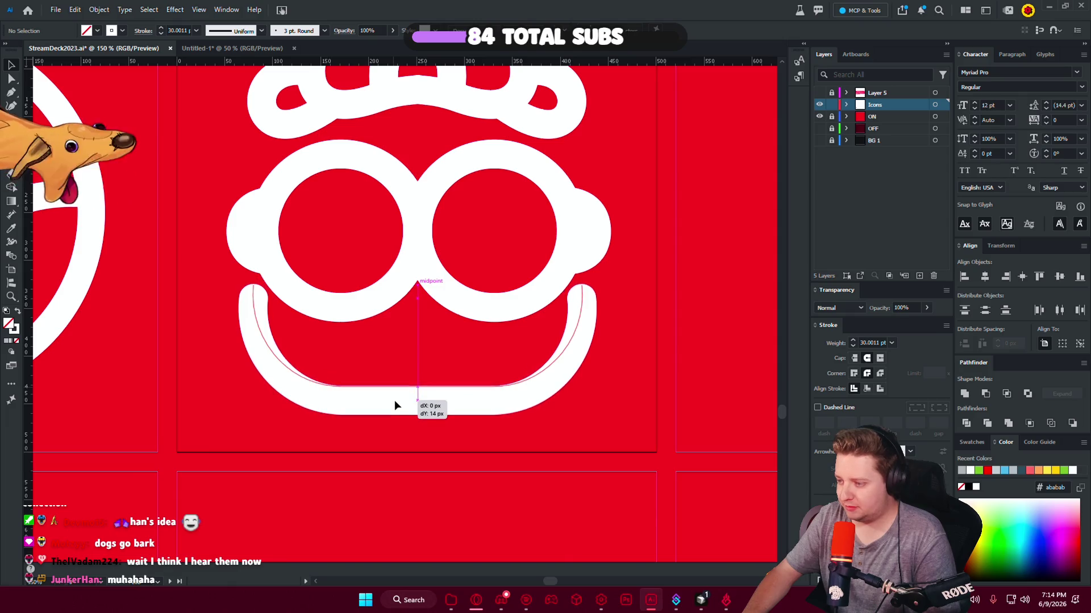
{"action": "scroll", "coordinate": [394, 356], "scroll_direction": "down", "scroll_amount": 1}
{"action": "scroll", "coordinate": [394, 356], "scroll_direction": "down", "scroll_amount": 1}
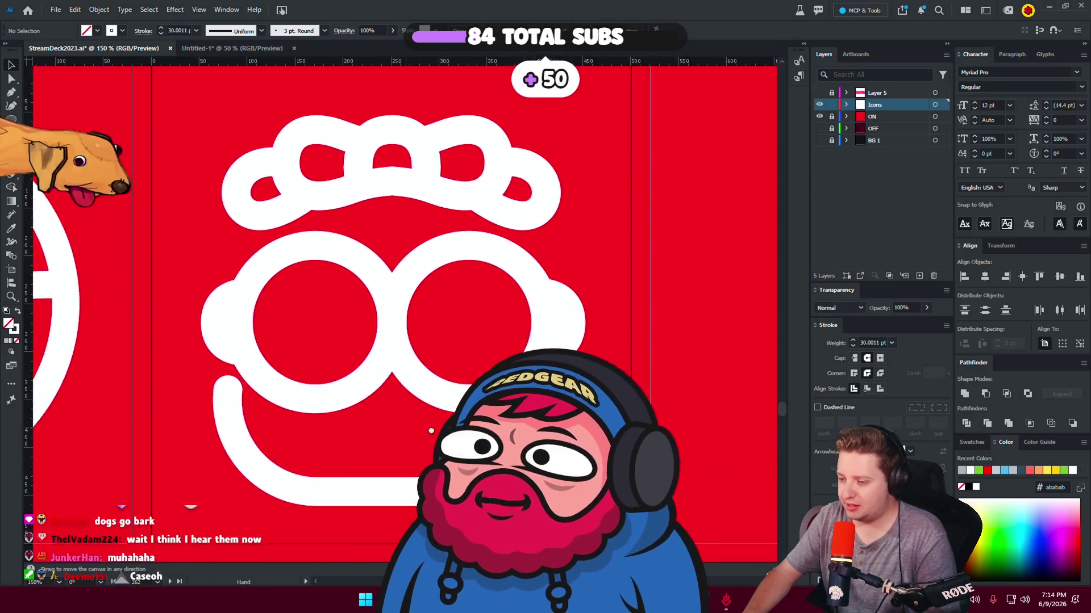
{"action": "scroll", "coordinate": [395, 356], "scroll_direction": "down", "scroll_amount": 1}
{"action": "scroll", "coordinate": [455, 424], "scroll_direction": "up", "scroll_amount": 3}
Shift both ear bumps farther out from the lenses, then select the face icon.
{"action": "left_click_drag", "start_coordinate": [620, 325], "coordinate": [631, 328]}
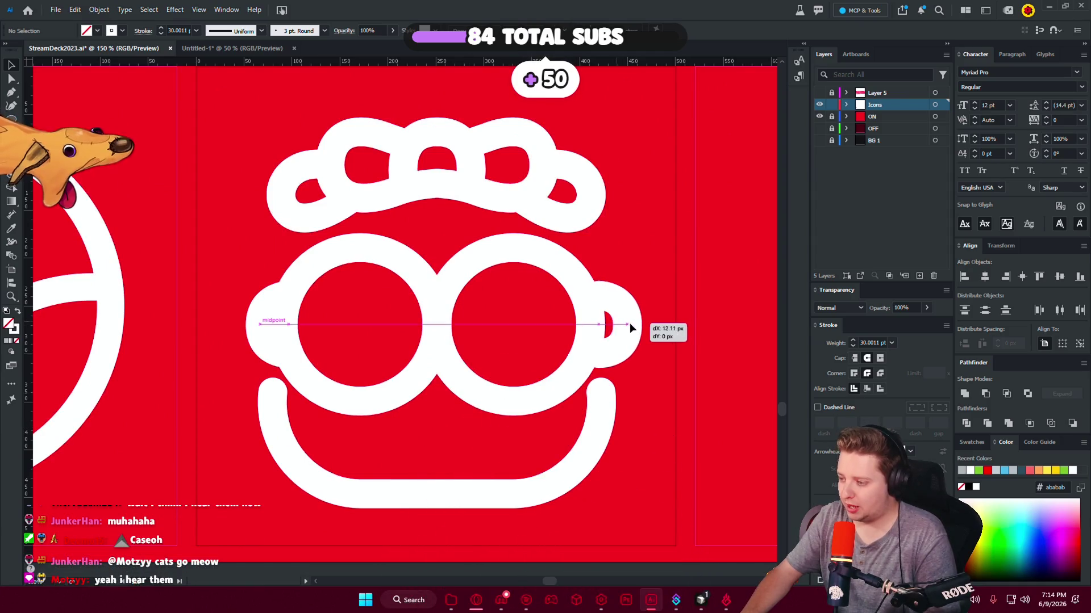
{"action": "left_click", "coordinate": [666, 359]}
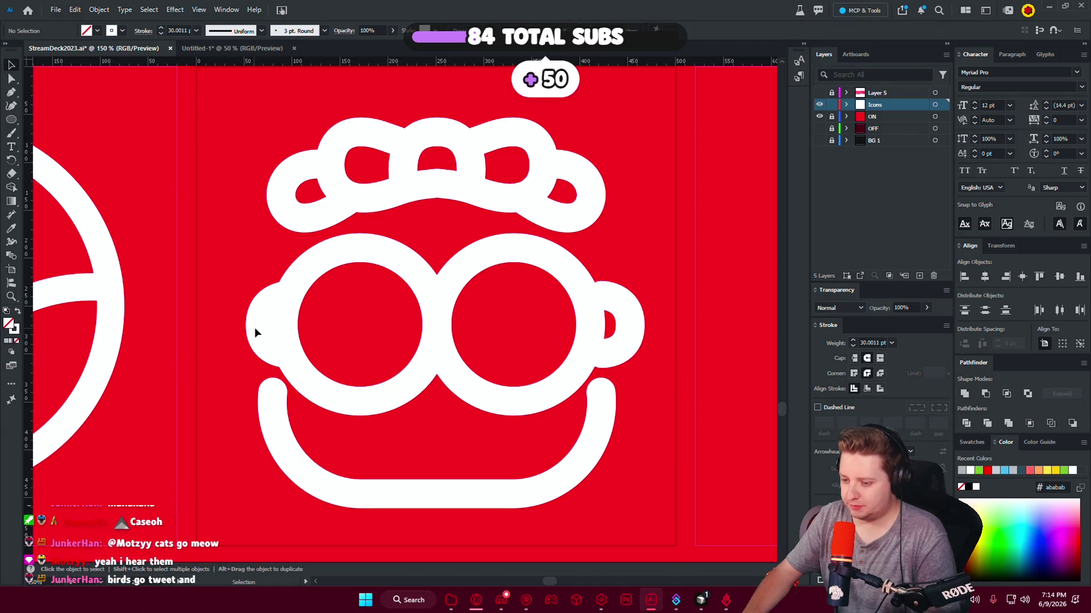
{"action": "left_click_drag", "start_coordinate": [259, 331], "coordinate": [250, 332]}
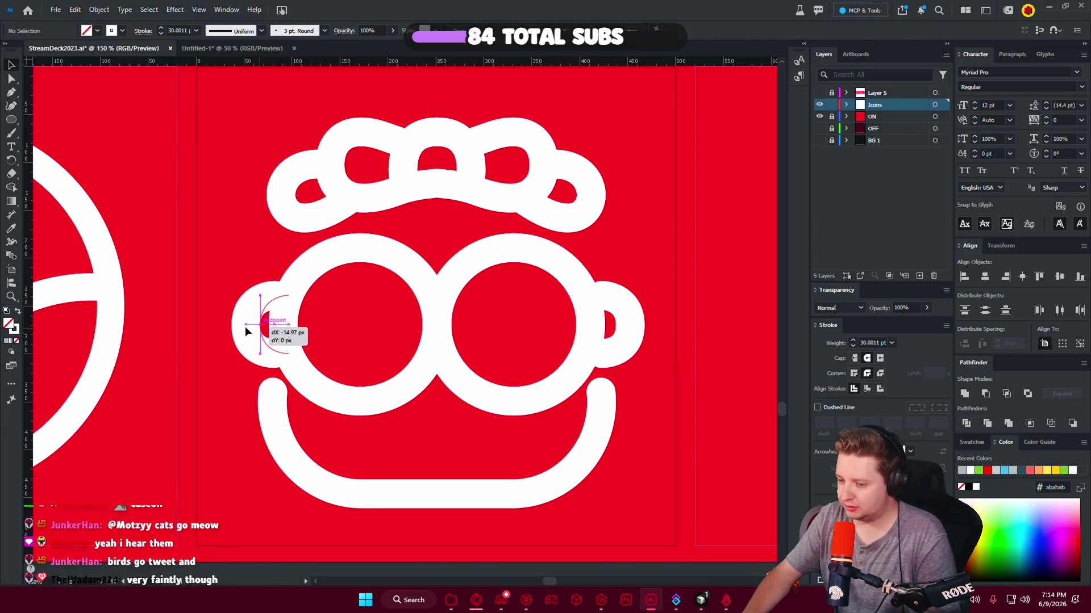
{"action": "left_click", "coordinate": [434, 441]}
{"action": "scroll", "coordinate": [433, 441], "scroll_direction": "down", "scroll_amount": 2, "text": "alt"}
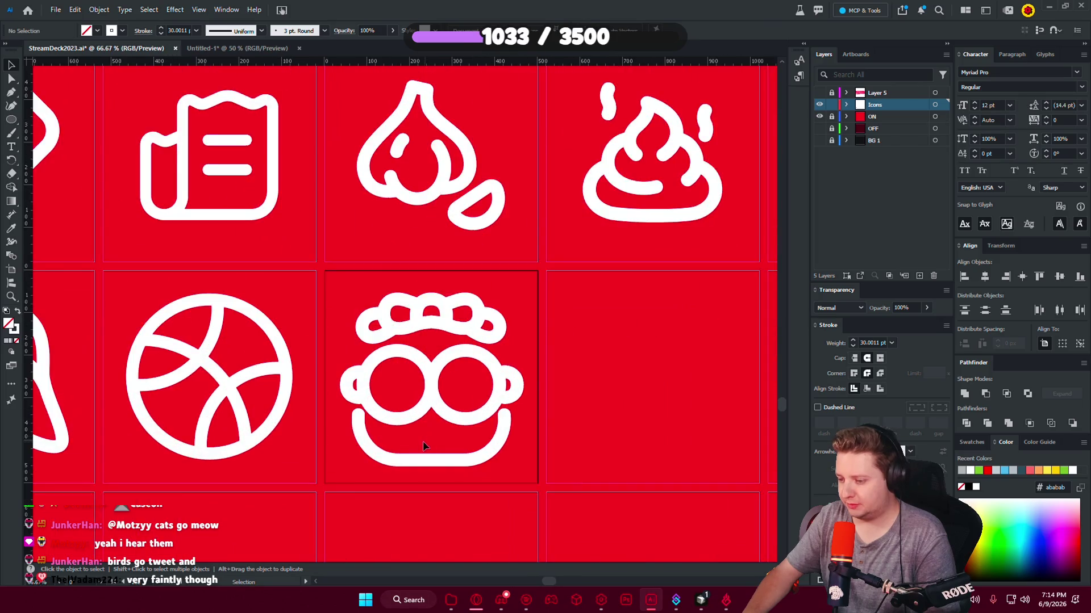
{"action": "scroll", "coordinate": [423, 446], "scroll_direction": "down", "scroll_amount": 3}
{"action": "scroll", "coordinate": [424, 446], "scroll_direction": "left", "scroll_amount": 5}
{"action": "scroll", "coordinate": [437, 219], "scroll_direction": "right", "scroll_amount": 2}
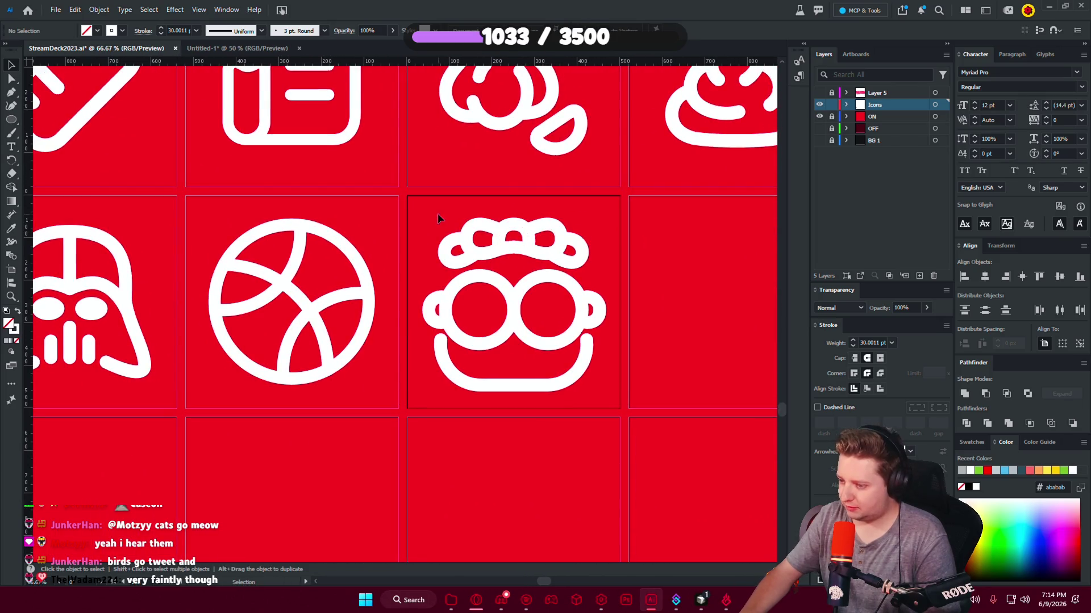
{"action": "left_click", "coordinate": [591, 387]}
{"action": "scroll", "coordinate": [565, 408], "scroll_direction": "up", "scroll_amount": 3, "text": "alt"}
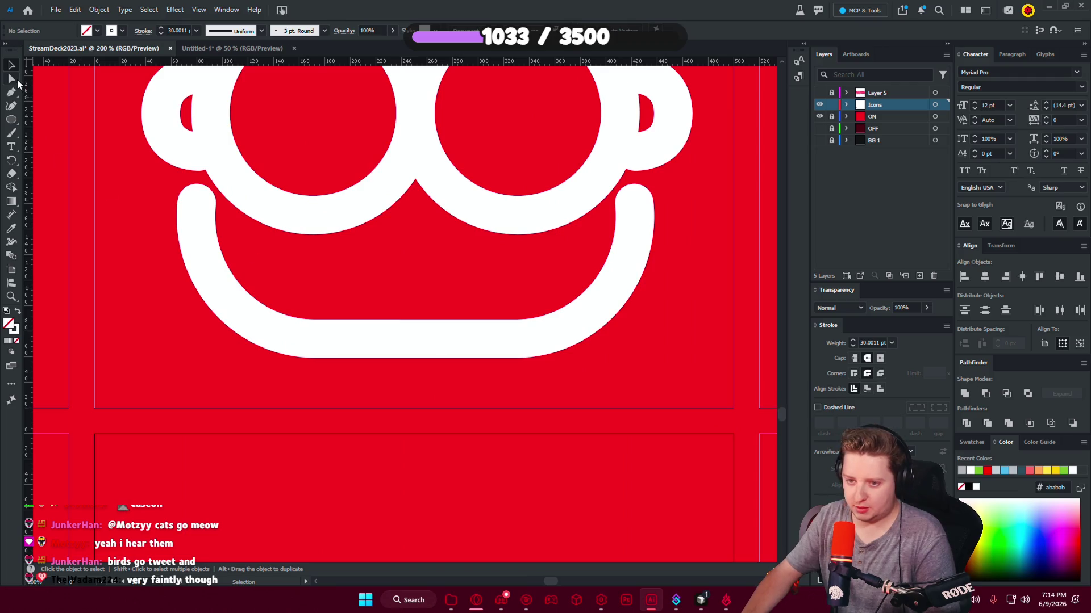
Nudge both endpoints of the smile path down so its raised tips sit lower.
{"action": "left_click", "coordinate": [198, 205]}
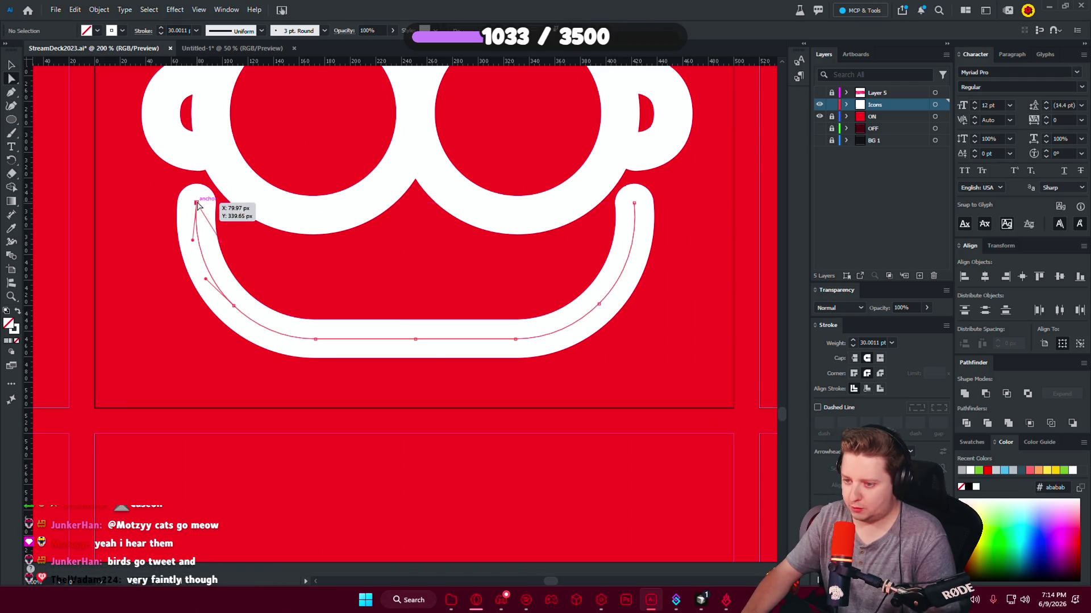
{"action": "key", "text": "ctrl+z"}
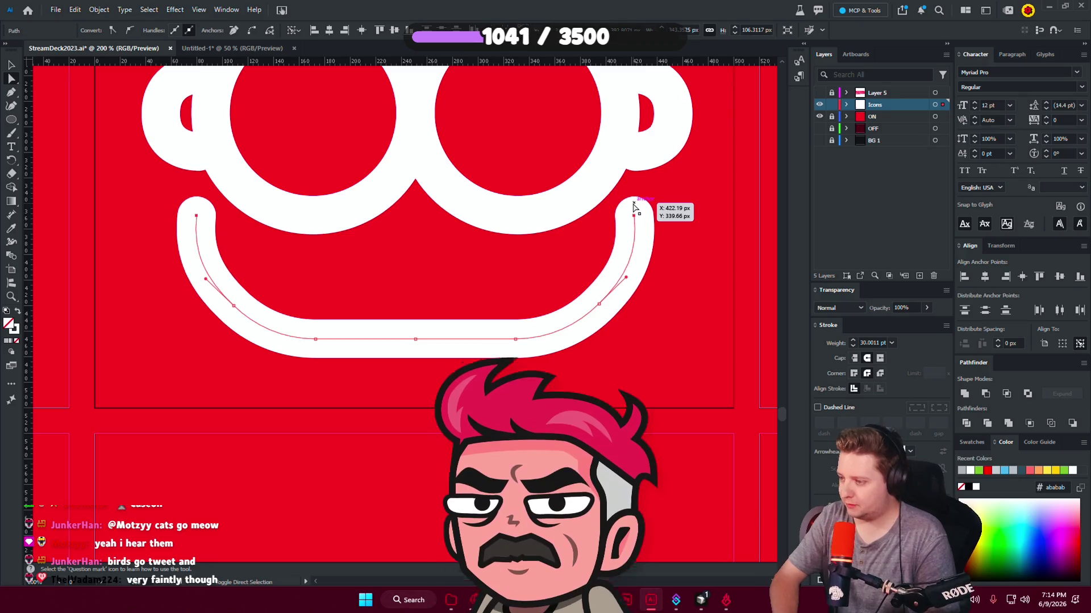
{"action": "left_click", "coordinate": [689, 188]}
Zoom around and reselect the smile to check the lowered tips.
{"action": "scroll", "coordinate": [694, 406], "scroll_direction": "down", "scroll_amount": 1, "text": "alt"}
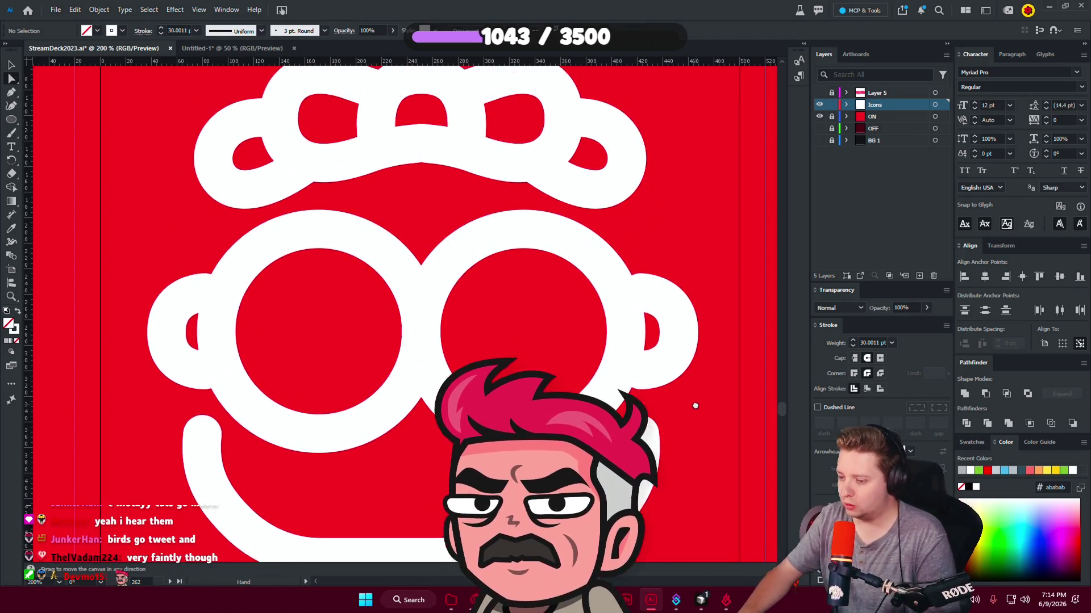
{"action": "scroll", "coordinate": [695, 407], "scroll_direction": "down", "scroll_amount": 2, "text": "alt"}
{"action": "scroll", "coordinate": [697, 408], "scroll_direction": "down", "scroll_amount": 2, "text": "alt"}
{"action": "scroll", "coordinate": [695, 408], "scroll_direction": "up", "scroll_amount": 2, "text": "alt"}
{"action": "scroll", "coordinate": [694, 406], "scroll_direction": "up", "scroll_amount": 1, "text": "alt"}
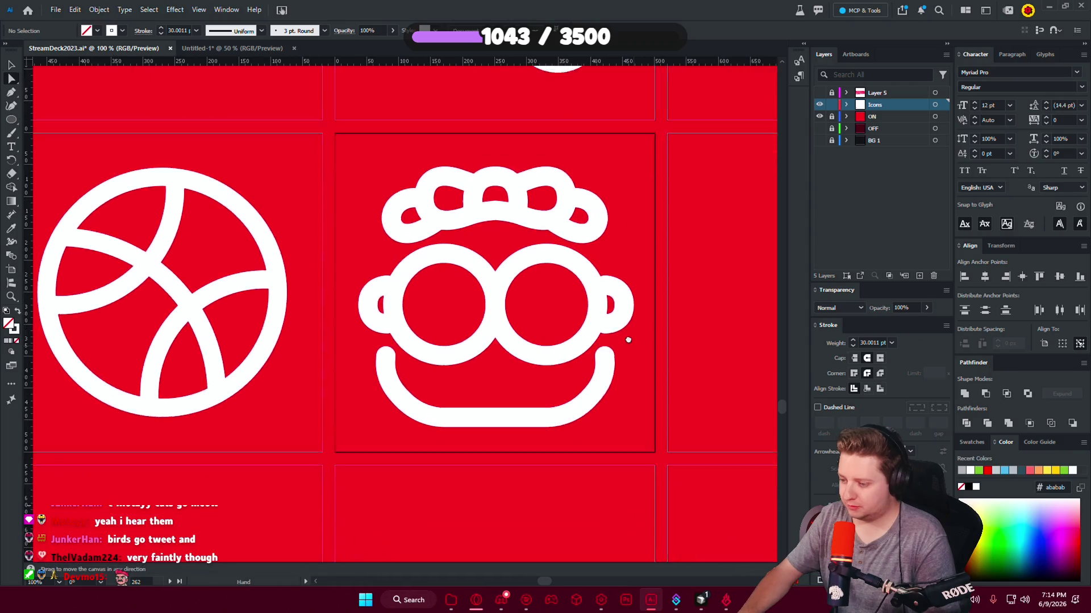
{"action": "scroll", "coordinate": [612, 357], "scroll_direction": "up", "scroll_amount": 1, "text": "alt"}
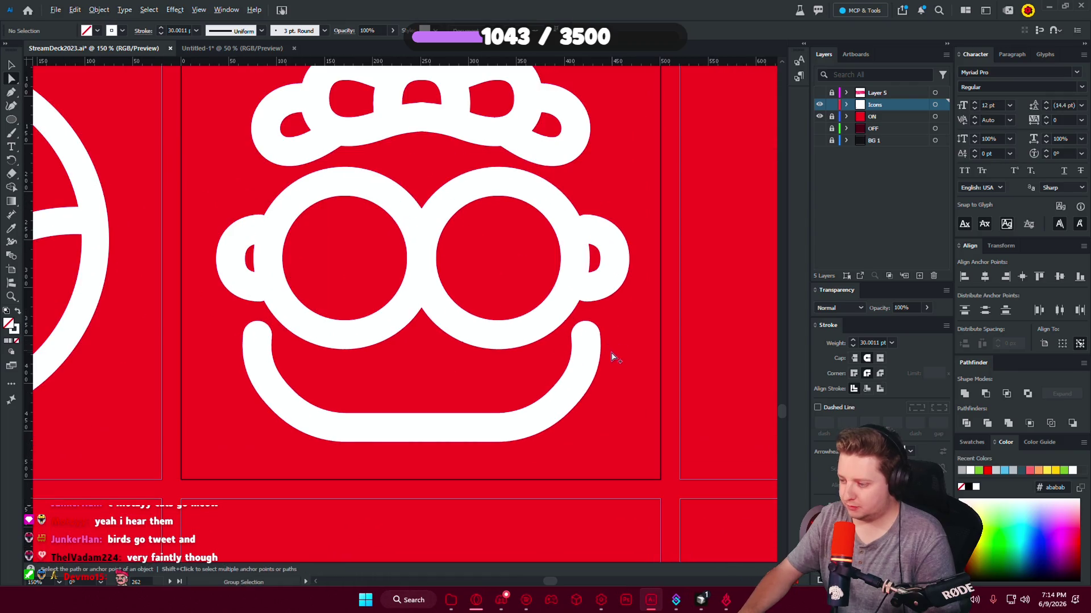
{"action": "left_click", "coordinate": [517, 430]}
{"action": "left_click", "coordinate": [566, 425]}
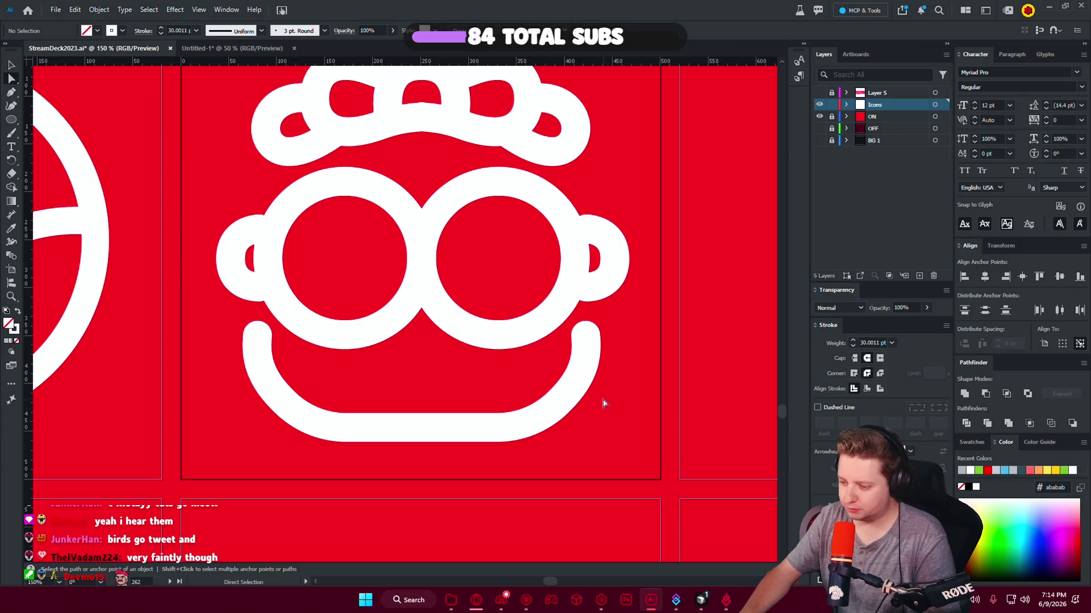
{"action": "scroll", "coordinate": [535, 378], "scroll_direction": "down", "scroll_amount": 3, "text": "alt"}
{"action": "scroll", "coordinate": [513, 393], "scroll_direction": "down", "scroll_amount": 3, "text": "alt"}
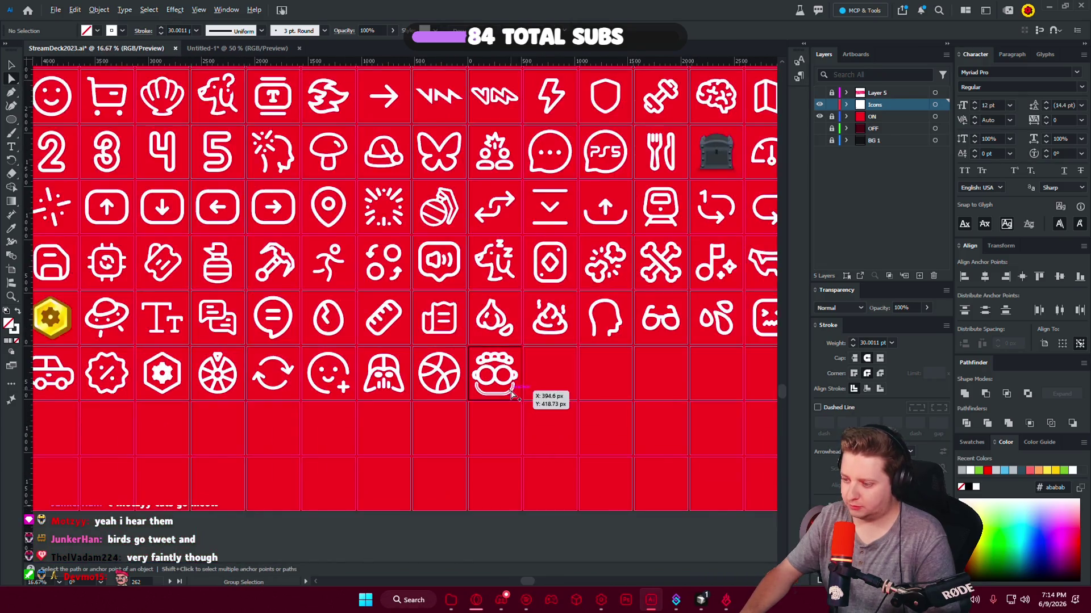
Marquee-select the face icon group, then dismiss its context menu and clear the selection.
{"action": "scroll", "coordinate": [535, 390], "scroll_direction": "up", "scroll_amount": 4, "text": "alt"}
{"action": "left_click_drag", "start_coordinate": [549, 406], "coordinate": [547, 420]}
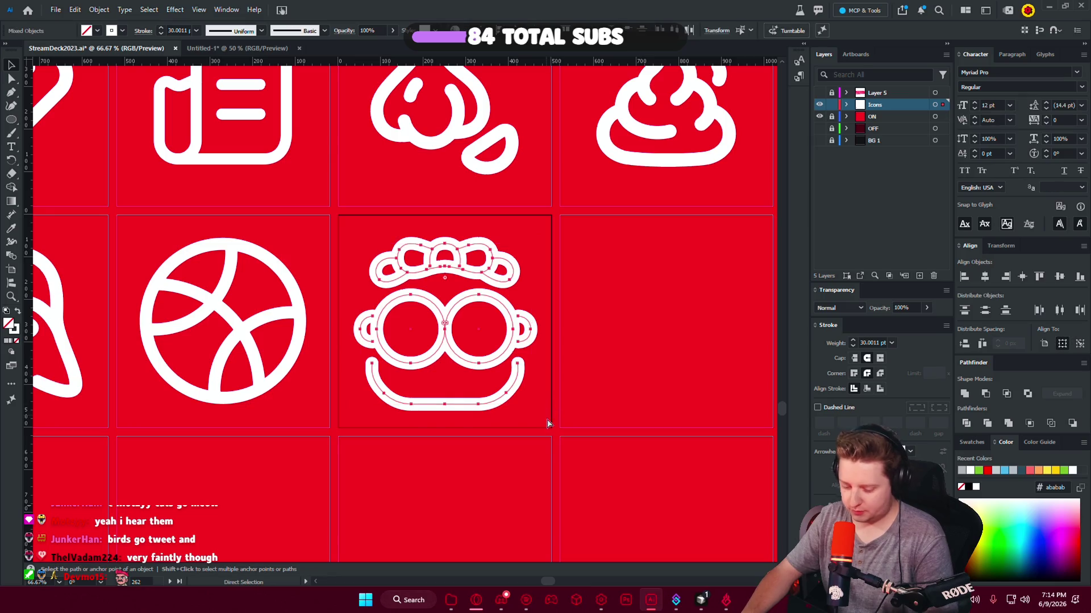
{"action": "right_click", "coordinate": [547, 357]}
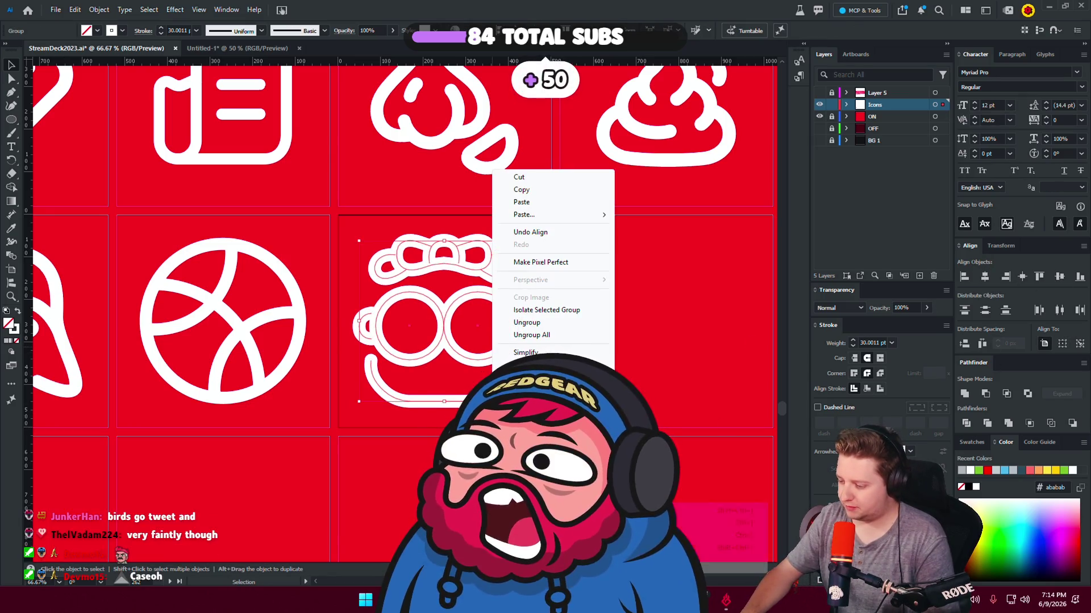
{"action": "left_click", "coordinate": [500, 409]}
Zoom and pan across the icon grid to inspect the face icon, then return to RBC_VIP.md.
{"action": "scroll", "coordinate": [489, 341], "scroll_direction": "down", "scroll_amount": 2, "text": "alt"}
{"action": "scroll", "coordinate": [462, 314], "scroll_direction": "down", "scroll_amount": 1, "text": "alt"}
{"action": "scroll", "coordinate": [462, 314], "scroll_direction": "up", "scroll_amount": 2, "text": "alt"}
{"action": "scroll", "coordinate": [461, 314], "scroll_direction": "up", "scroll_amount": 2, "text": "alt"}
{"action": "scroll", "coordinate": [481, 281], "scroll_direction": "up", "scroll_amount": 2, "text": "alt"}
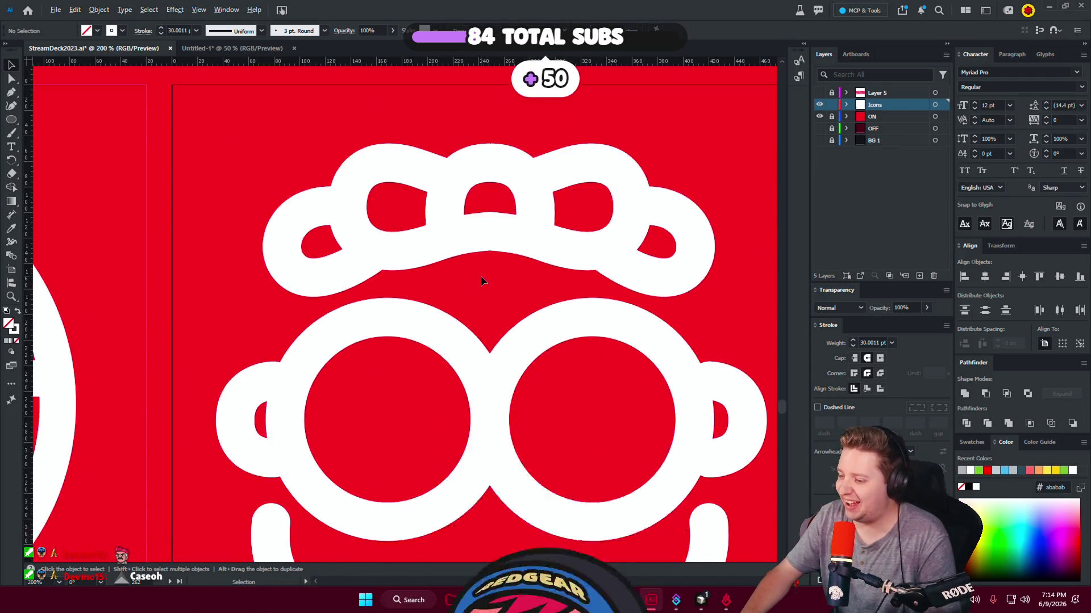
{"action": "scroll", "coordinate": [481, 280], "scroll_direction": "down", "scroll_amount": 3, "text": "alt"}
{"action": "mouse_move", "coordinate": [566, 340]}
{"action": "left_mouse_down"}
{"action": "mouse_move", "coordinate": [455, 153]}
{"action": "mouse_move", "coordinate": [540, 287]}
{"action": "mouse_move", "coordinate": [451, 420]}
{"action": "mouse_move", "coordinate": [519, 280]}
{"action": "left_mouse_up"}
{"action": "scroll", "coordinate": [489, 321], "scroll_direction": "down", "scroll_amount": 3, "text": "alt"}
{"action": "scroll", "coordinate": [489, 322], "scroll_direction": "up", "scroll_amount": 2, "text": "alt"}
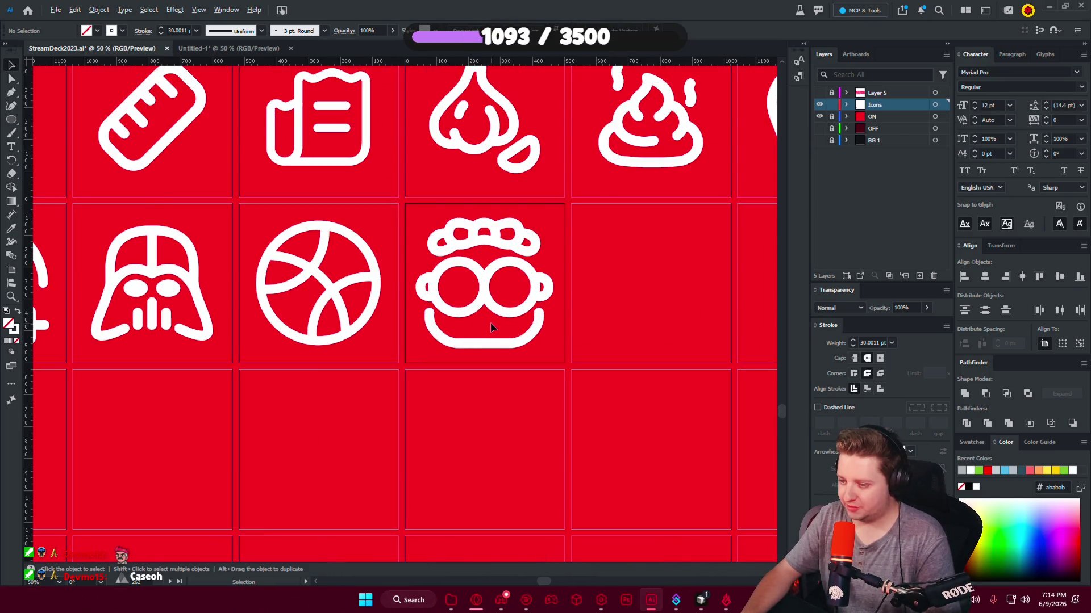
{"action": "scroll", "coordinate": [489, 322], "scroll_direction": "up", "scroll_amount": 3, "text": "alt"}
{"action": "scroll", "coordinate": [544, 376], "scroll_direction": "down", "scroll_amount": 4, "text": "alt"}
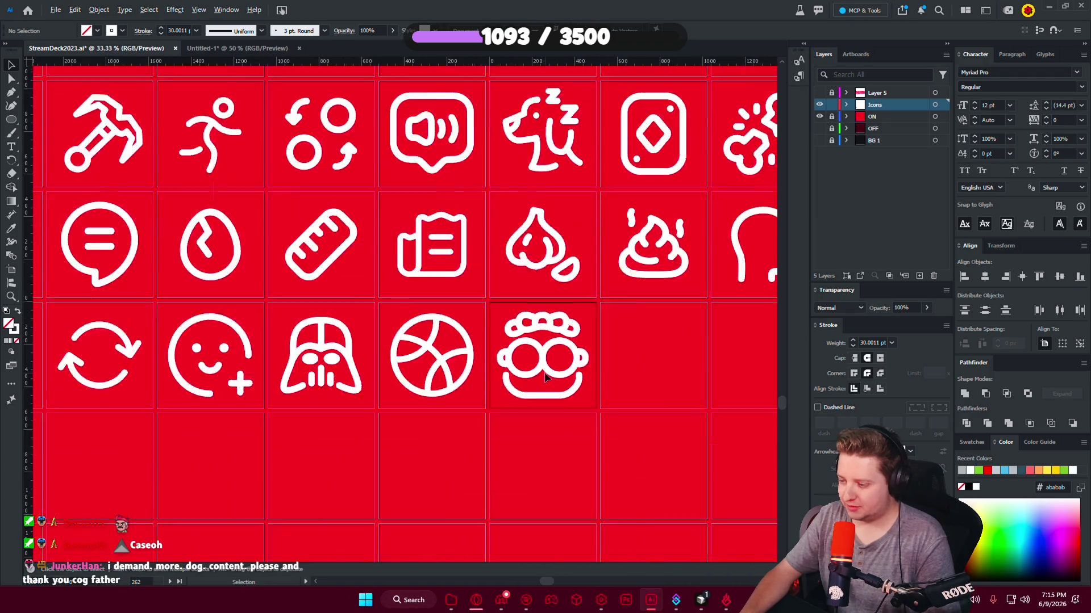
{"action": "scroll", "coordinate": [544, 376], "scroll_direction": "down", "scroll_amount": 2, "text": "alt"}
{"action": "scroll", "coordinate": [539, 369], "scroll_direction": "down", "scroll_amount": 1, "text": "alt"}
{"action": "scroll", "coordinate": [458, 365], "scroll_direction": "up", "scroll_amount": 1, "text": "alt"}
{"action": "scroll", "coordinate": [416, 340], "scroll_direction": "up", "scroll_amount": 2, "text": "alt"}
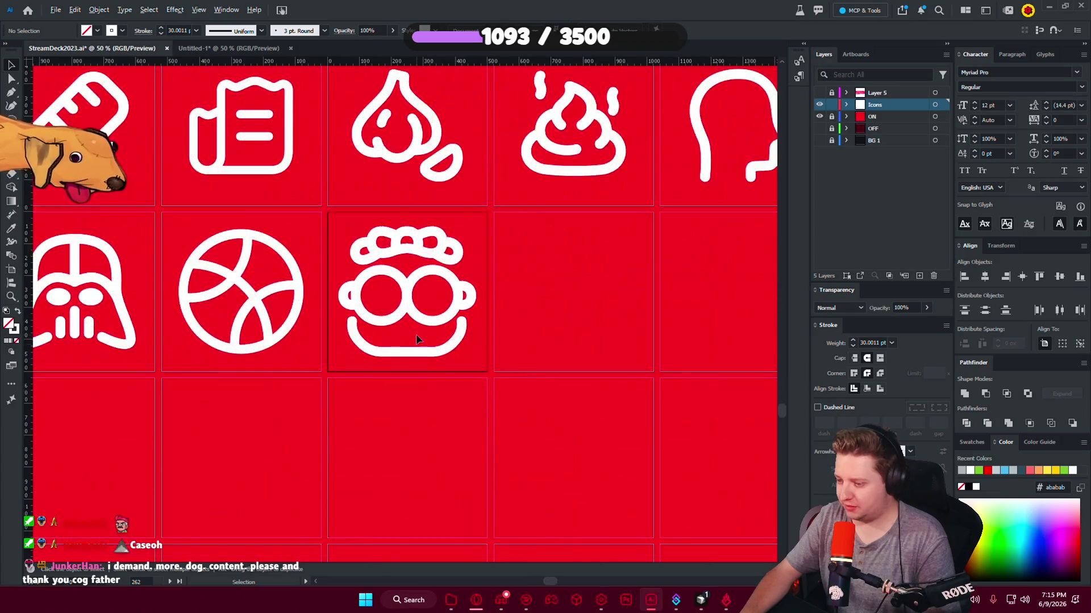
{"action": "scroll", "coordinate": [416, 339], "scroll_direction": "up", "scroll_amount": 1, "text": "alt"}
{"action": "scroll", "coordinate": [409, 359], "scroll_direction": "up", "scroll_amount": 1, "text": "alt"}
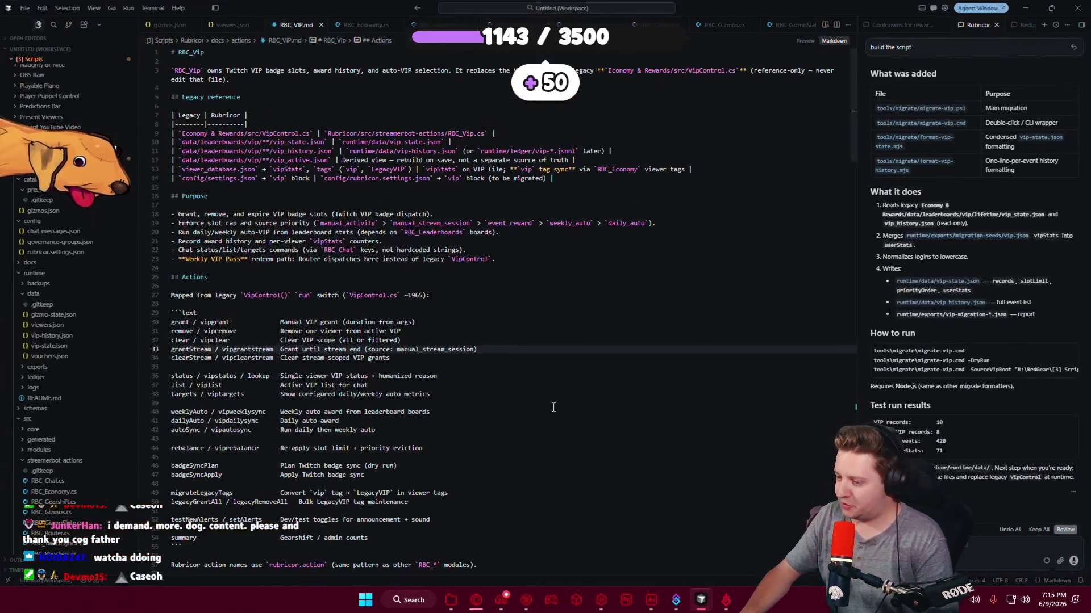
{"action": "left_click", "coordinate": [554, 407]}
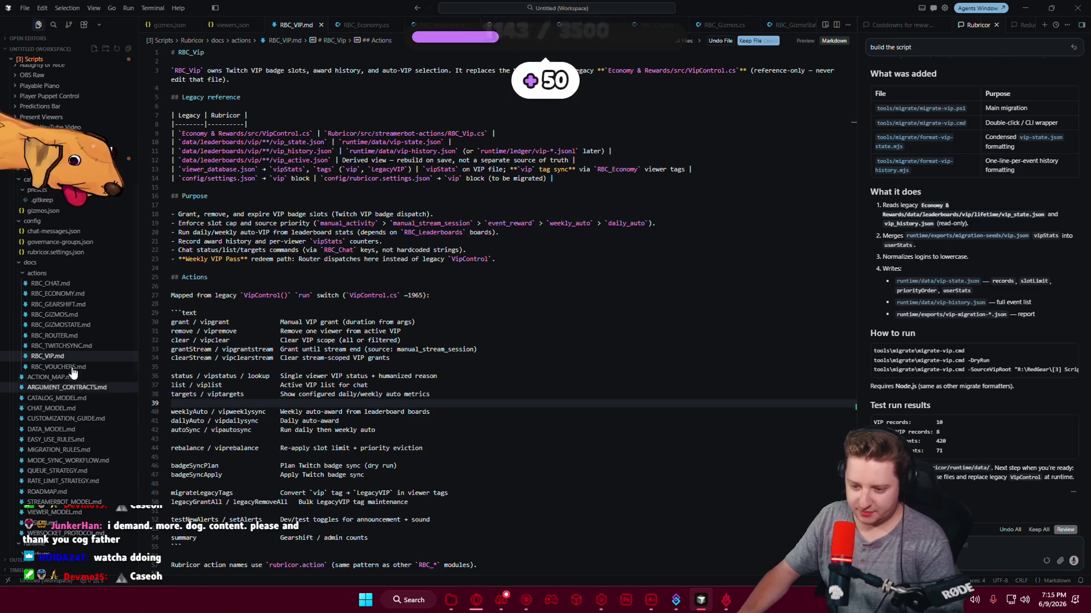
Collapse the docs/actions and docs folders in Cursor's Explorer tree.
{"action": "left_click", "coordinate": [25, 274]}
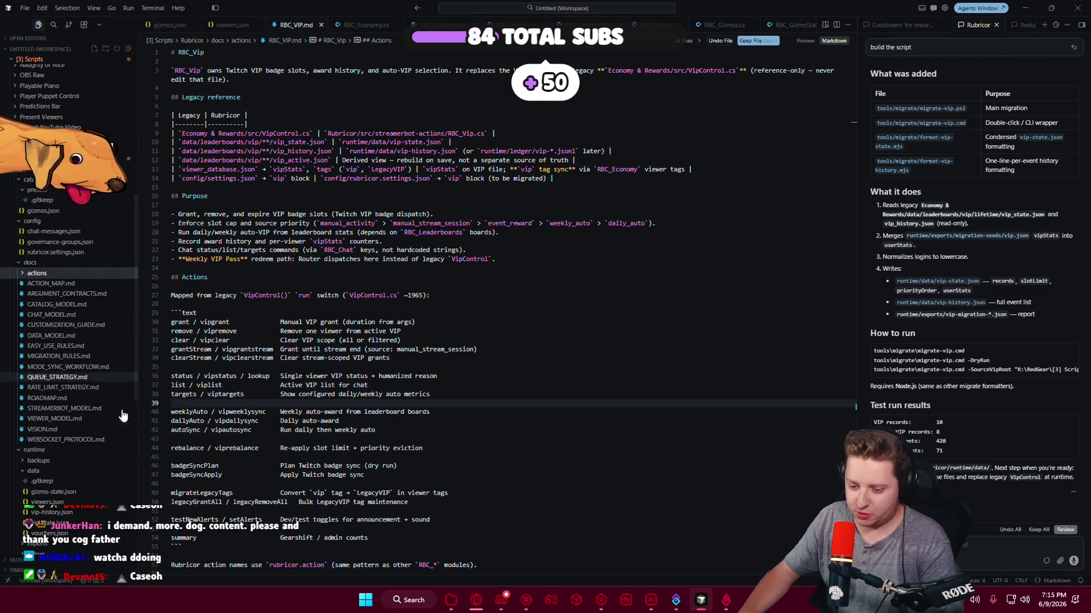
{"action": "left_click", "coordinate": [22, 266]}
{"action": "scroll", "coordinate": [46, 397], "scroll_direction": "down", "scroll_amount": 1}
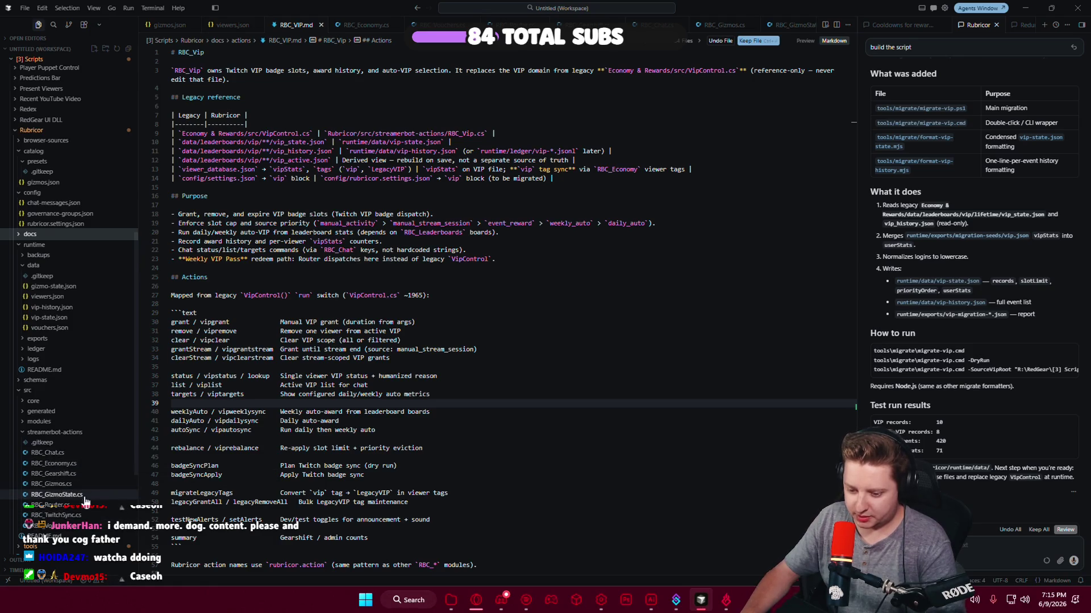
{"action": "left_click", "coordinate": [959, 412]}
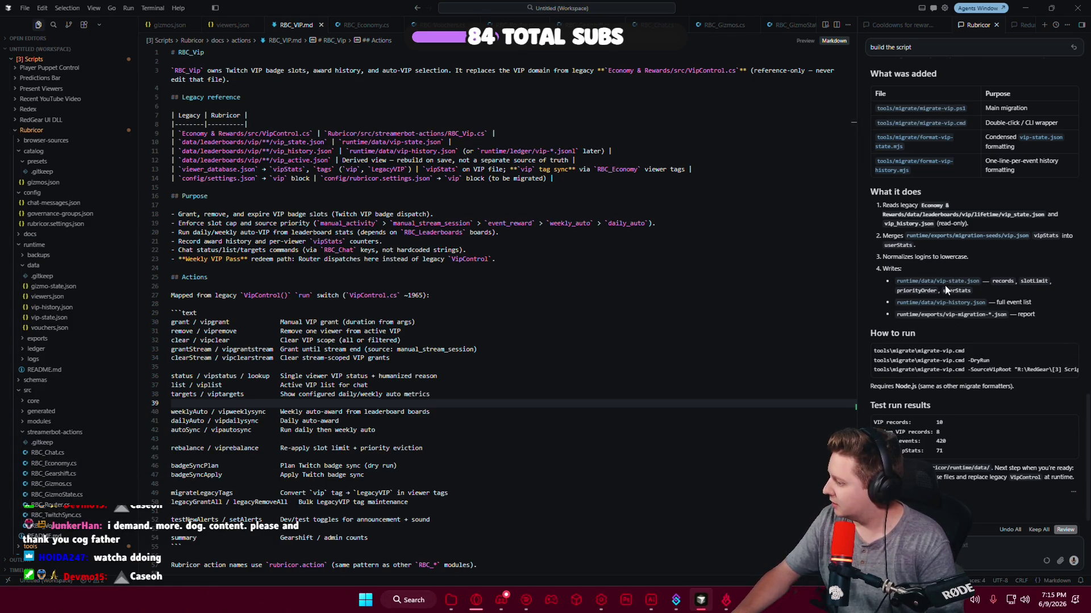
Scroll through the Rubricor chat to read the agent's VIP migration success summary.
{"action": "scroll", "coordinate": [954, 312], "scroll_direction": "up", "scroll_amount": 2}
{"action": "scroll", "coordinate": [948, 309], "scroll_direction": "up", "scroll_amount": 2}
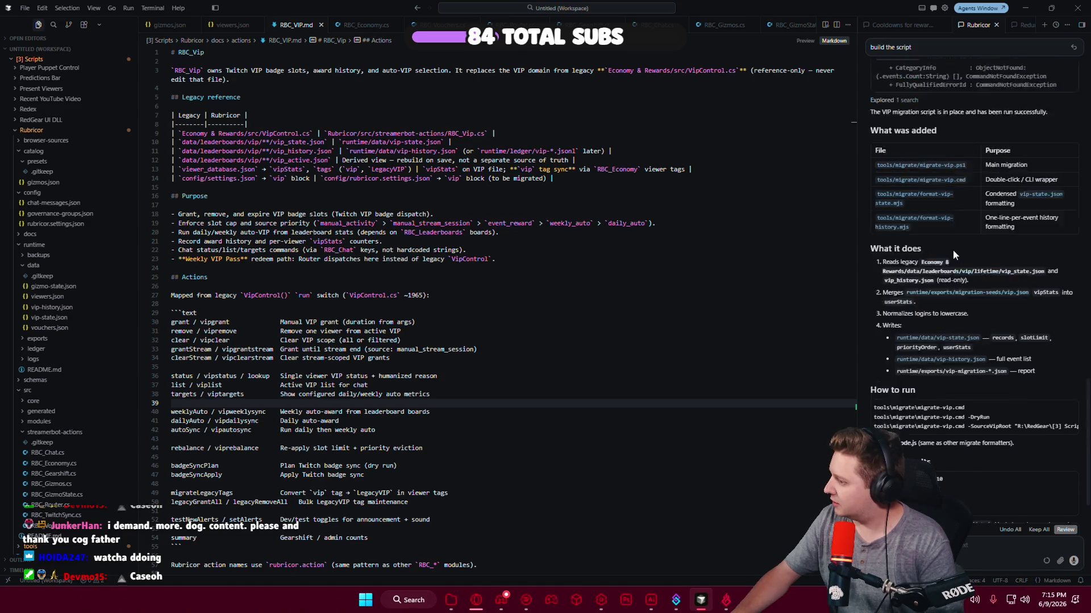
{"action": "scroll", "coordinate": [940, 307], "scroll_direction": "up", "scroll_amount": 2}
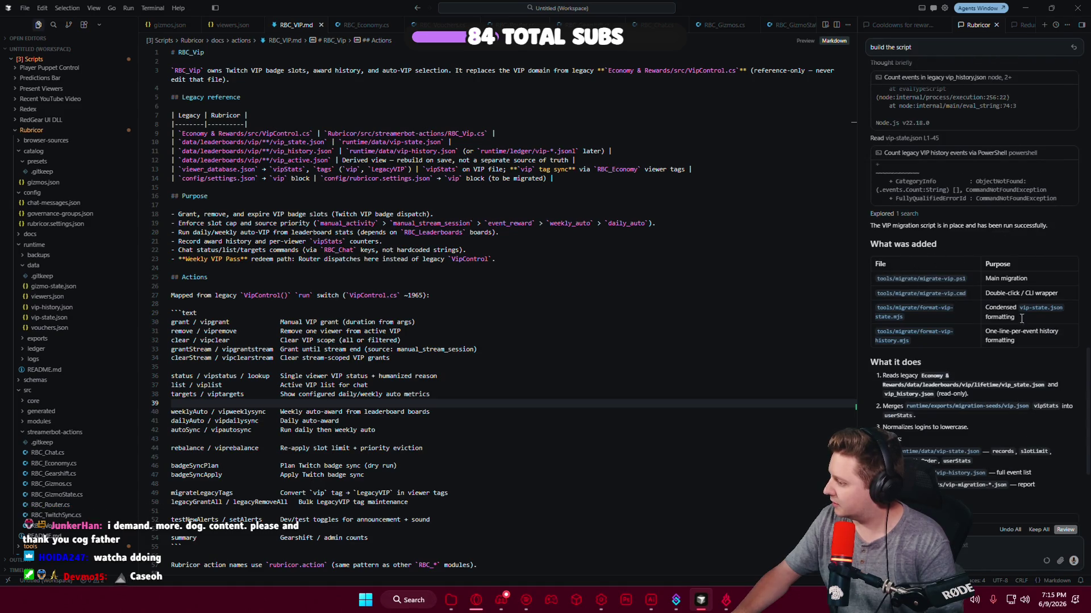
{"action": "scroll", "coordinate": [944, 375], "scroll_direction": "down", "scroll_amount": 5}
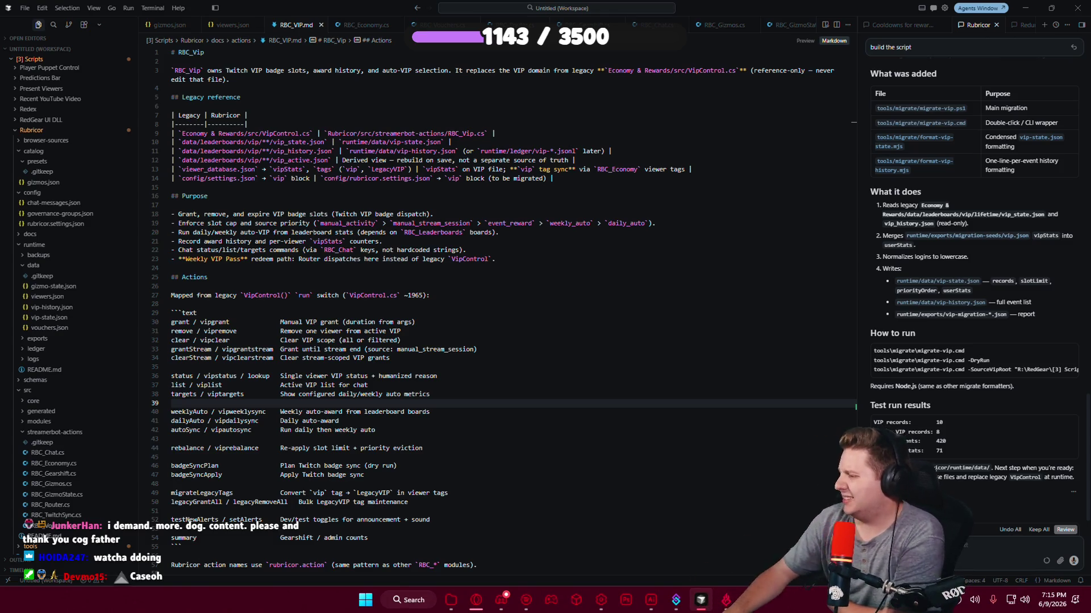
{"action": "scroll", "coordinate": [945, 344], "scroll_direction": "up", "scroll_amount": 5}
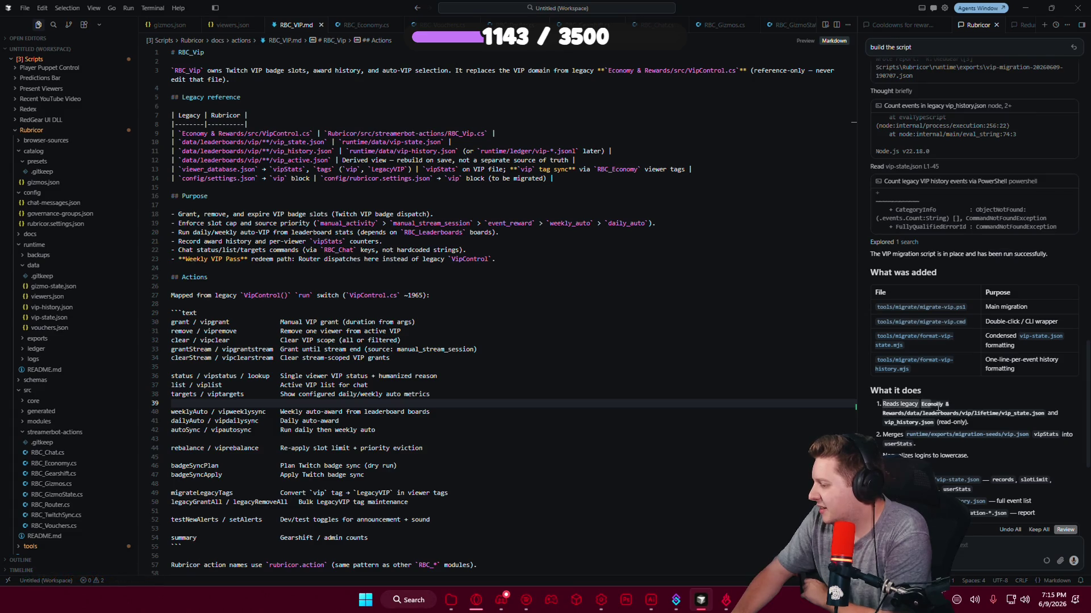
{"action": "left_click", "coordinate": [993, 427]}
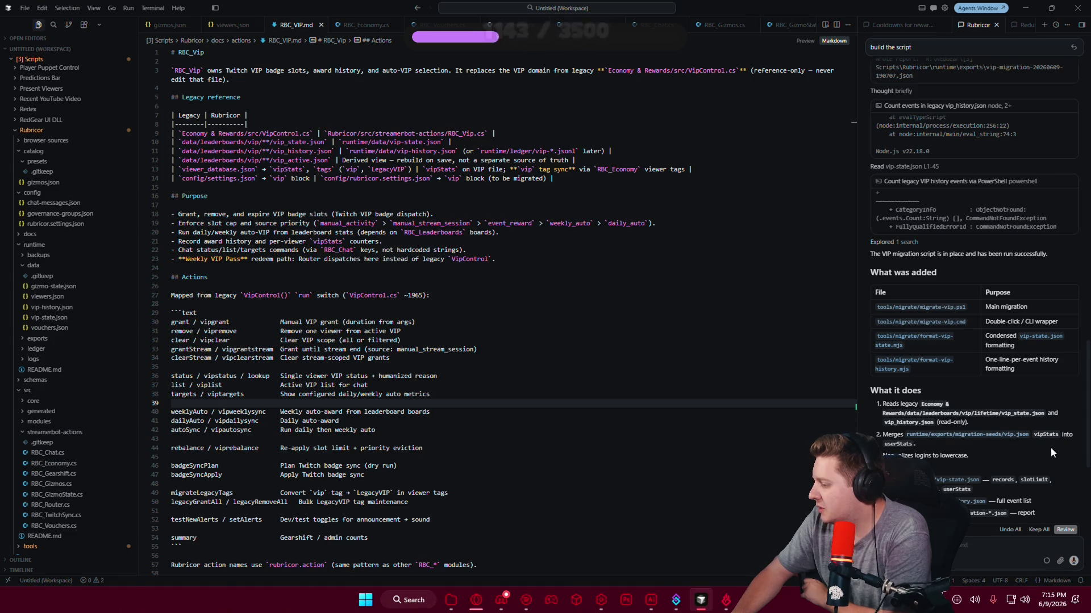
{"action": "scroll", "coordinate": [905, 436], "scroll_direction": "down", "scroll_amount": 1}
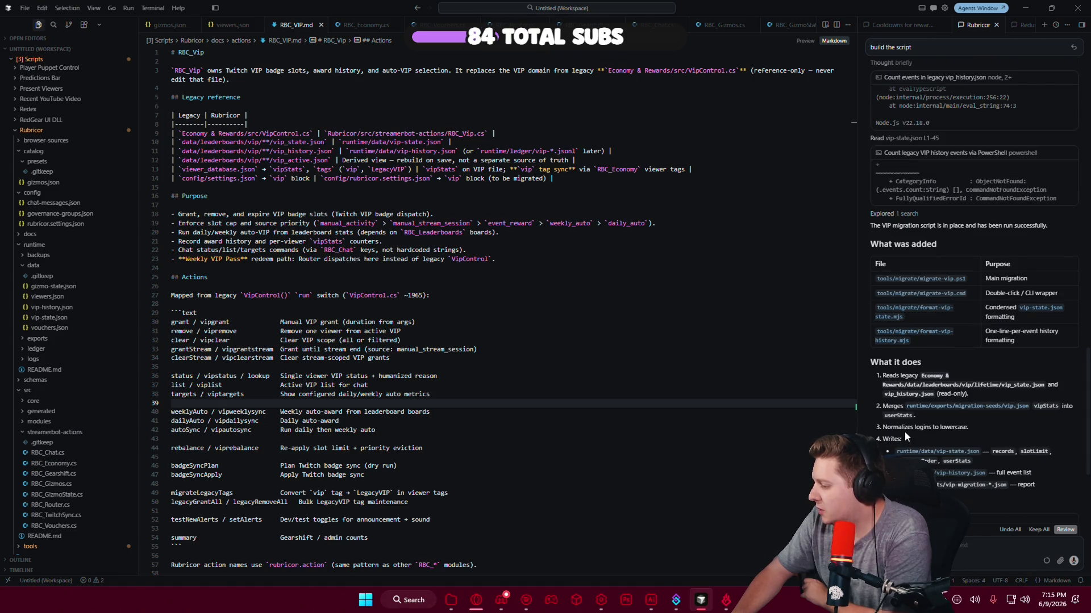
{"action": "scroll", "coordinate": [905, 436], "scroll_direction": "down", "scroll_amount": 2}
{"action": "scroll", "coordinate": [905, 436], "scroll_direction": "down", "scroll_amount": 2}
Ask the agent where RBC_VIP is, read that RBC_Vip.cs is only planned, and answer 'yes'.
{"action": "type", "text": "ok"}
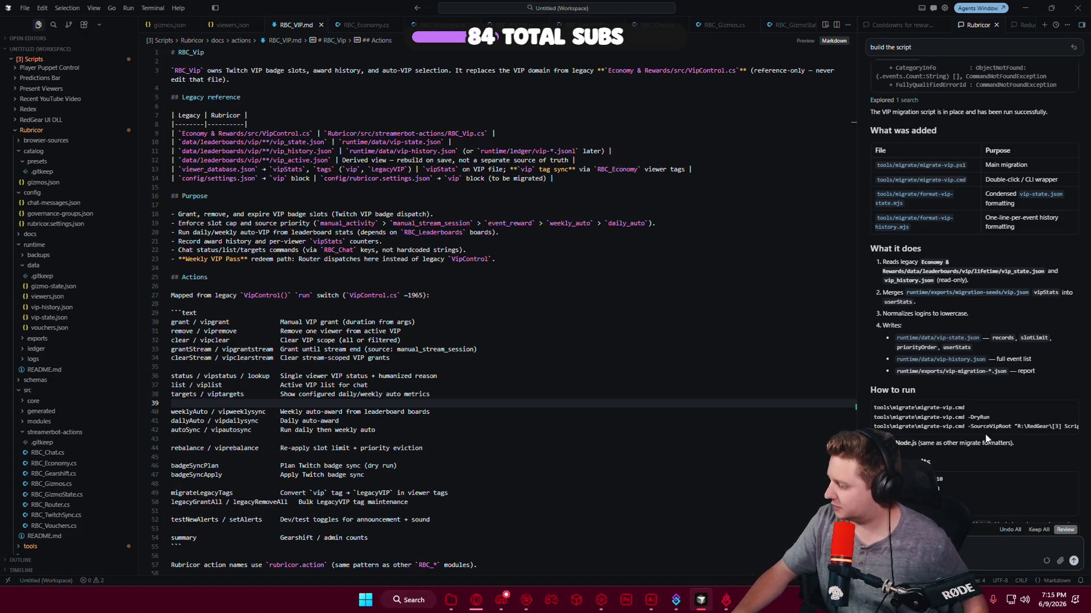
{"action": "key", "text": "Return"}
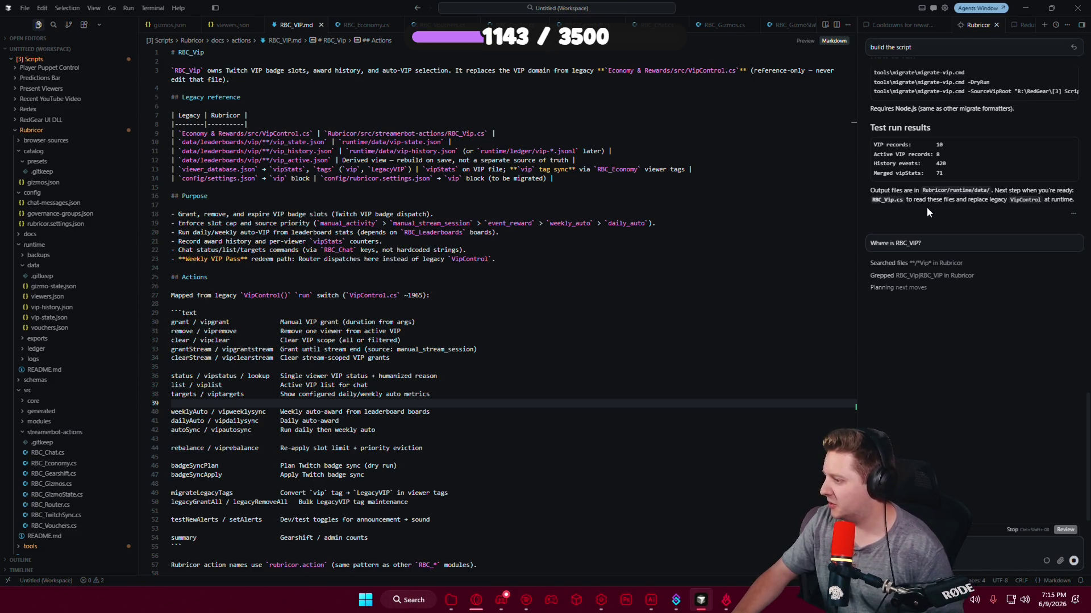
{"action": "scroll", "coordinate": [953, 168], "scroll_direction": "up", "scroll_amount": 3}
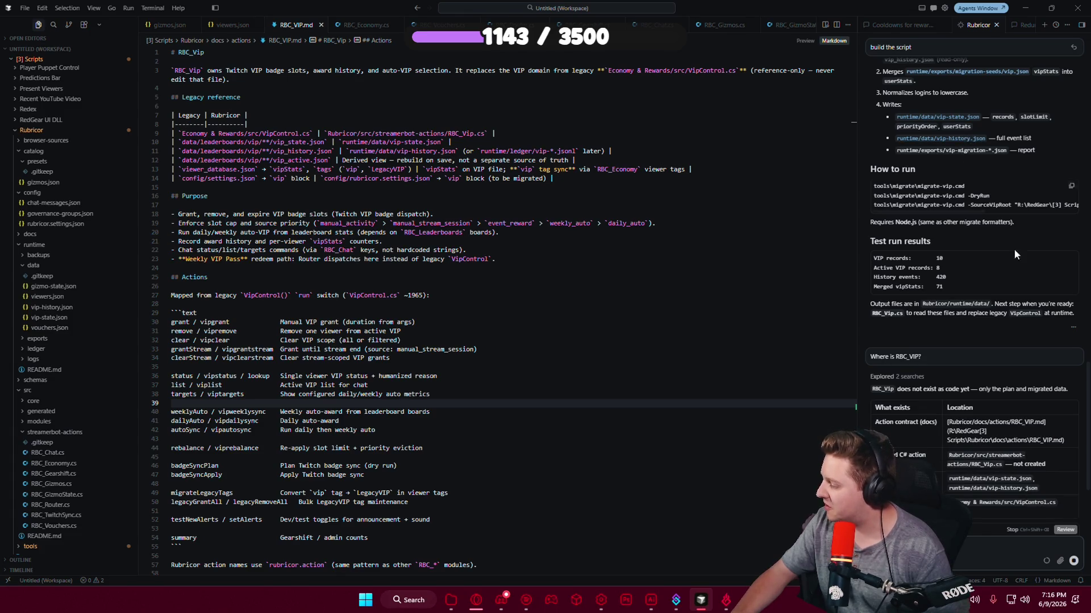
{"action": "scroll", "coordinate": [974, 304], "scroll_direction": "down", "scroll_amount": 3}
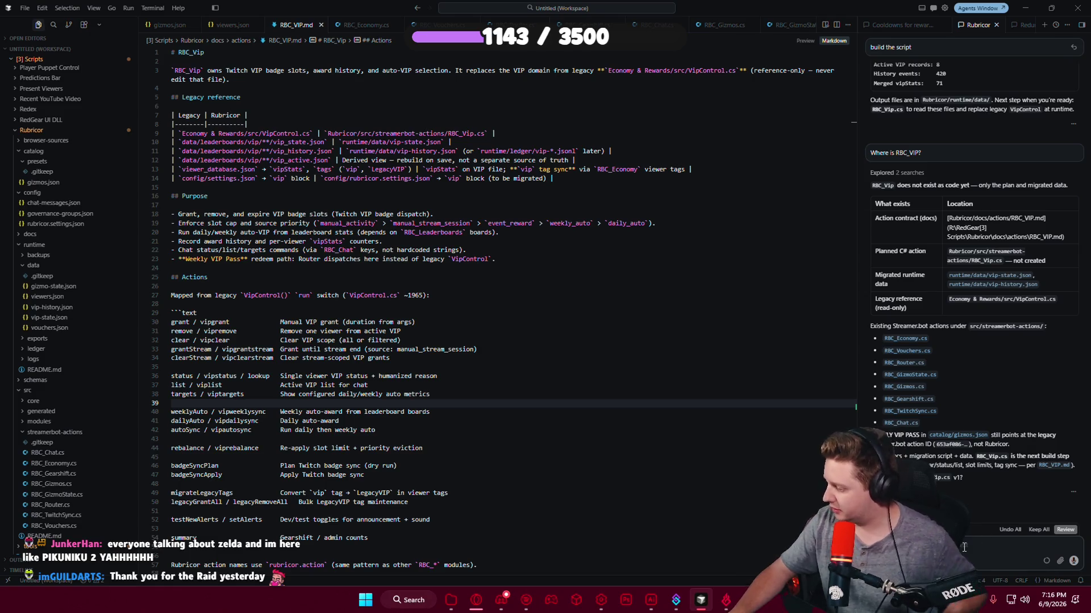
{"action": "type", "text": "yes"}
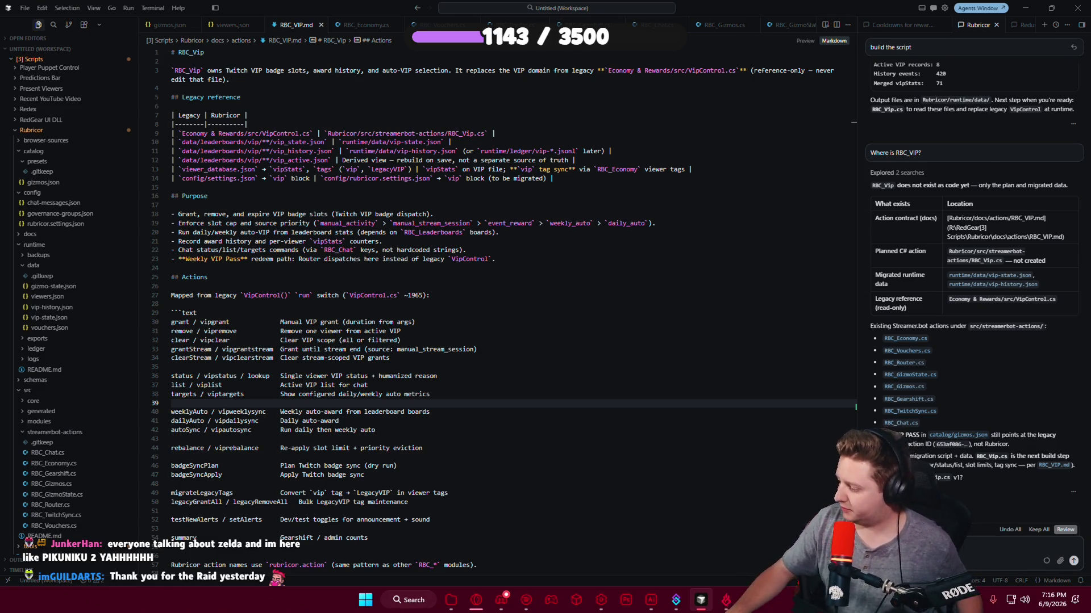
Pull the right ear's curve and lower segments inward to the left.
{"action": "key", "text": "alt+Tab"}
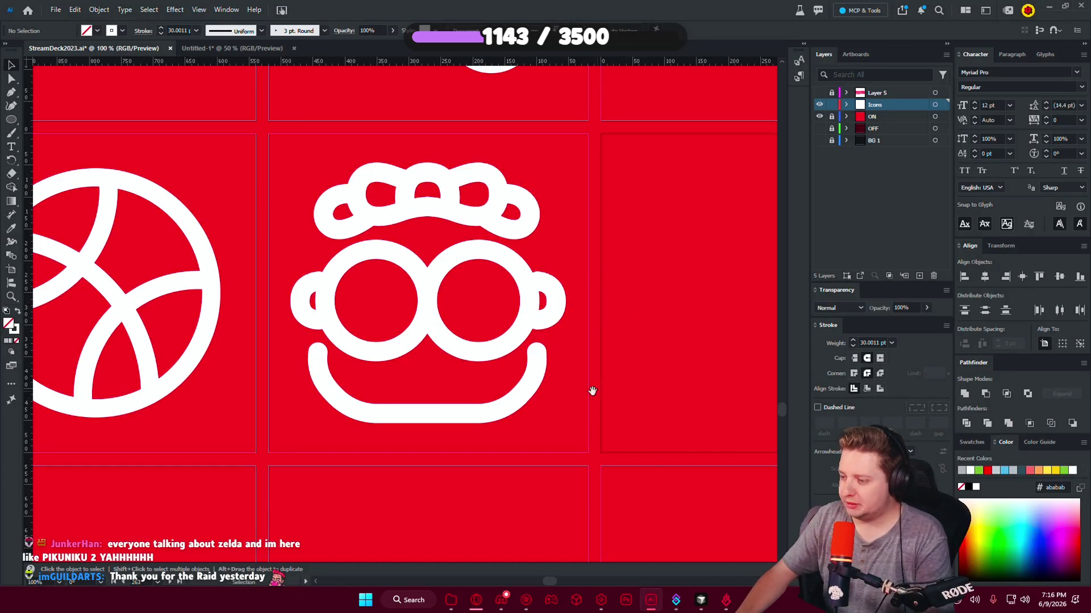
{"action": "left_click_drag", "start_coordinate": [593, 391], "coordinate": [632, 407]}
{"action": "key", "text": "a"}
{"action": "key", "text": "ctrl+plus"}
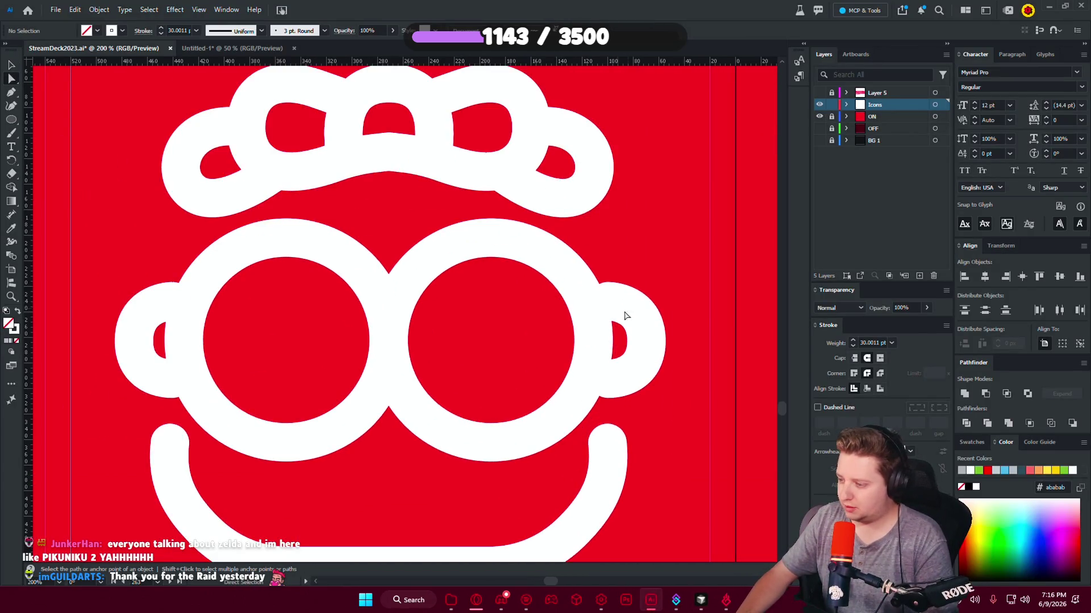
{"action": "left_click_drag", "start_coordinate": [629, 309], "coordinate": [585, 303]}
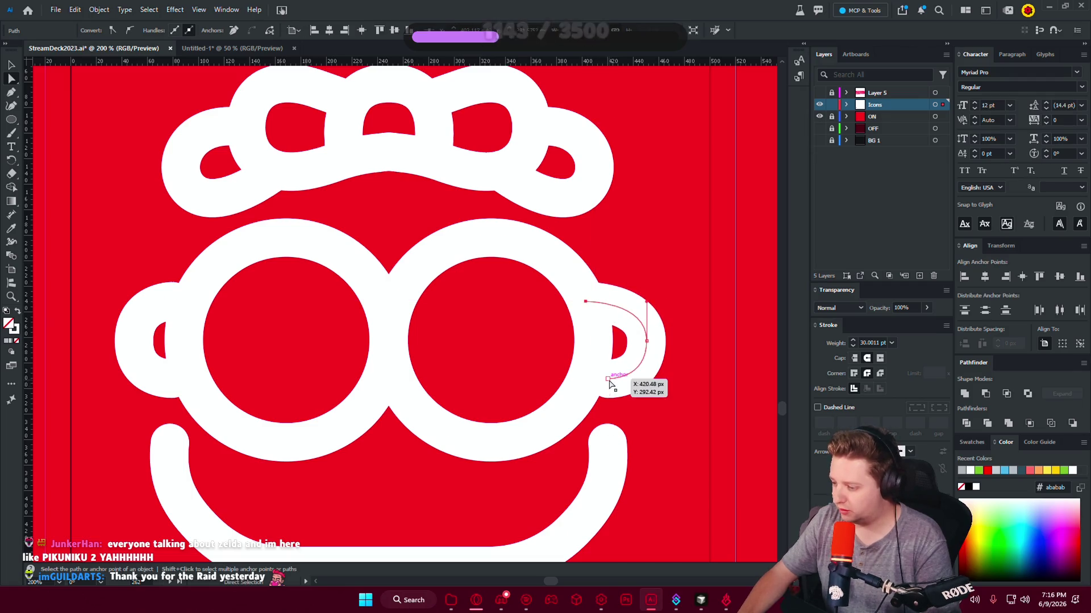
{"action": "left_click", "coordinate": [597, 384]}
{"action": "left_click_drag", "start_coordinate": [606, 383], "coordinate": [586, 386]}
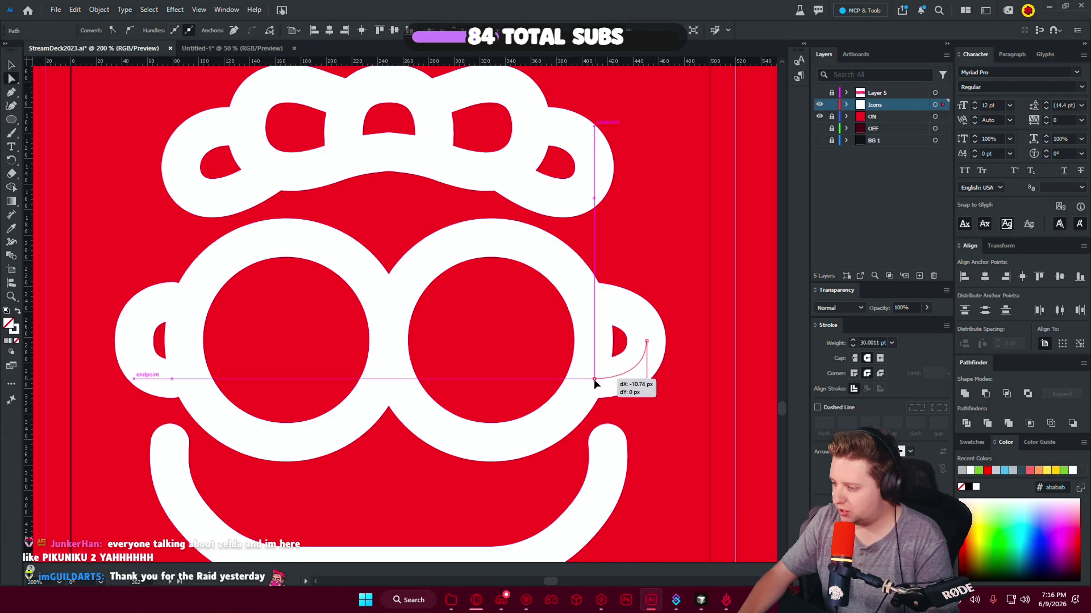
{"action": "left_click", "coordinate": [664, 414]}
Pull the left ear's top segment and lower end inward to the right.
{"action": "left_click_drag", "start_coordinate": [163, 305], "coordinate": [192, 302]}
{"action": "left_click_drag", "start_coordinate": [172, 378], "coordinate": [192, 379]}
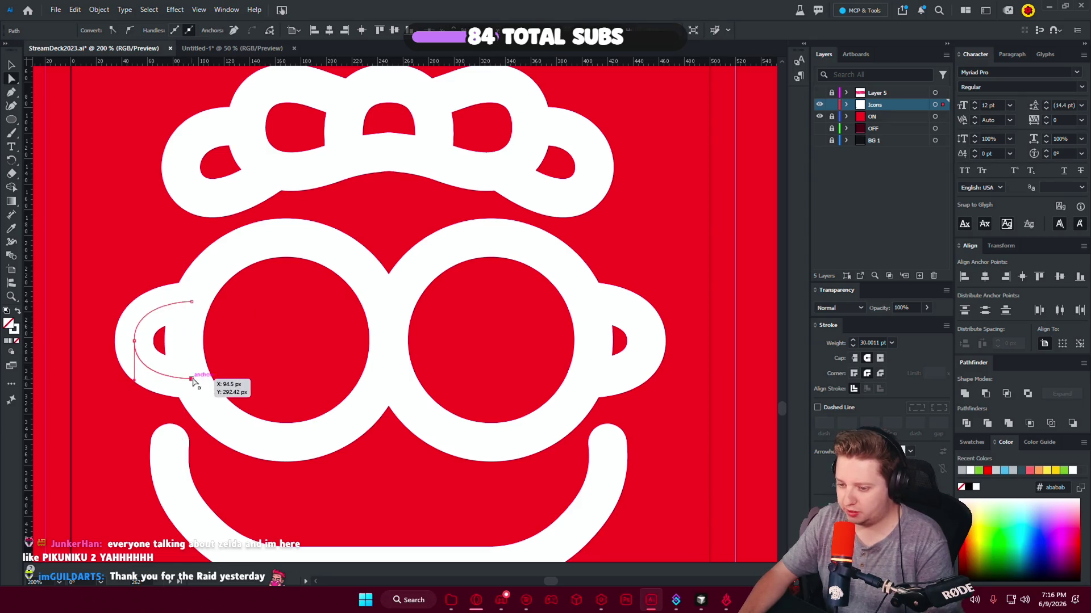
{"action": "left_click", "coordinate": [353, 360]}
{"action": "scroll", "coordinate": [355, 360], "scroll_direction": "down", "scroll_amount": 4}
{"action": "scroll", "coordinate": [504, 360], "scroll_direction": "up", "scroll_amount": 4}
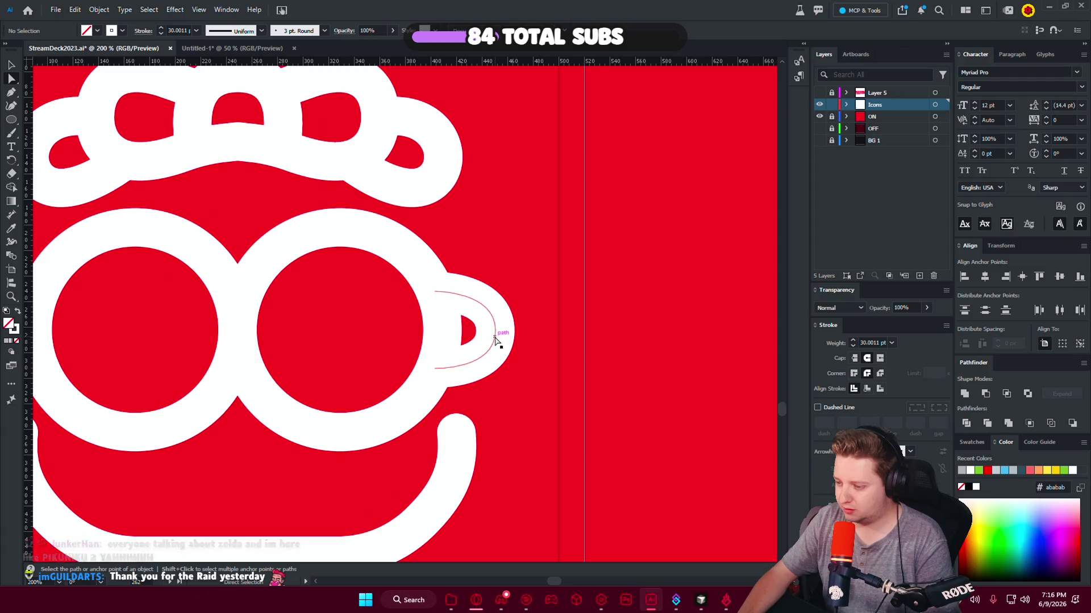
Nudge both ears' outer anchors inward, zoom out, and reselect the whole face group.
{"action": "left_click_drag", "start_coordinate": [495, 340], "coordinate": [514, 334]}
{"action": "scroll", "coordinate": [327, 336], "scroll_direction": "left", "scroll_amount": 5}
{"action": "key", "text": "Left"}
{"action": "key", "text": "Left"}
{"action": "key", "text": "Left"}
{"action": "left_click", "coordinate": [197, 324]}
{"action": "key", "text": "Right"}
{"action": "key", "text": "Right"}
{"action": "key", "text": "Right"}
{"action": "left_click", "coordinate": [255, 243]}
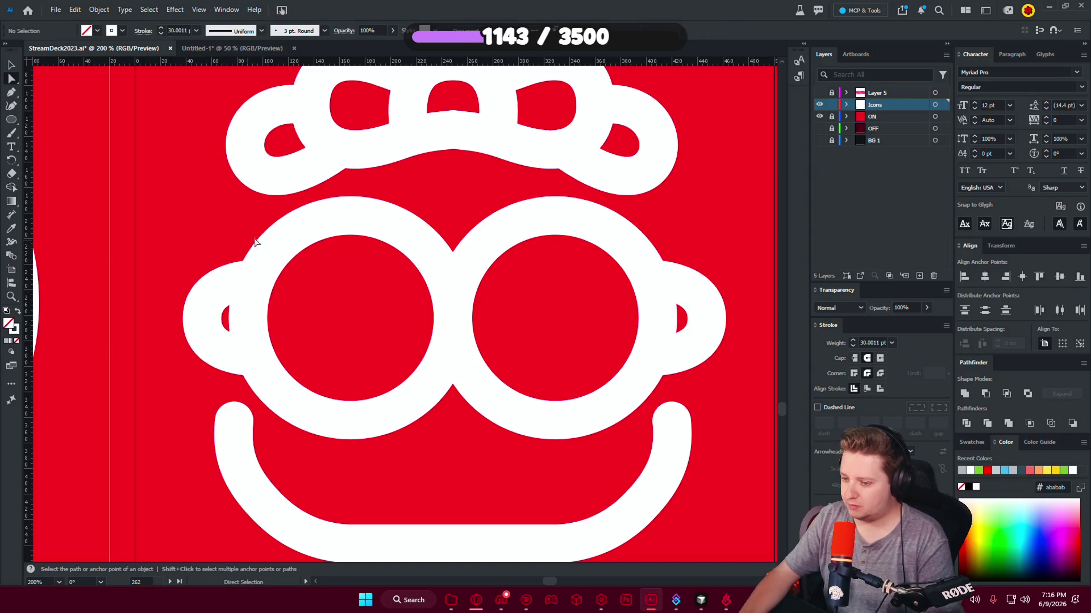
{"action": "key", "text": "ctrl+minus"}
{"action": "scroll", "coordinate": [363, 248], "scroll_direction": "left", "scroll_amount": 2}
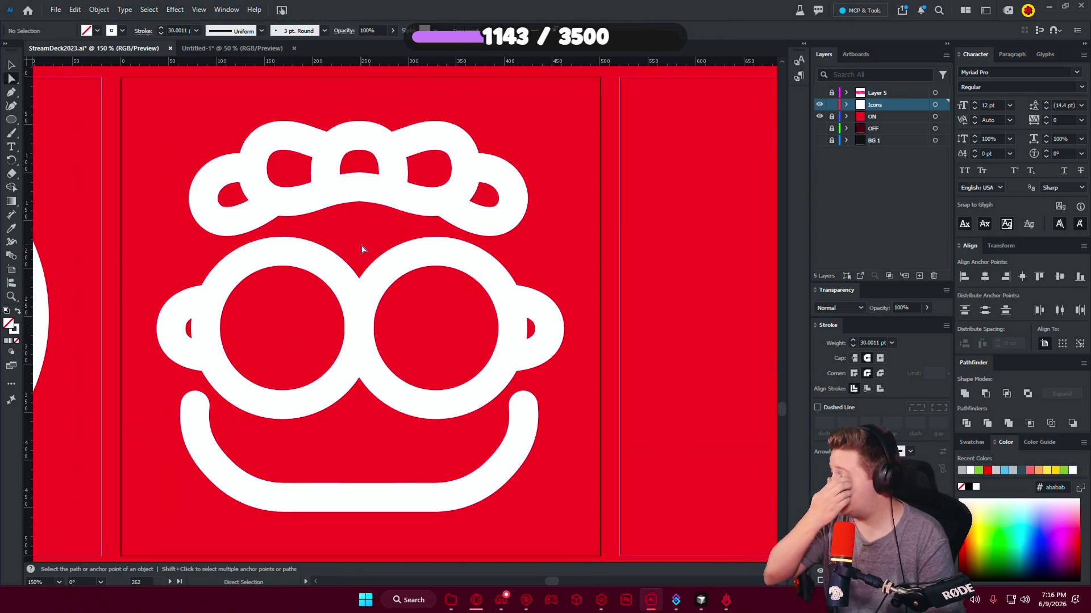
{"action": "key", "text": "v"}
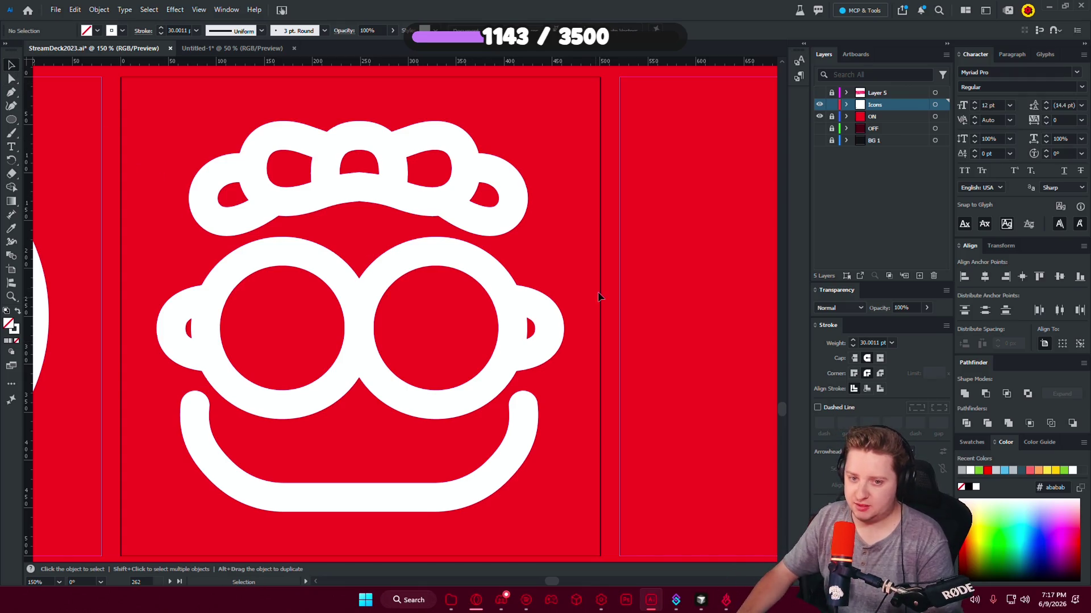
{"action": "left_click", "coordinate": [194, 292]}
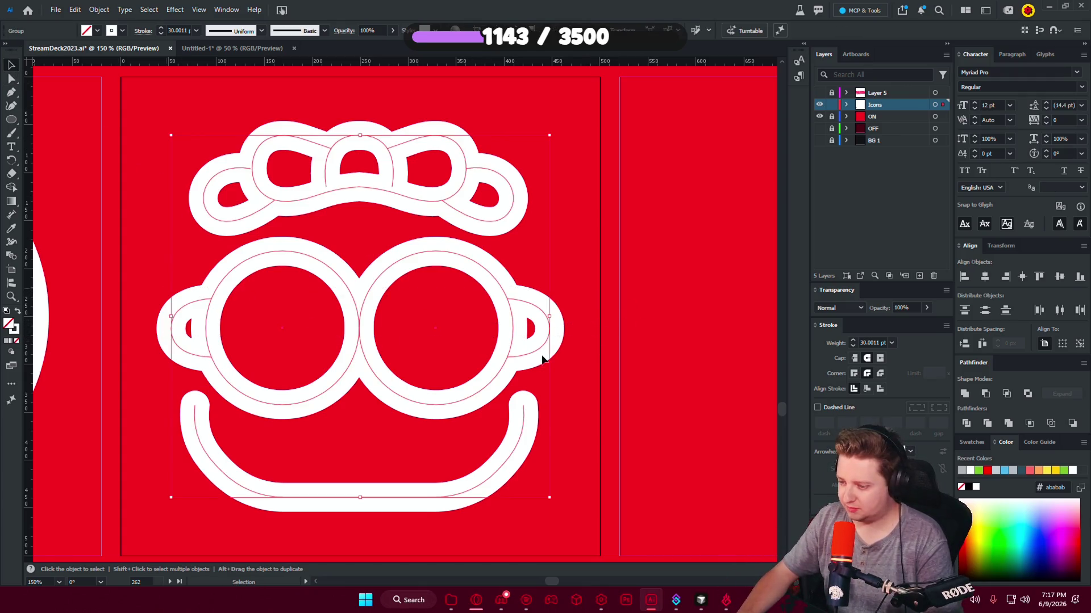
Hide the red ON background layer in the Layers panel.
{"action": "left_click", "coordinate": [614, 360]}
{"action": "scroll", "coordinate": [420, 398], "scroll_direction": "down", "scroll_amount": 3}
{"action": "scroll", "coordinate": [440, 394], "scroll_direction": "up", "scroll_amount": 3}
{"action": "scroll", "coordinate": [400, 404], "scroll_direction": "down", "scroll_amount": 2}
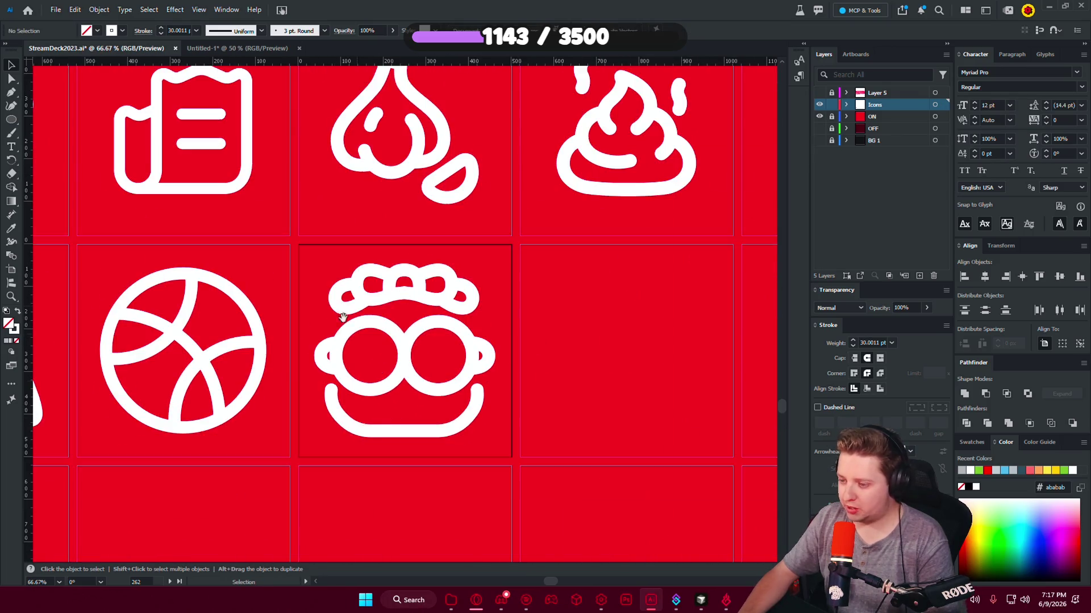
{"action": "left_click", "coordinate": [818, 117]}
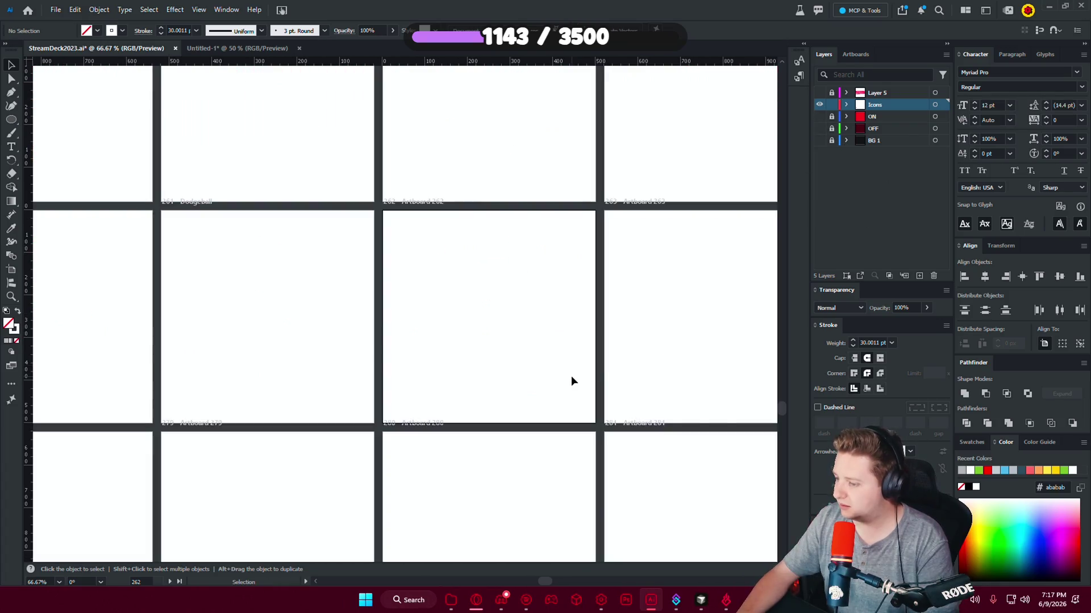
Preview the face icon as a 500 × 500 px PNG-24 in Save for Web, then cancel without saving.
{"action": "key", "text": "ctrl+alt+shift+s"}
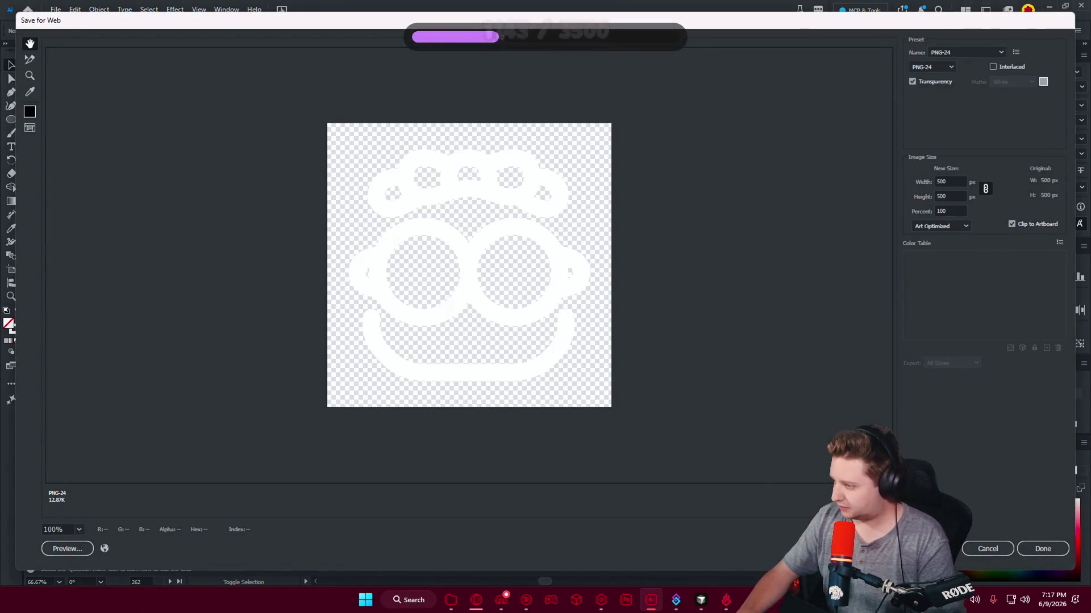
{"action": "key", "text": "Return"}
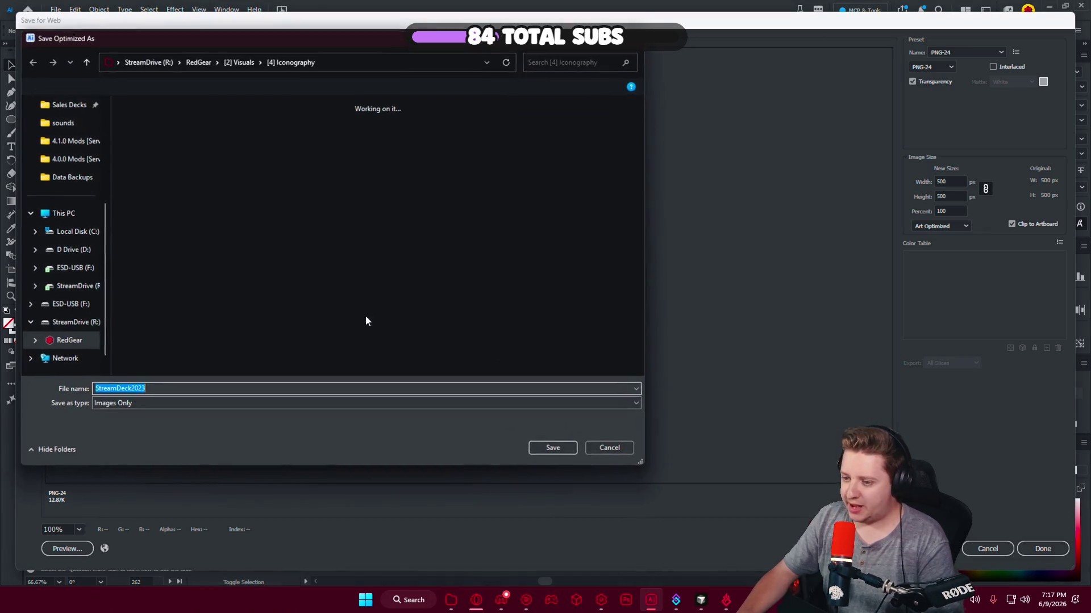
{"action": "left_click", "coordinate": [605, 453]}
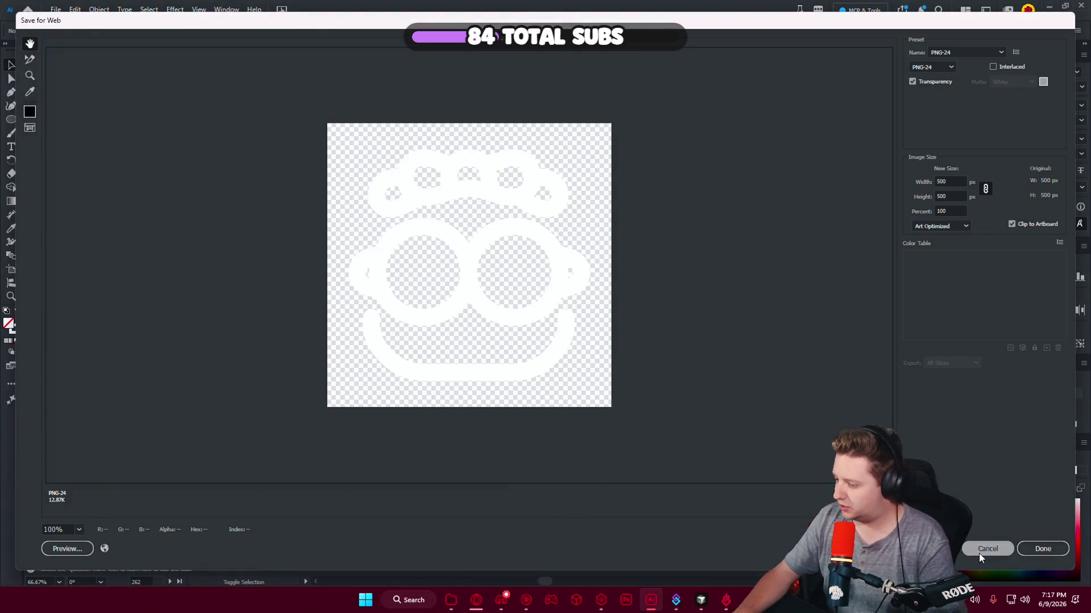
{"action": "left_click", "coordinate": [988, 548]}
{"action": "left_click", "coordinate": [856, 54]}
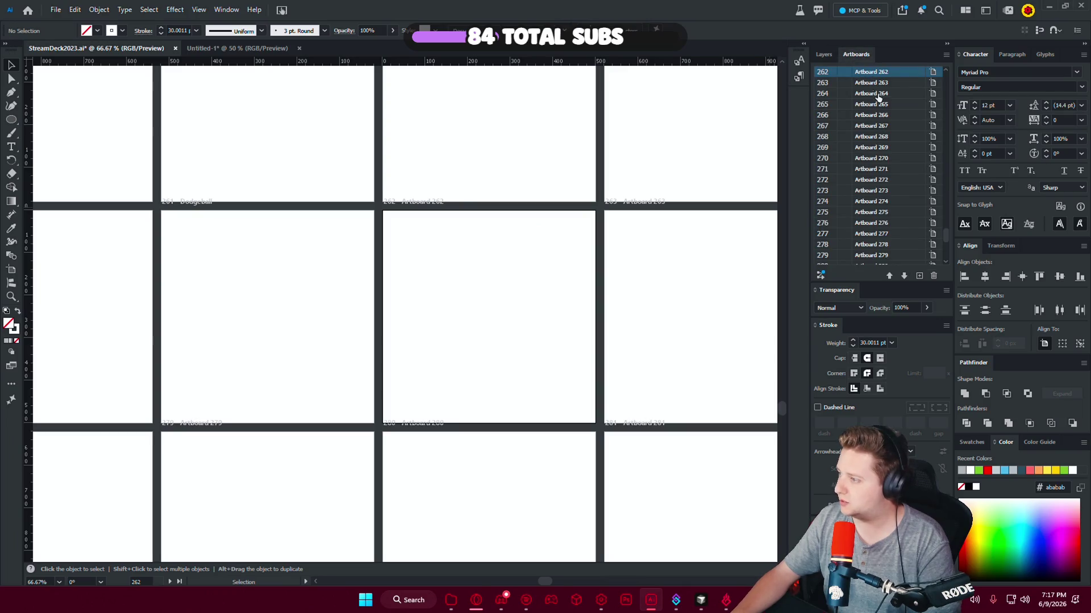
Rename Artboard 262 to 'Carl Wheezer' in the Artboards panel.
{"action": "scroll", "coordinate": [878, 98], "scroll_direction": "up", "scroll_amount": 1}
{"action": "double_click", "coordinate": [867, 82]}
{"action": "type", "text": "Carl Wheezer"}
{"action": "key", "text": "Return"}
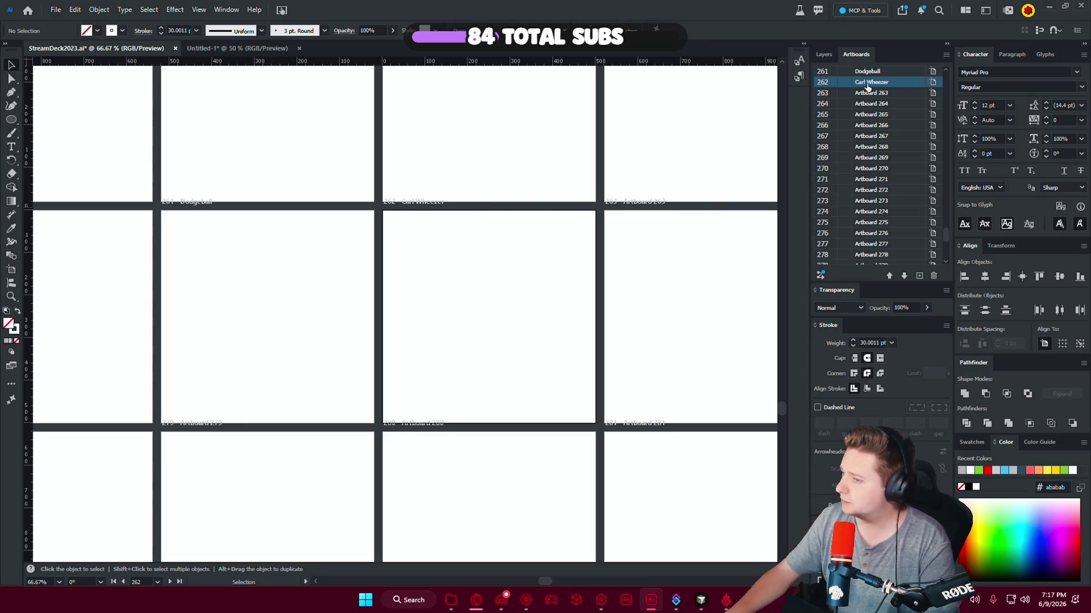
Try Export As and cancel it, then bring up Export for Screens with four PNG scales.
{"action": "left_click", "coordinate": [56, 9]}
{"action": "mouse_move", "coordinate": [77, 257]}
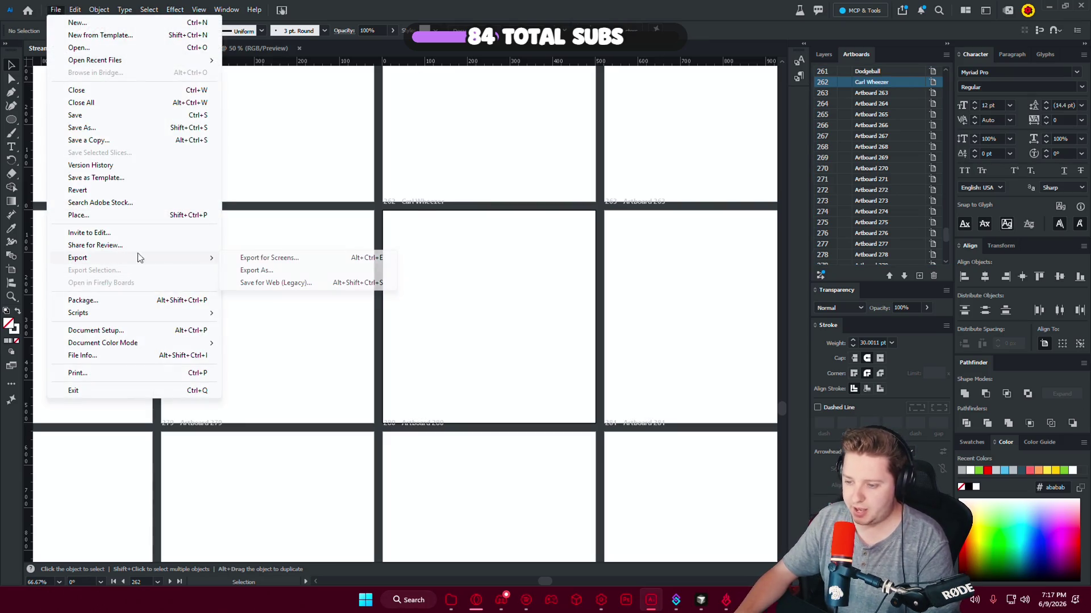
{"action": "left_click", "coordinate": [347, 271]}
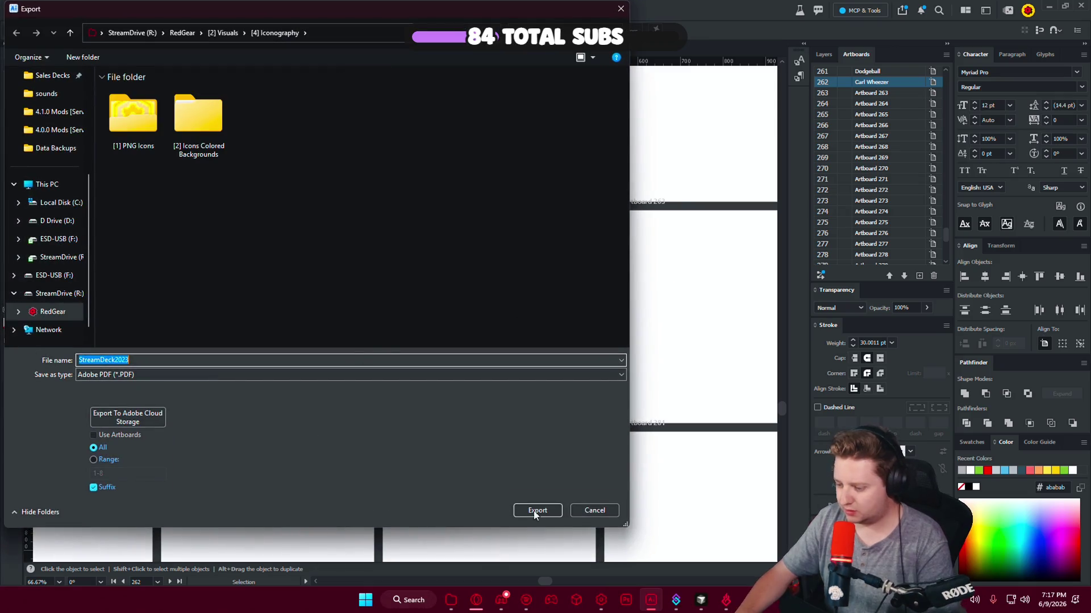
{"action": "left_click", "coordinate": [538, 510]}
{"action": "left_click", "coordinate": [56, 9]}
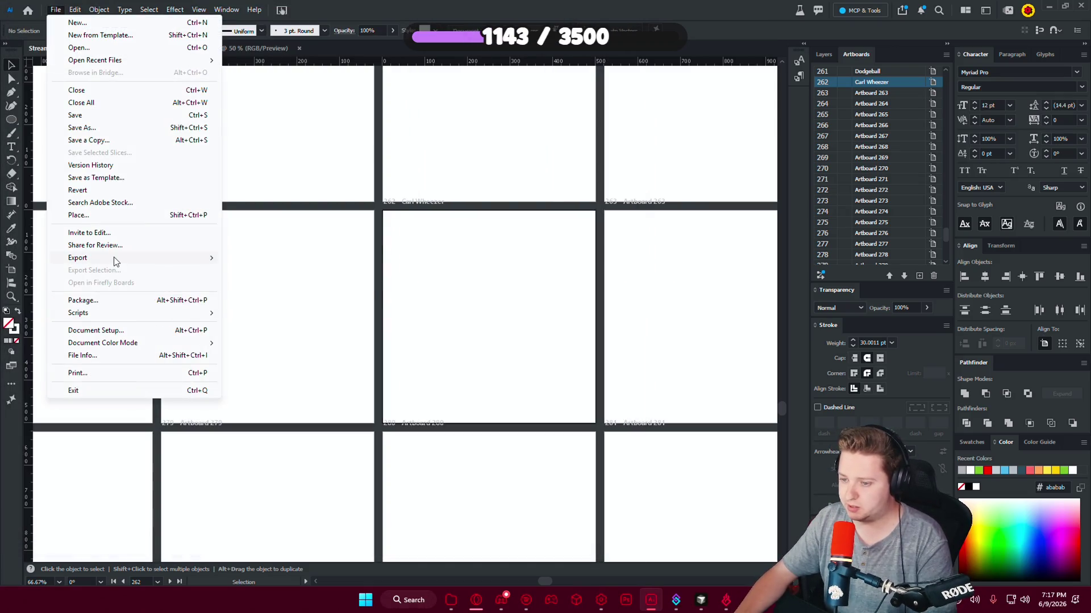
{"action": "mouse_move", "coordinate": [78, 258]}
{"action": "left_click", "coordinate": [321, 257]}
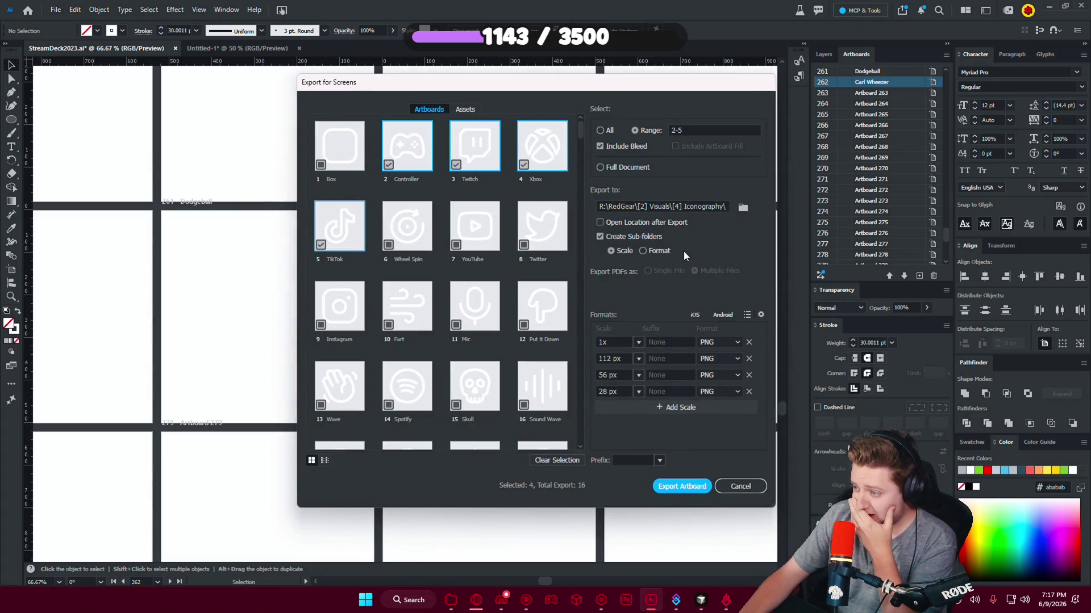
Set the Export for Screens range to 1-262 and export the artboards as PNGs.
{"action": "left_click", "coordinate": [694, 131]}
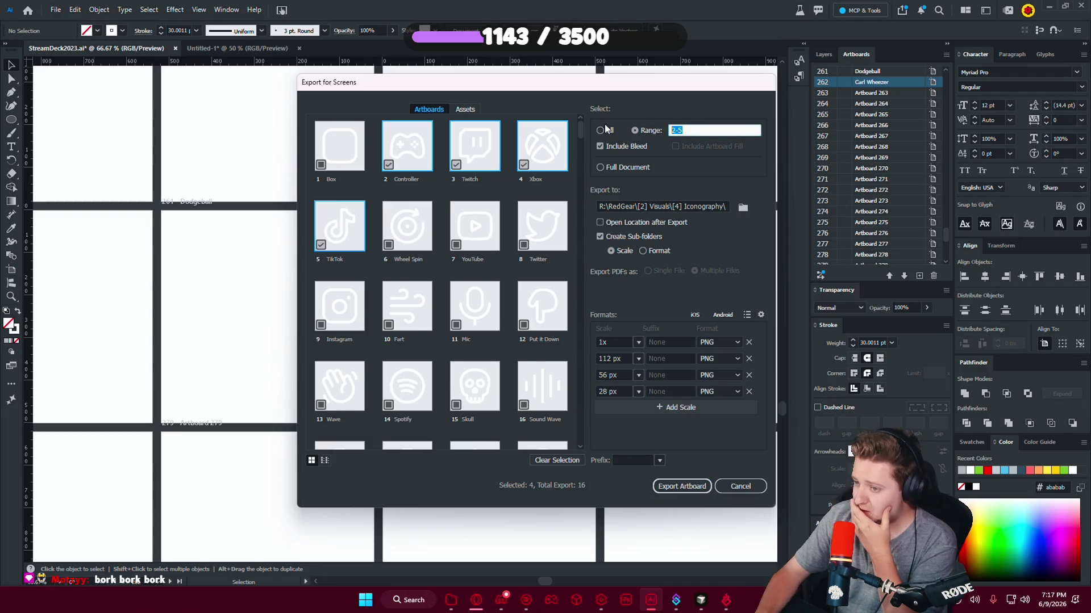
{"action": "type", "text": "1"}
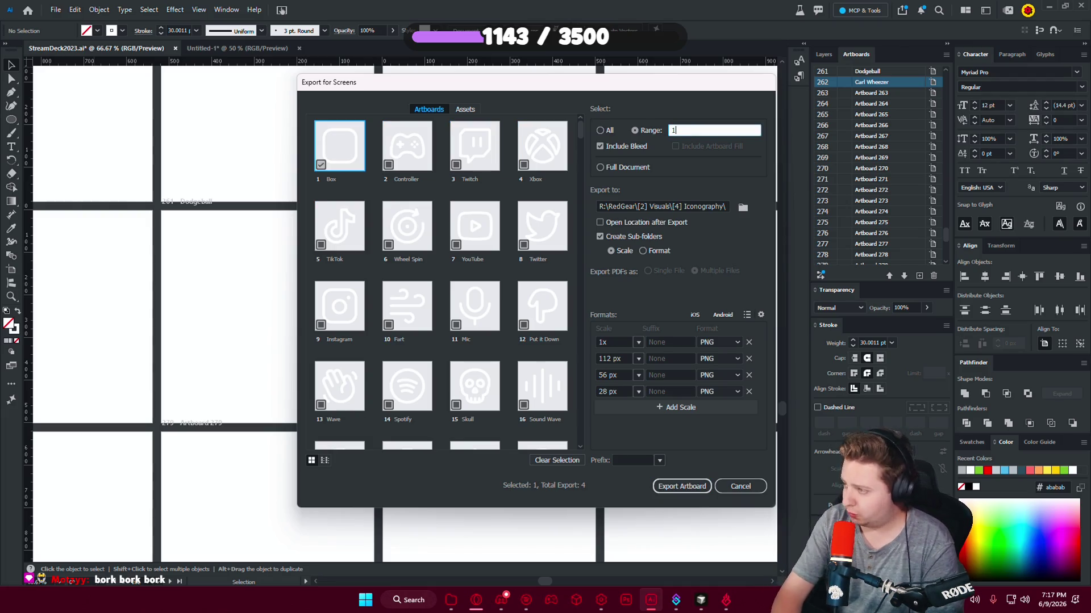
{"action": "type", "text": "-262"}
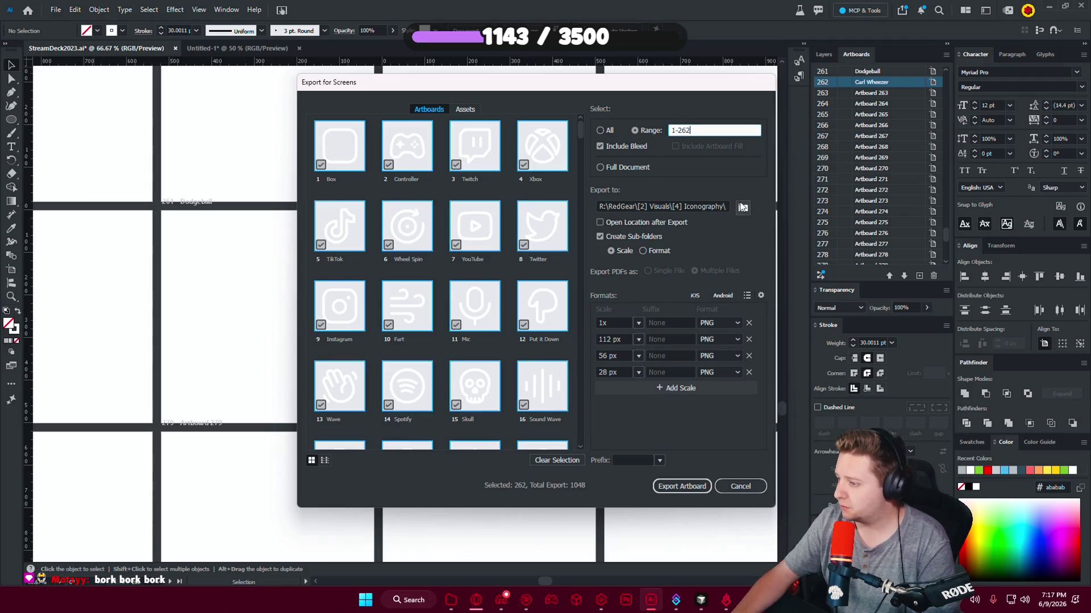
{"action": "left_click", "coordinate": [677, 488]}
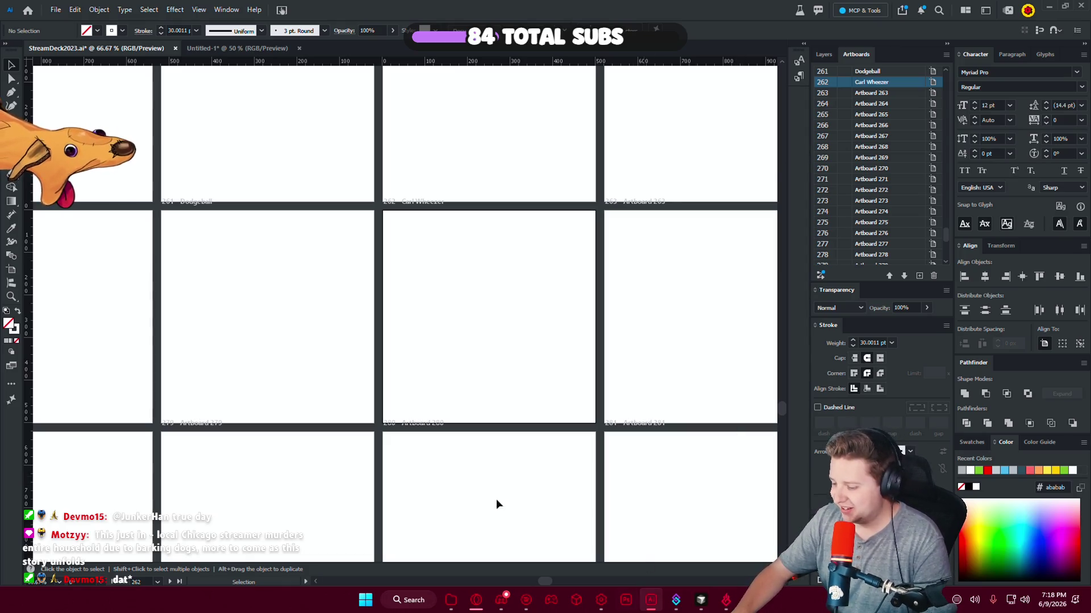
{"action": "left_click", "coordinate": [55, 10]}
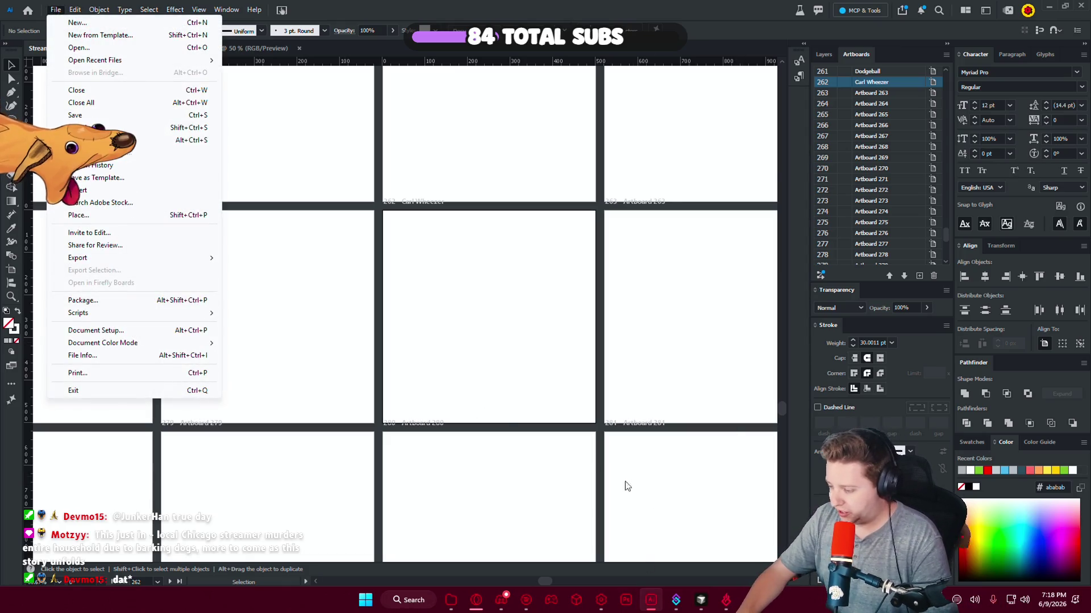
{"action": "left_click", "coordinate": [697, 603]}
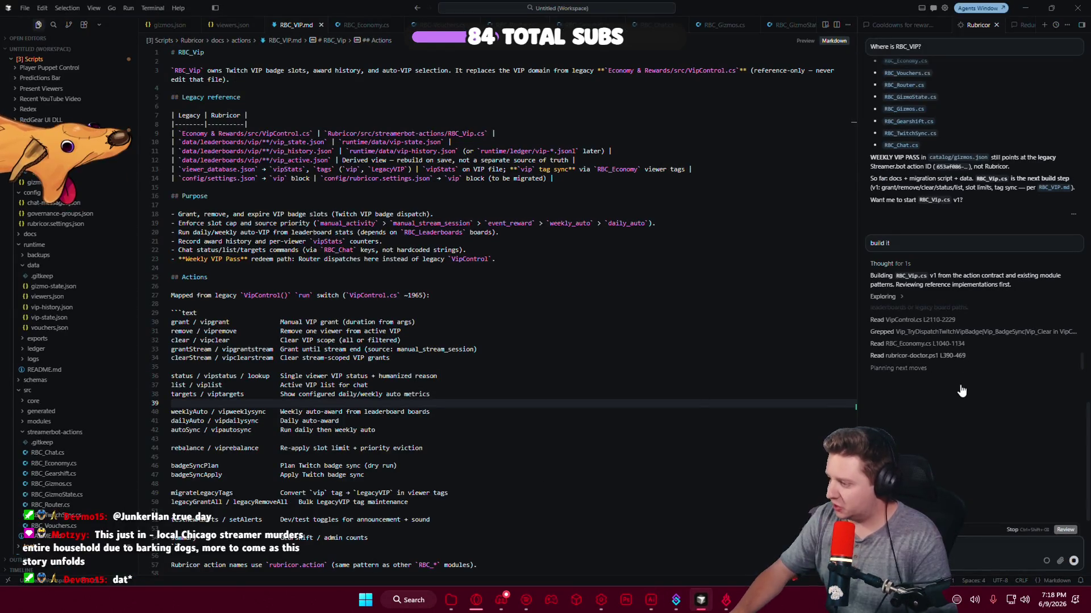
{"action": "left_click", "coordinate": [1033, 8]}
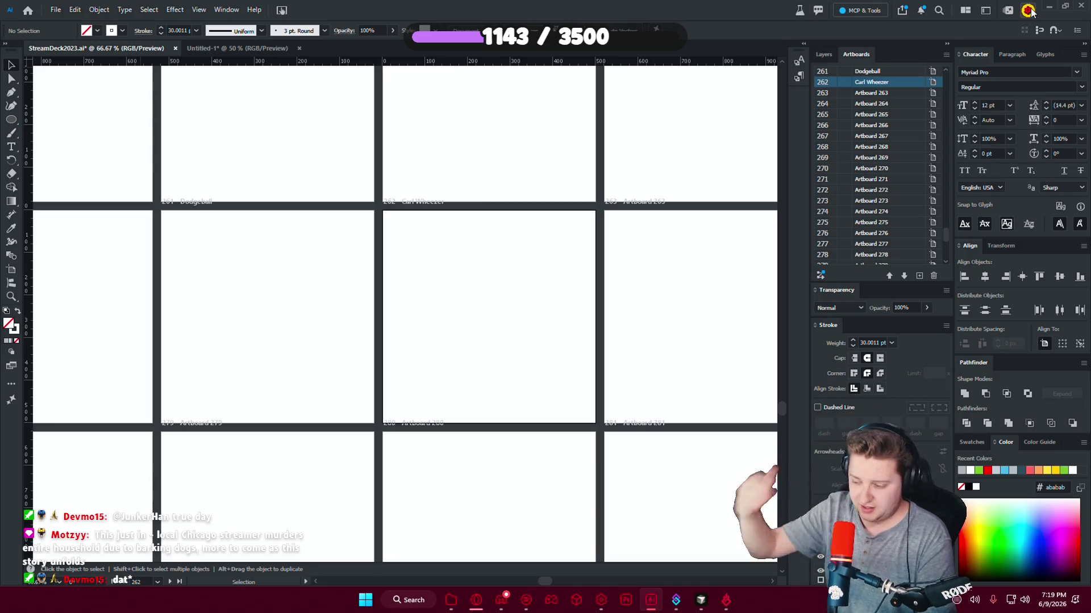
Make the ON layer visible again so the white icons sit on red backgrounds.
{"action": "left_click", "coordinate": [824, 55]}
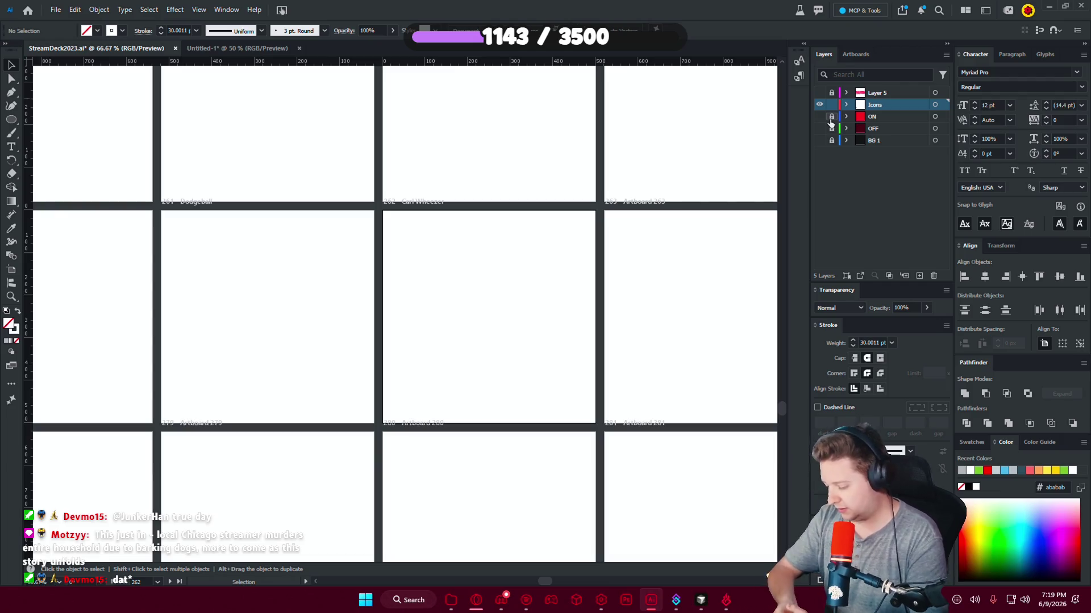
{"action": "left_click", "coordinate": [819, 117]}
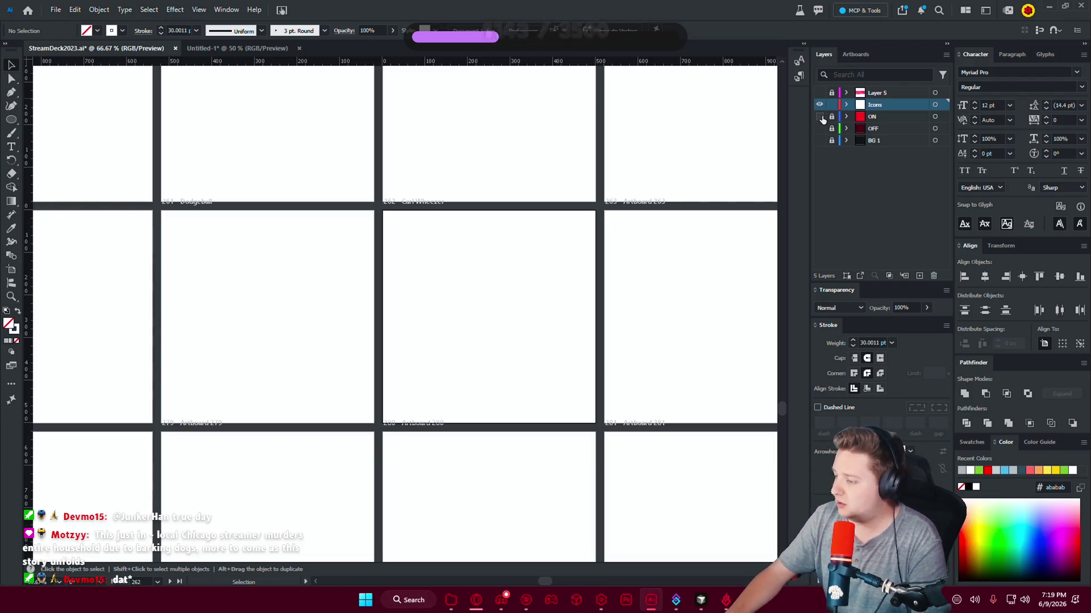
{"action": "left_click", "coordinate": [662, 324]}
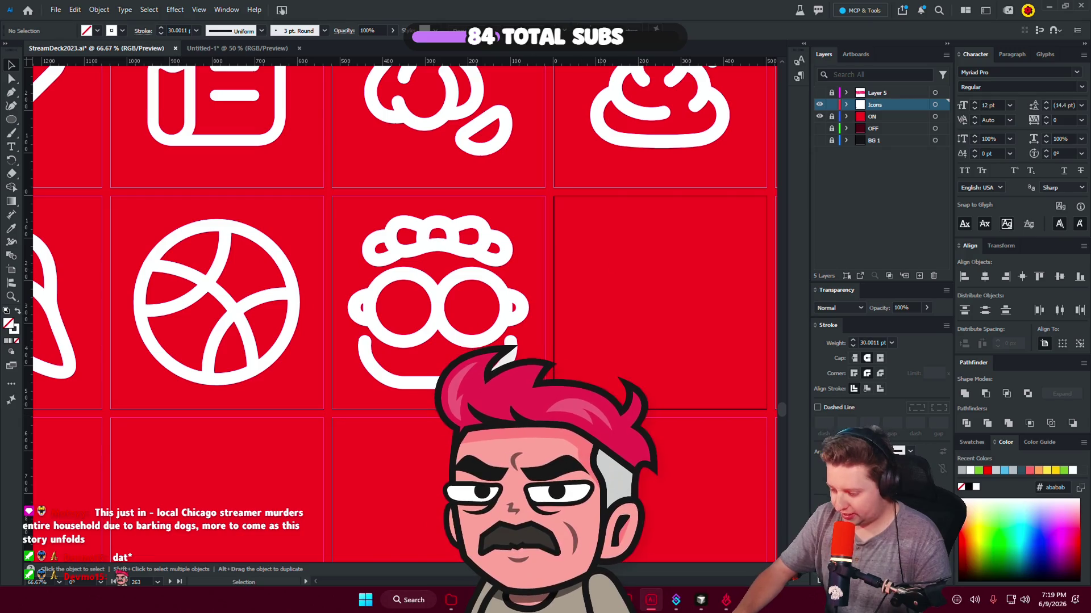
{"action": "scroll", "coordinate": [597, 455], "scroll_direction": "down", "scroll_amount": 3}
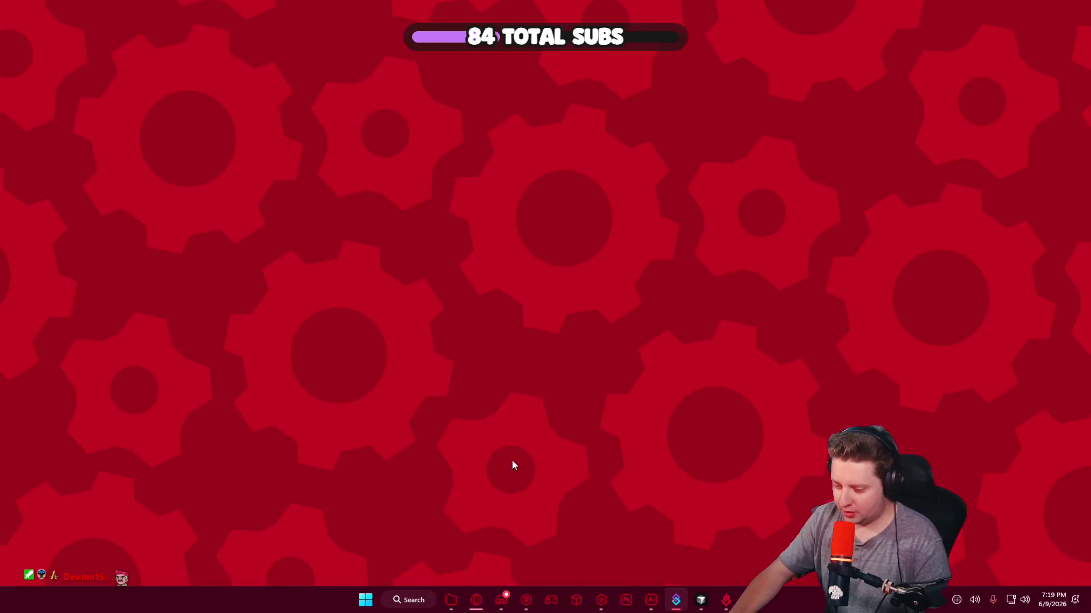
Search gizmos.json for the 'carl' entry.
{"action": "left_click", "coordinate": [701, 600]}
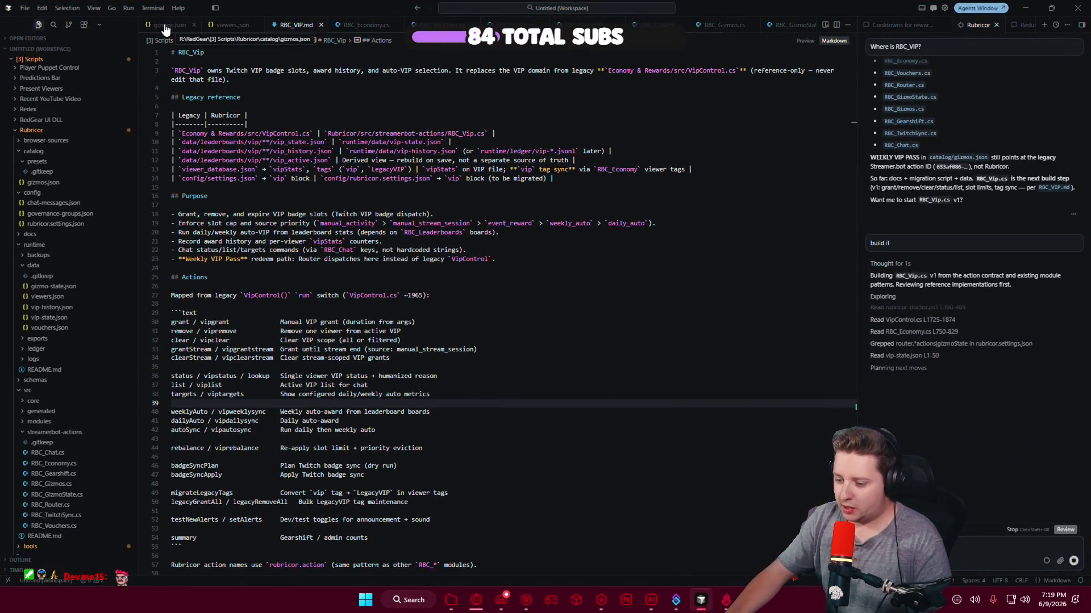
{"action": "left_click", "coordinate": [166, 27]}
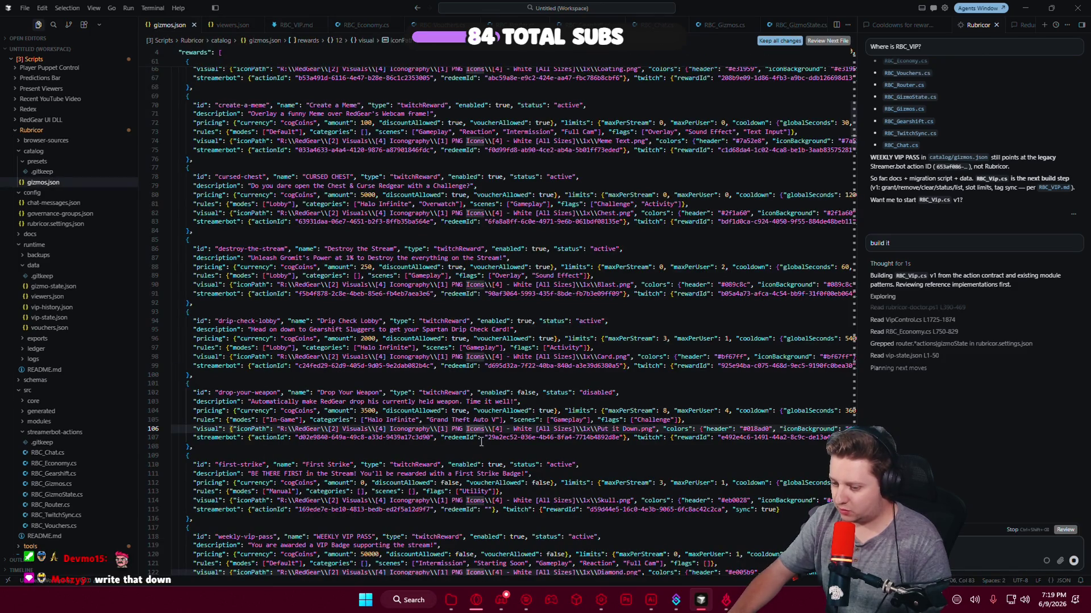
{"action": "key", "text": "ctrl+f"}
{"action": "type", "text": "carl"}
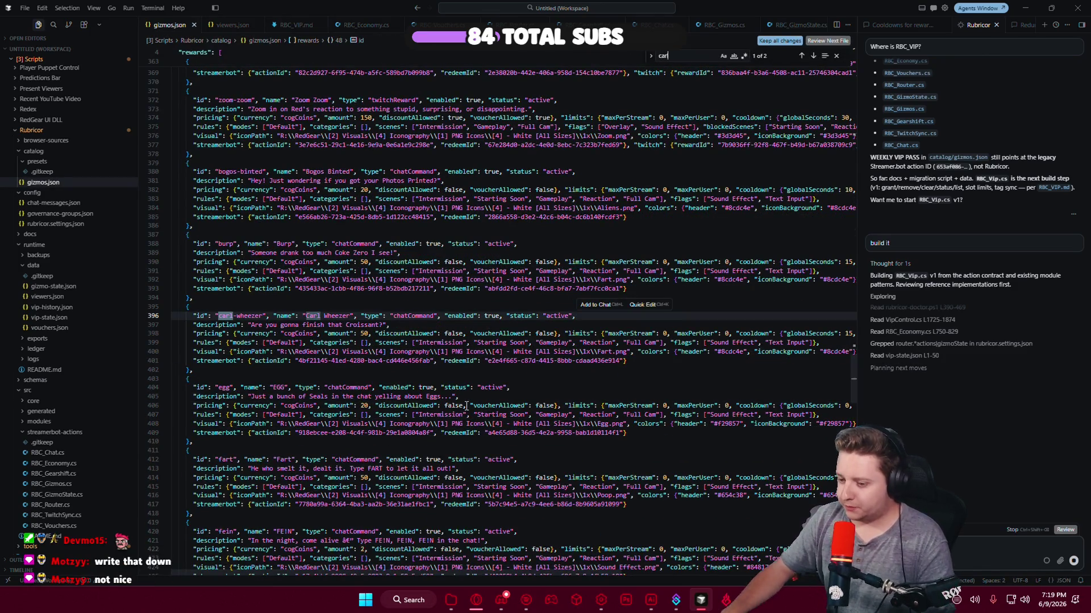
Replace 'Fart' in carl-wheezer's iconPath with 'Carl Wheezer'.
{"action": "left_click", "coordinate": [598, 352]}
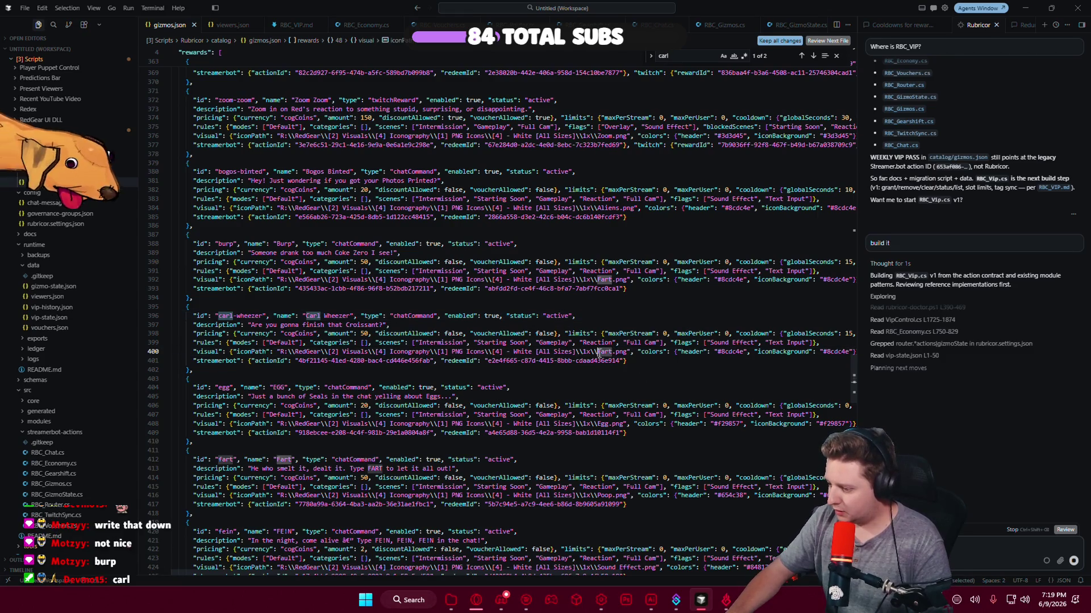
{"action": "type", "text": "Carl"}
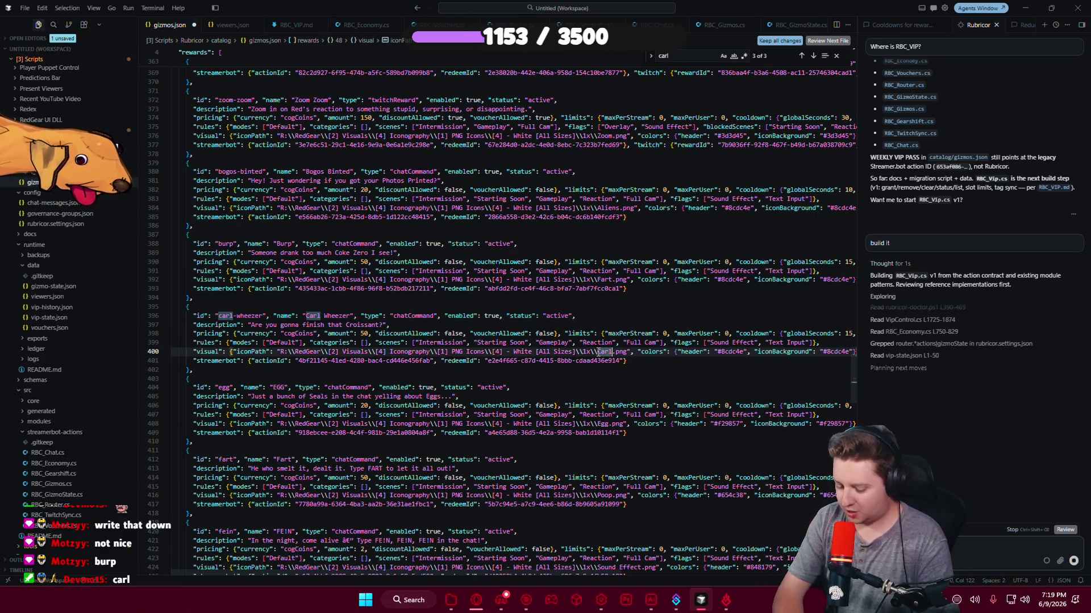
{"action": "type", "text": " Wheezer"}
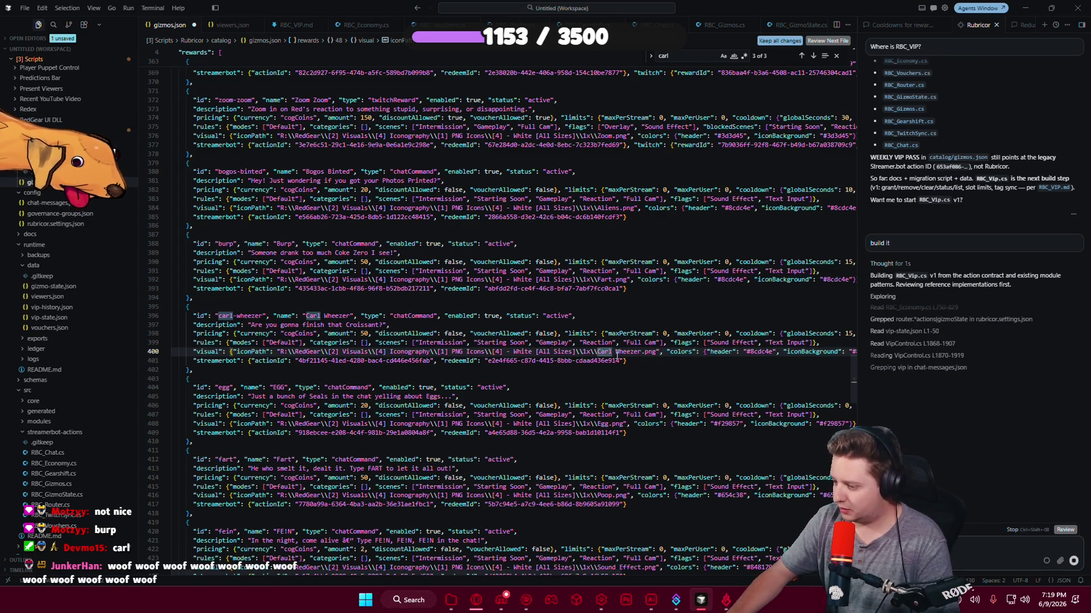
{"action": "left_click", "coordinate": [620, 352]}
{"action": "type", "text": "h"}
{"action": "left_click", "coordinate": [644, 365]}
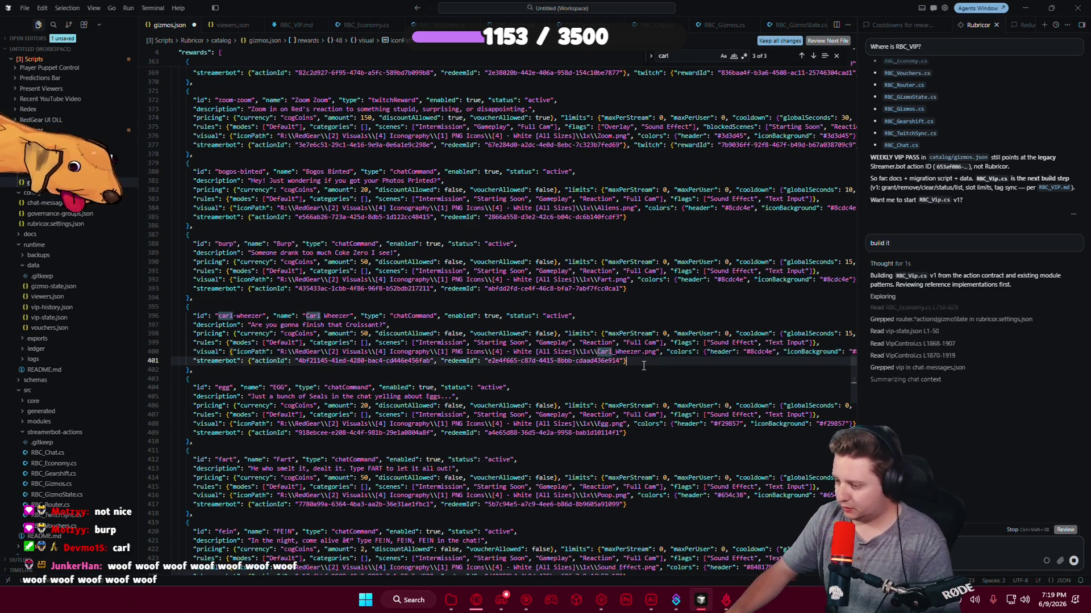
{"action": "left_click", "coordinate": [451, 600]}
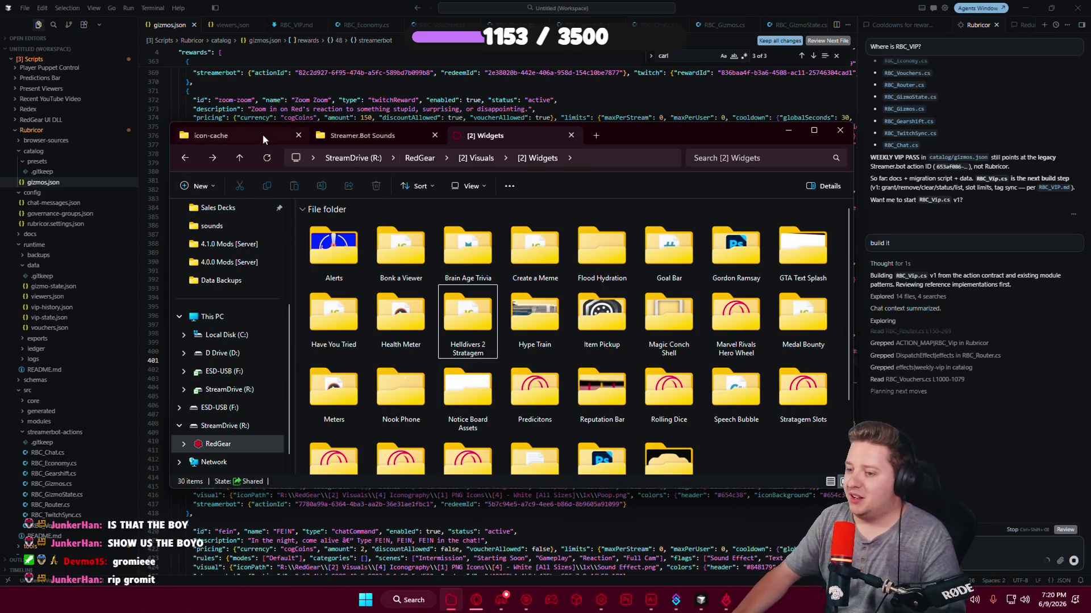
Copy the Carl Wheezer icon from RedGear > [2] Visuals > [4] Iconography > 1x.
{"action": "left_click", "coordinate": [227, 135]}
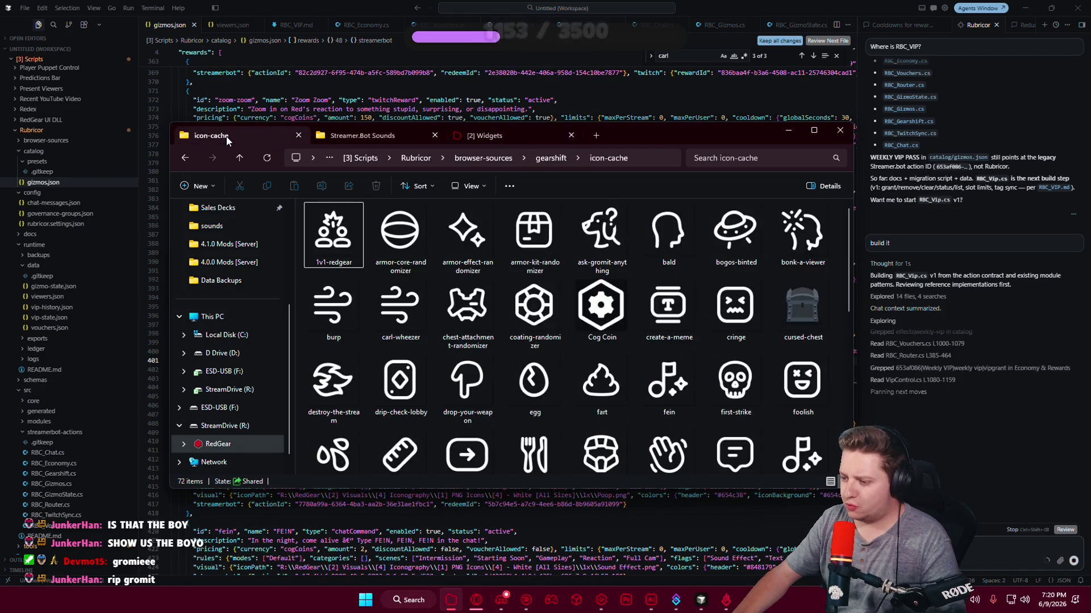
{"action": "scroll", "coordinate": [666, 467], "scroll_direction": "down", "scroll_amount": 5}
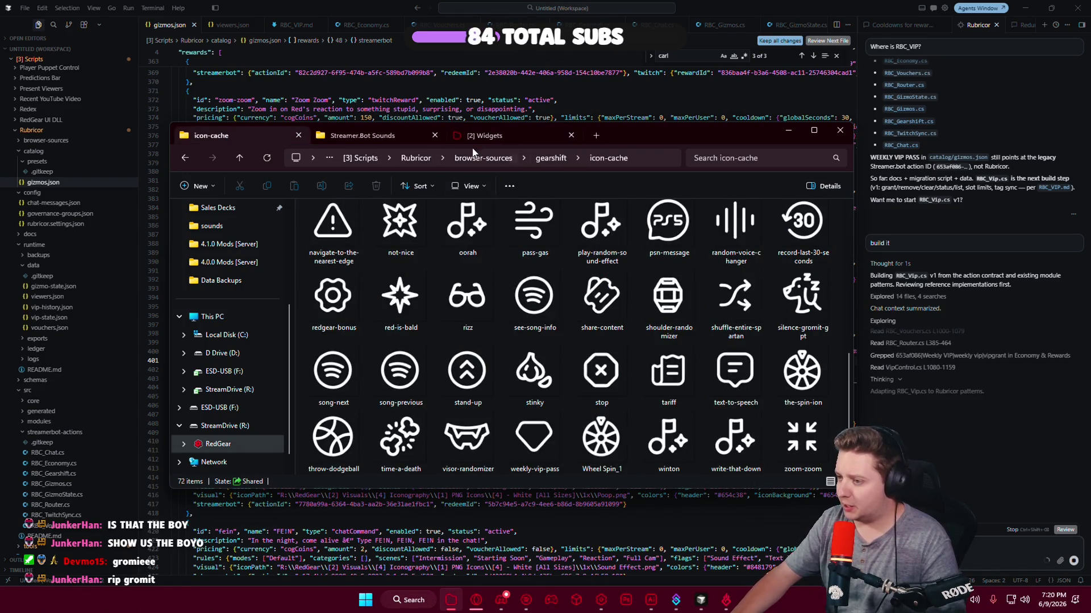
{"action": "left_click", "coordinate": [486, 141]}
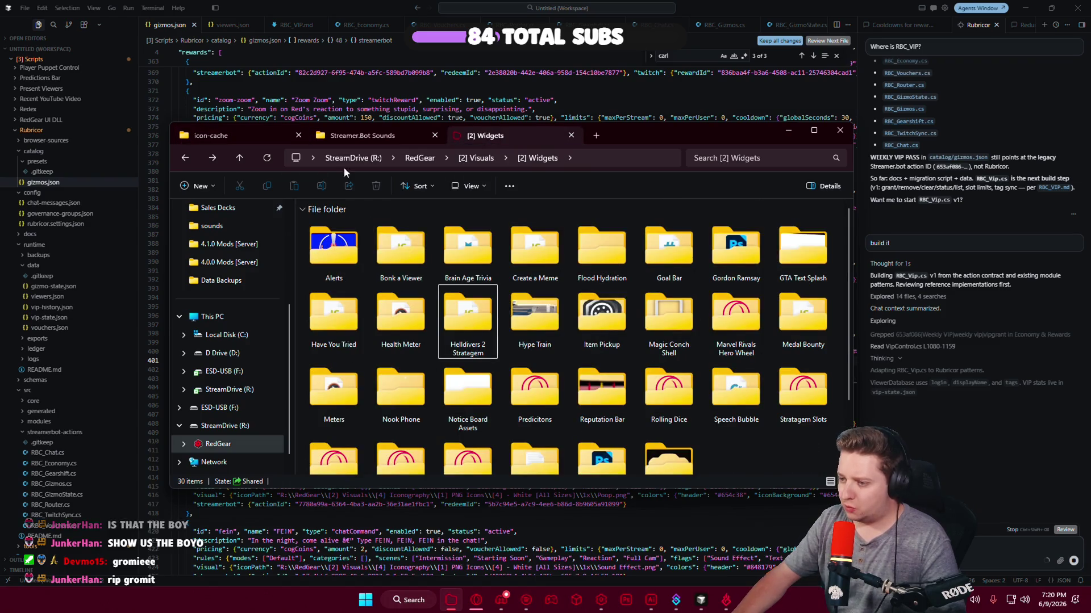
{"action": "left_click", "coordinate": [420, 158]}
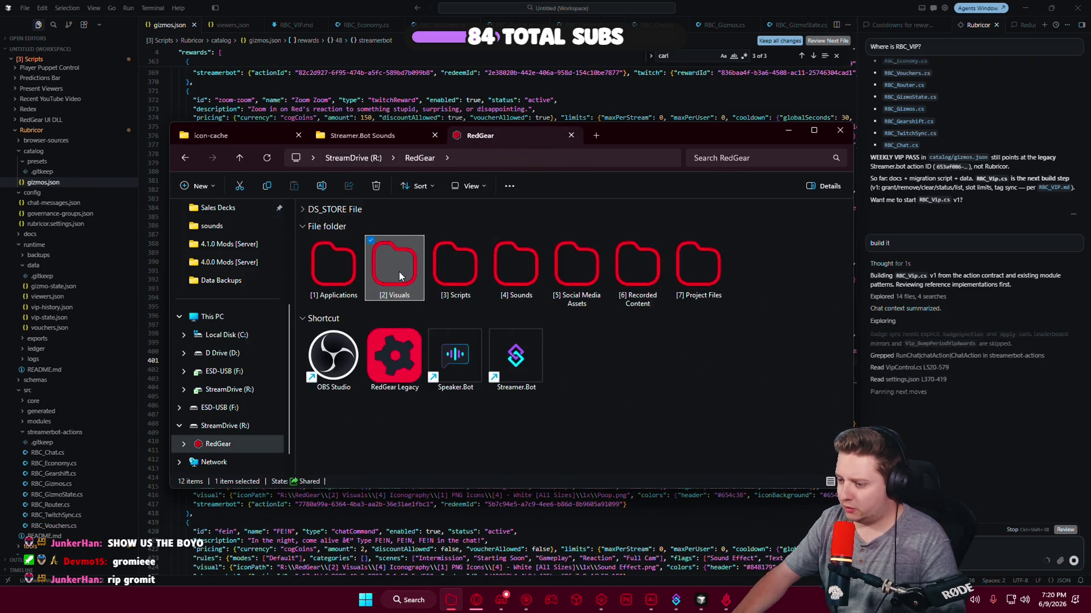
{"action": "double_click", "coordinate": [399, 271]}
{"action": "double_click", "coordinate": [511, 264]}
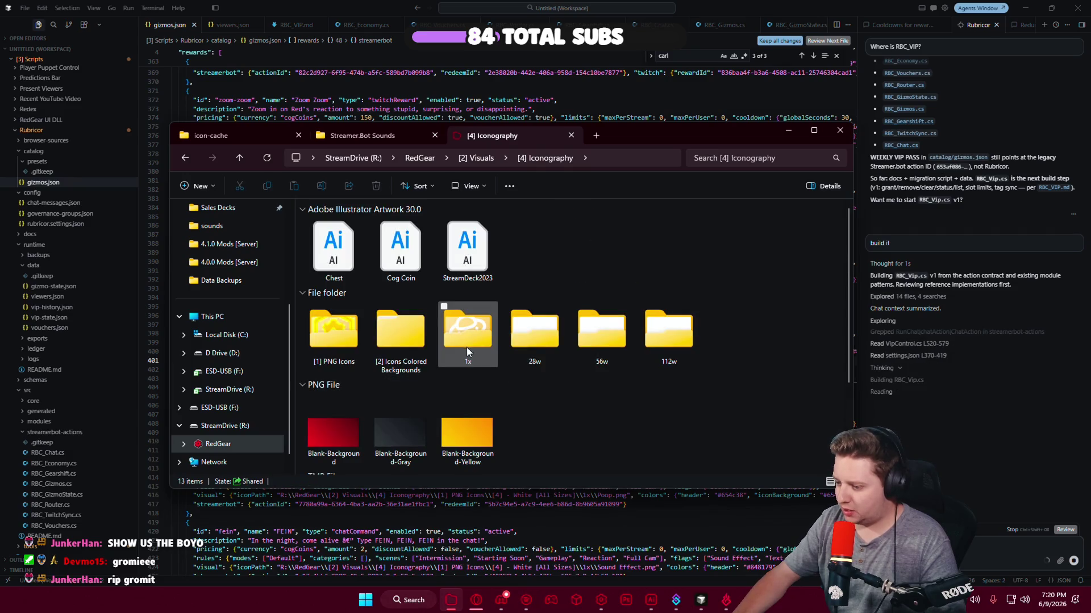
{"action": "mouse_move", "coordinate": [668, 332]}
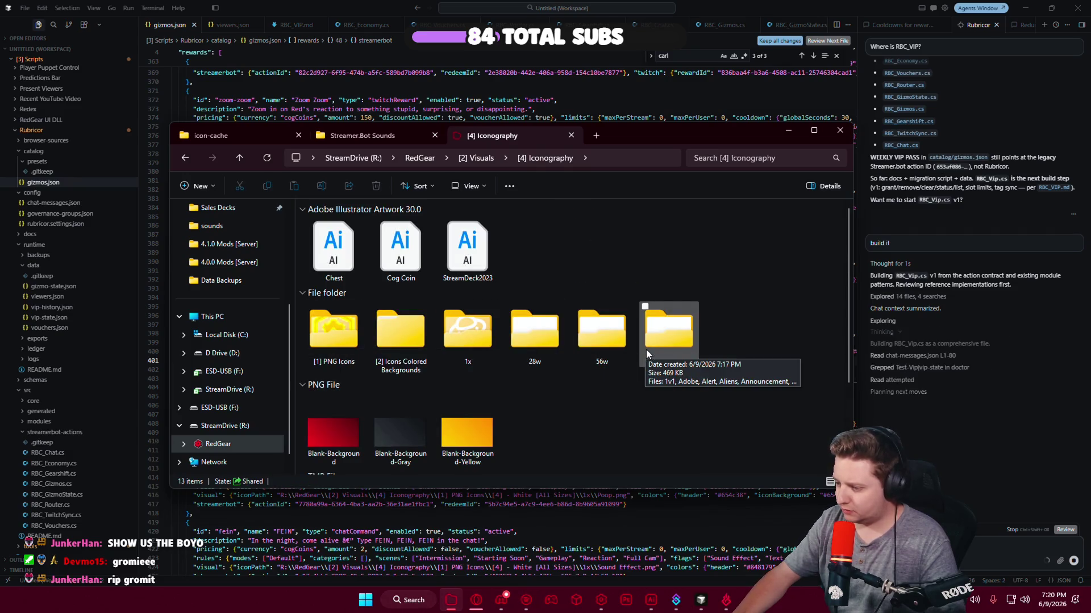
{"action": "double_click", "coordinate": [476, 339]}
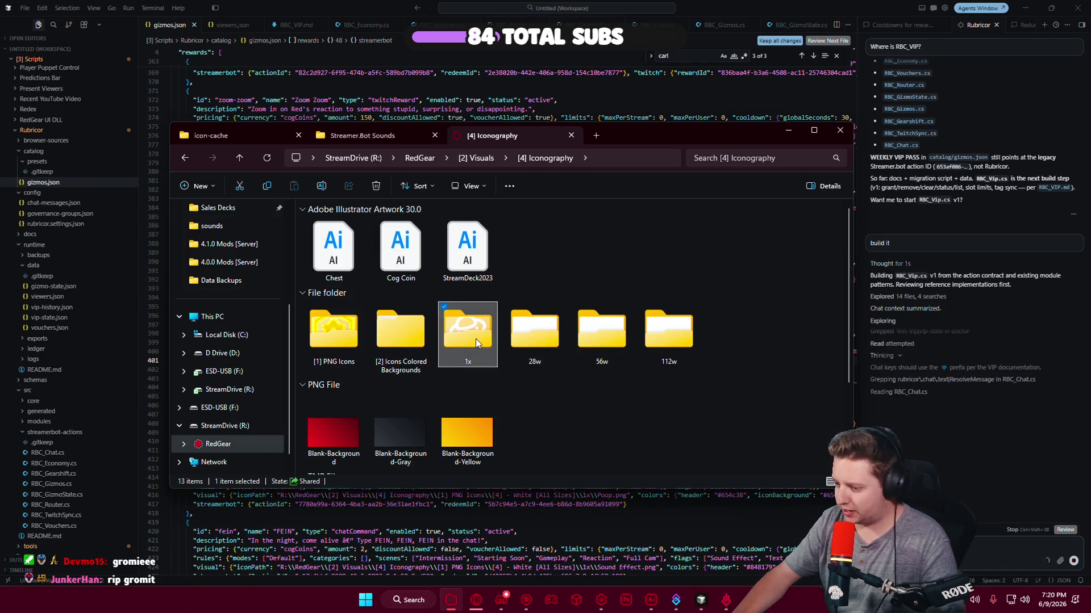
{"action": "left_click", "coordinate": [544, 400]}
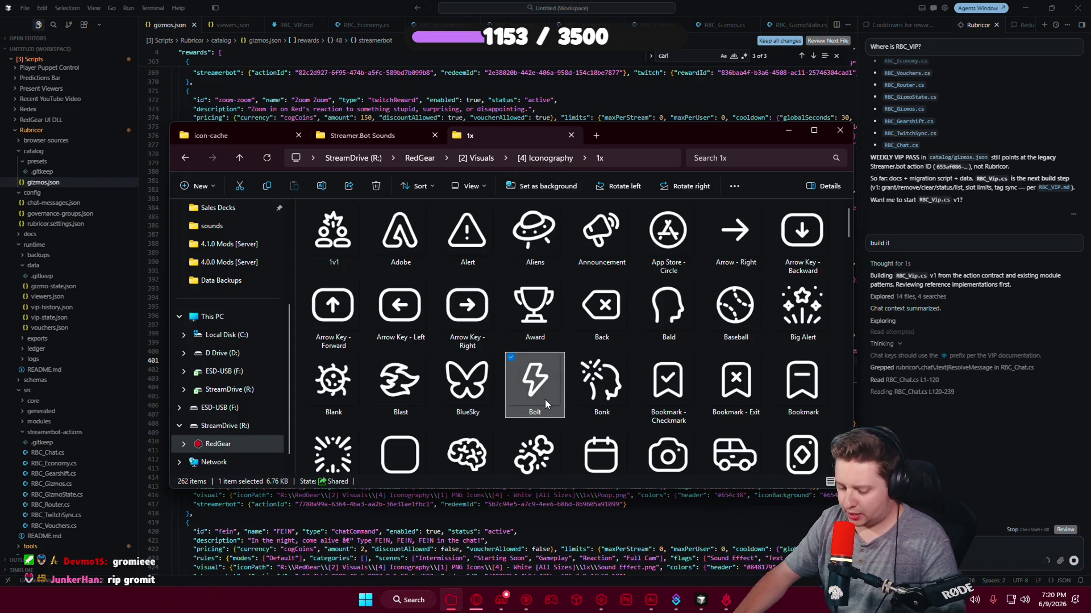
{"action": "key", "text": "c"}
{"action": "left_click", "coordinate": [333, 298]}
{"action": "key", "text": "ctrl+c"}
Paste the Carl Wheezer icon into icon-cache, accepting the name carl-wheezer (2).
{"action": "key", "text": "ctrl+Tab"}
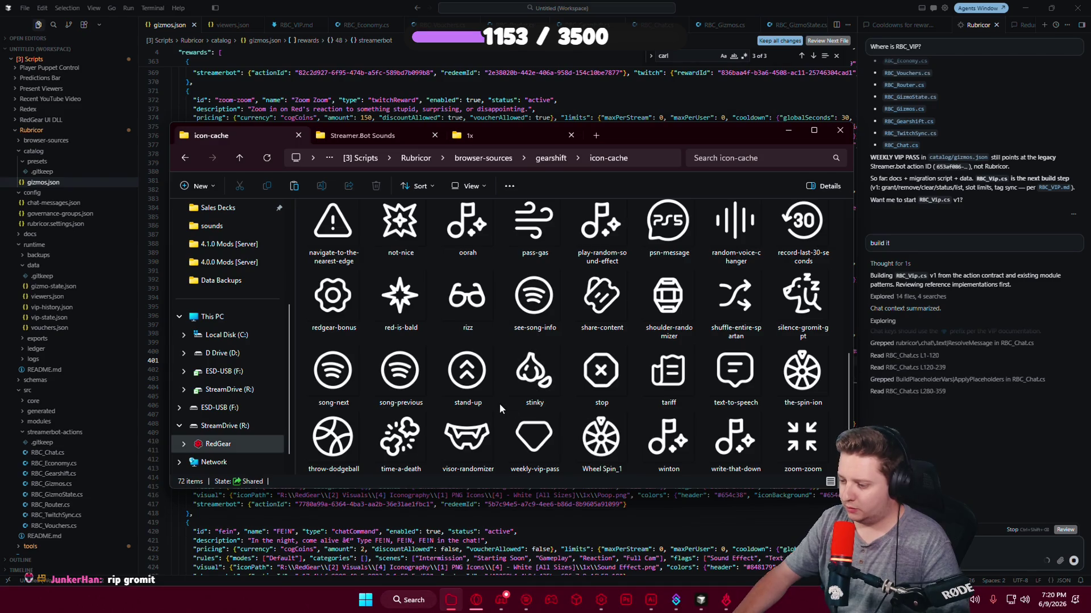
{"action": "key", "text": "ctrl+v"}
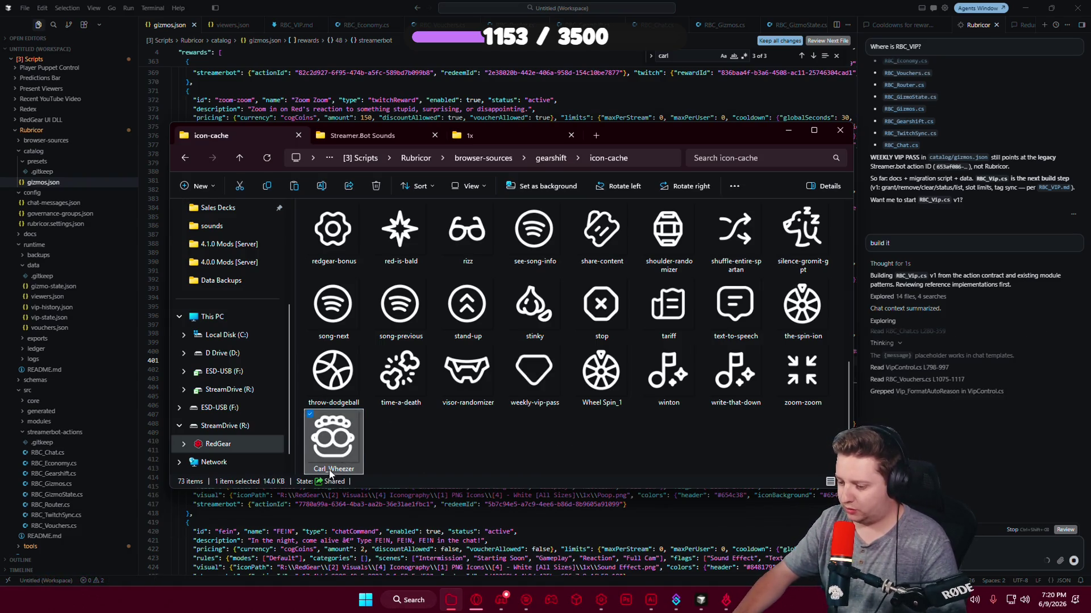
{"action": "key", "text": "F2"}
{"action": "type", "text": "carl-wheezer"}
{"action": "key", "text": "Return"}
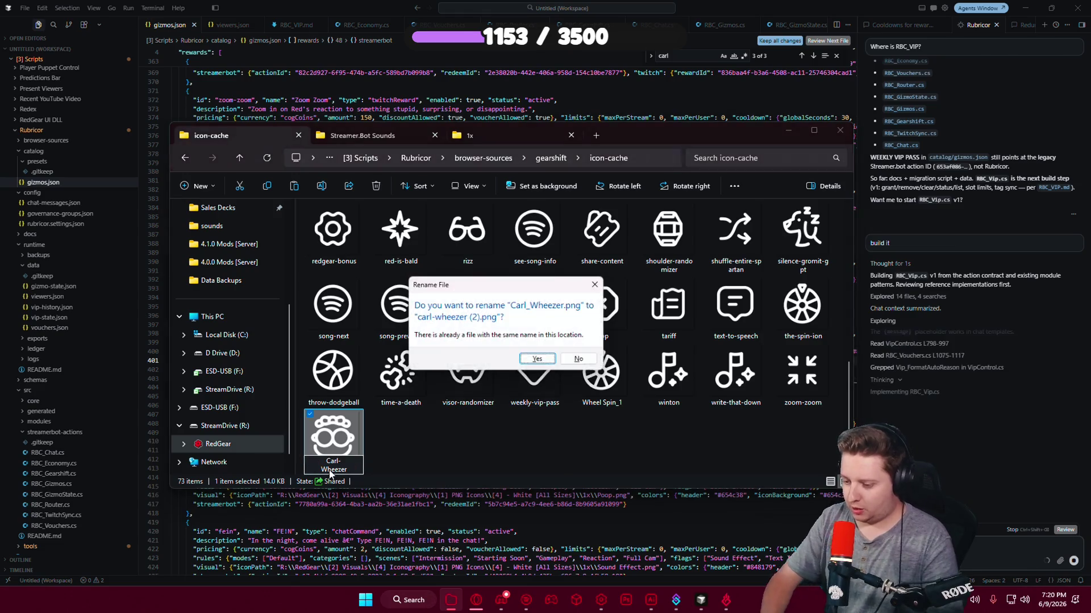
{"action": "left_click", "coordinate": [538, 360]}
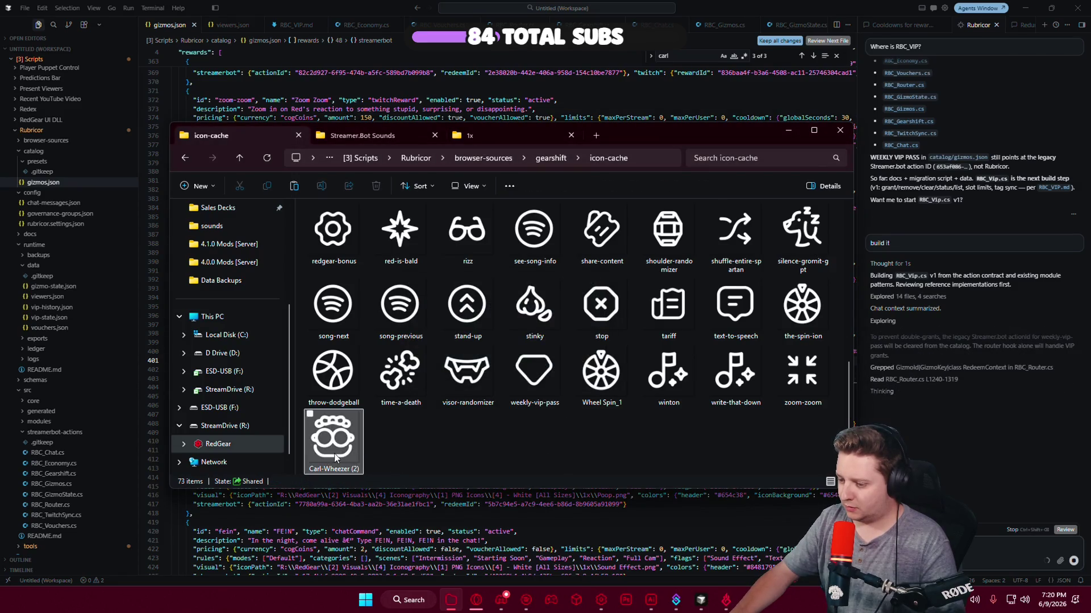
Delete the old carl-wheezer icon and rename Carl-Wheezer (2) without the (2) suffix.
{"action": "key", "text": "c"}
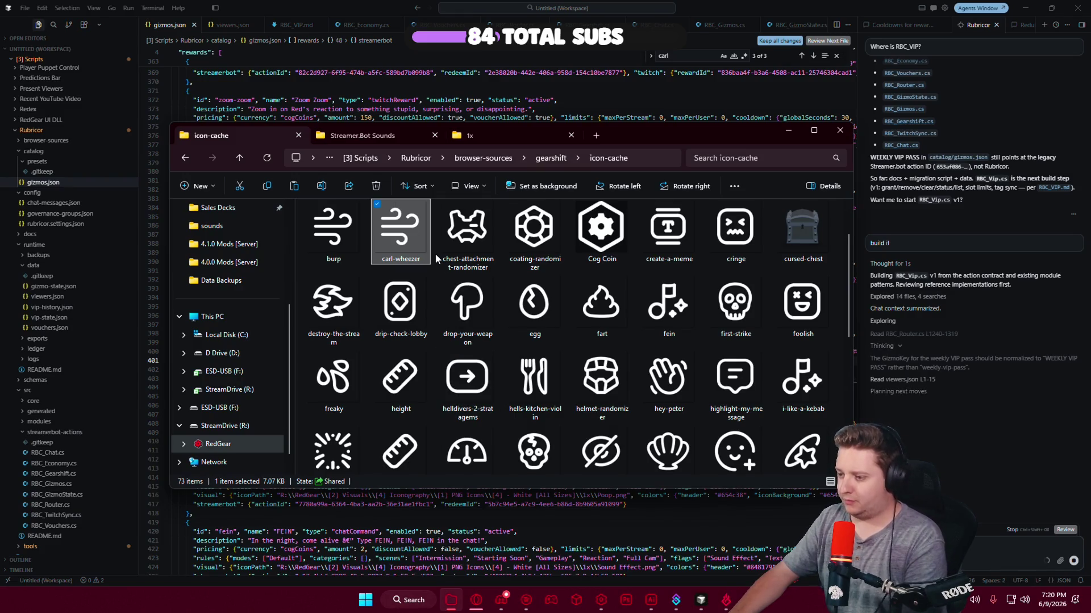
{"action": "key", "text": "Delete"}
{"action": "scroll", "coordinate": [452, 344], "scroll_direction": "down", "scroll_amount": 5}
{"action": "left_click", "coordinate": [818, 471]}
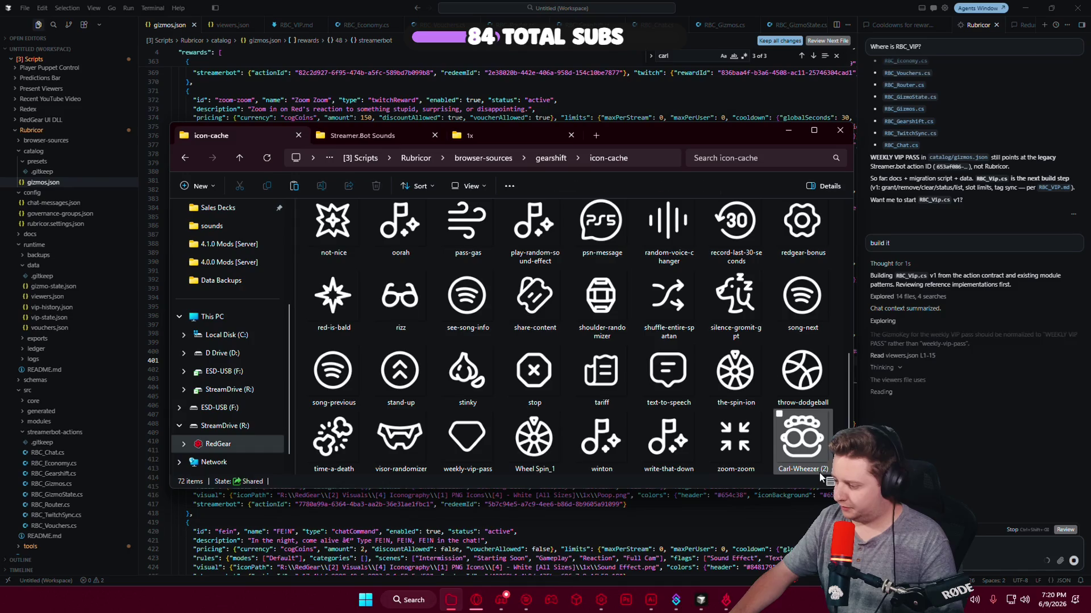
{"action": "left_click", "coordinate": [818, 471]}
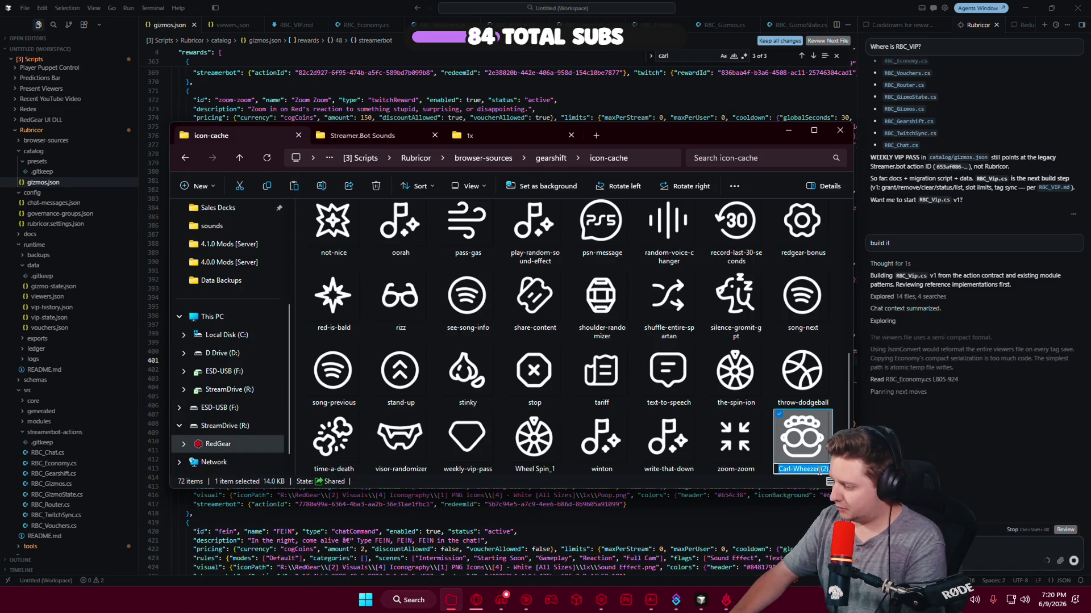
{"action": "key", "text": "Return"}
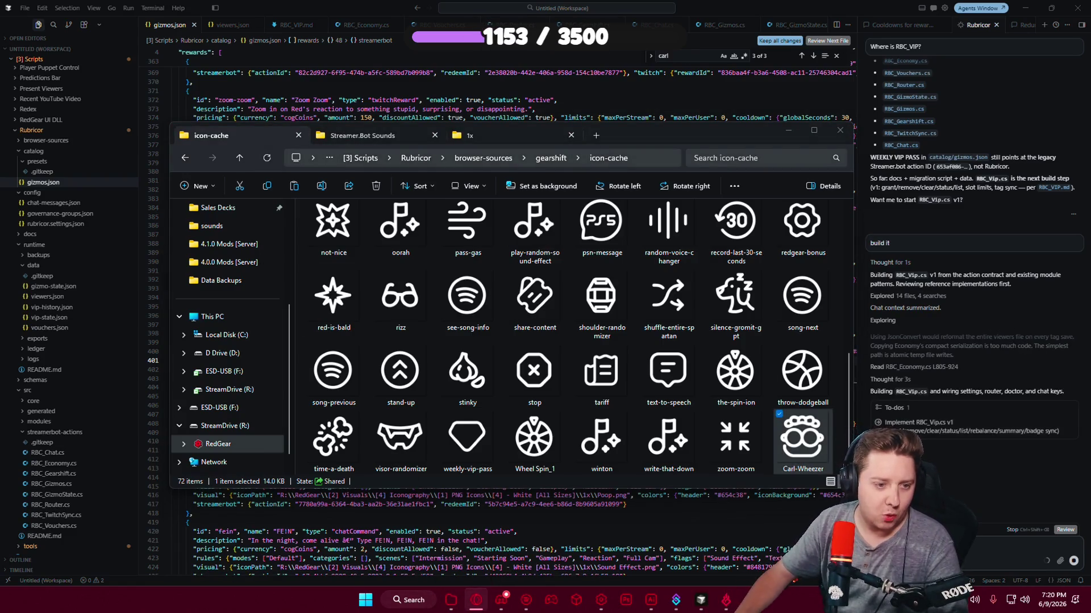
Set line 400's header and iconBackground colours to #d84d0e.
{"action": "left_click", "coordinate": [788, 130]}
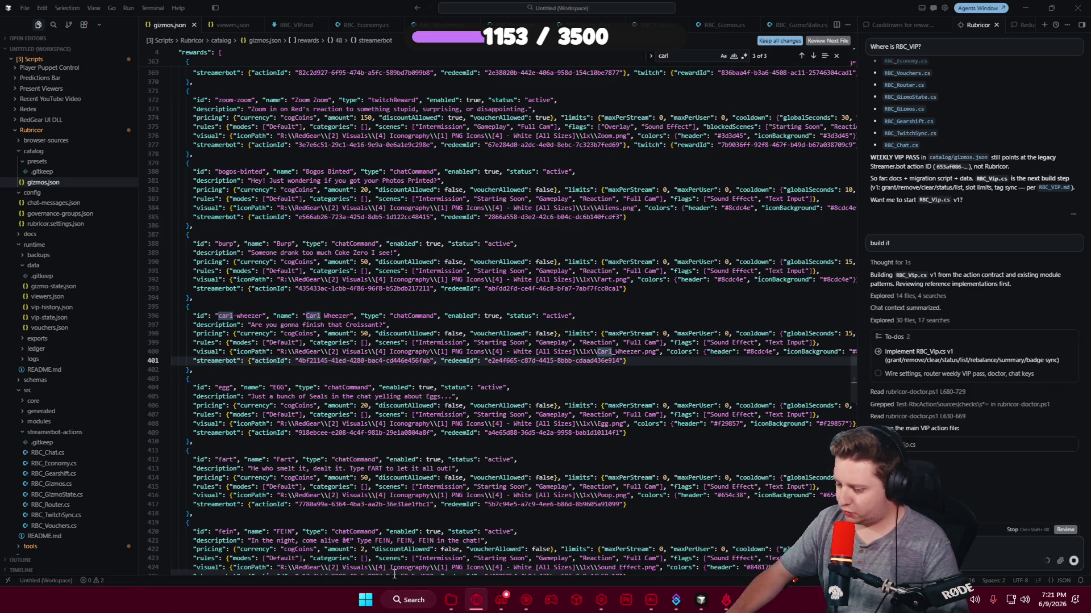
{"action": "left_click_drag", "start_coordinate": [394, 574], "coordinate": [492, 573]}
{"action": "left_click", "coordinate": [602, 352]}
{"action": "double_click", "coordinate": [601, 351]}
{"action": "key", "text": "ctrl+v"}
{"action": "double_click", "coordinate": [706, 352]}
{"action": "key", "text": "ctrl+v"}
Save gizmos.json and bring up the Rubricor dashboard's Connections page.
{"action": "key", "text": "Down"}
{"action": "key", "text": "Down"}
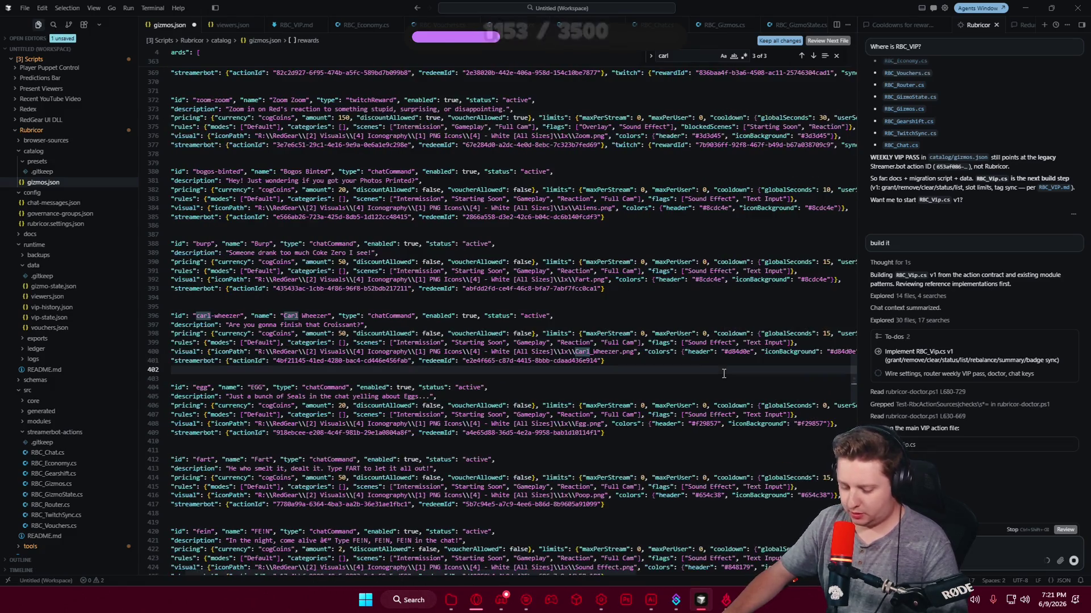
{"action": "key", "text": "ctrl+s"}
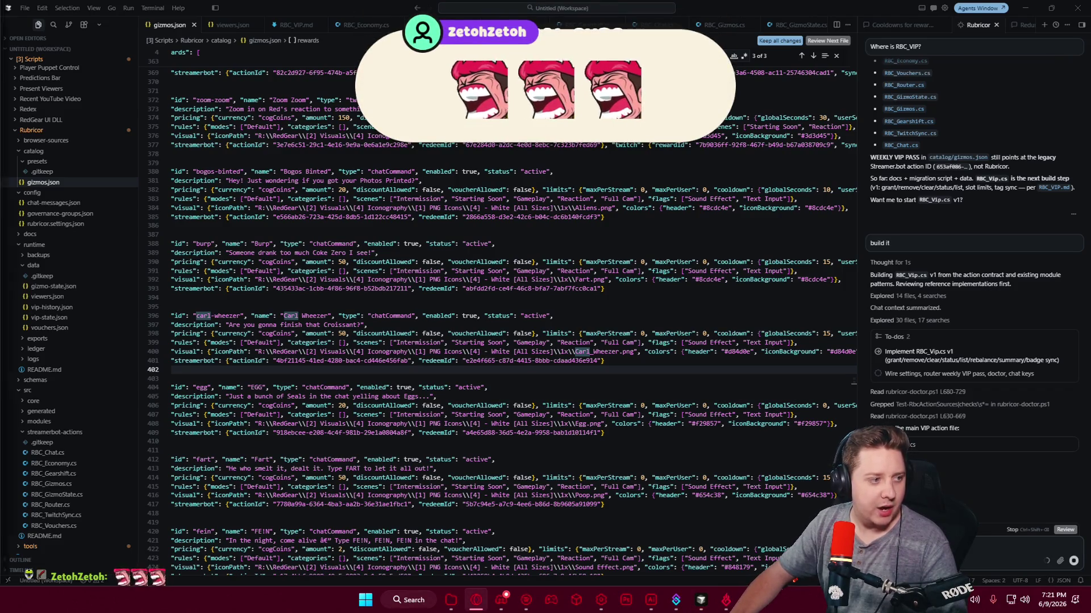
{"action": "left_click_drag", "start_coordinate": [342, 0], "coordinate": [366, 10]}
{"action": "left_click", "coordinate": [85, 320]}
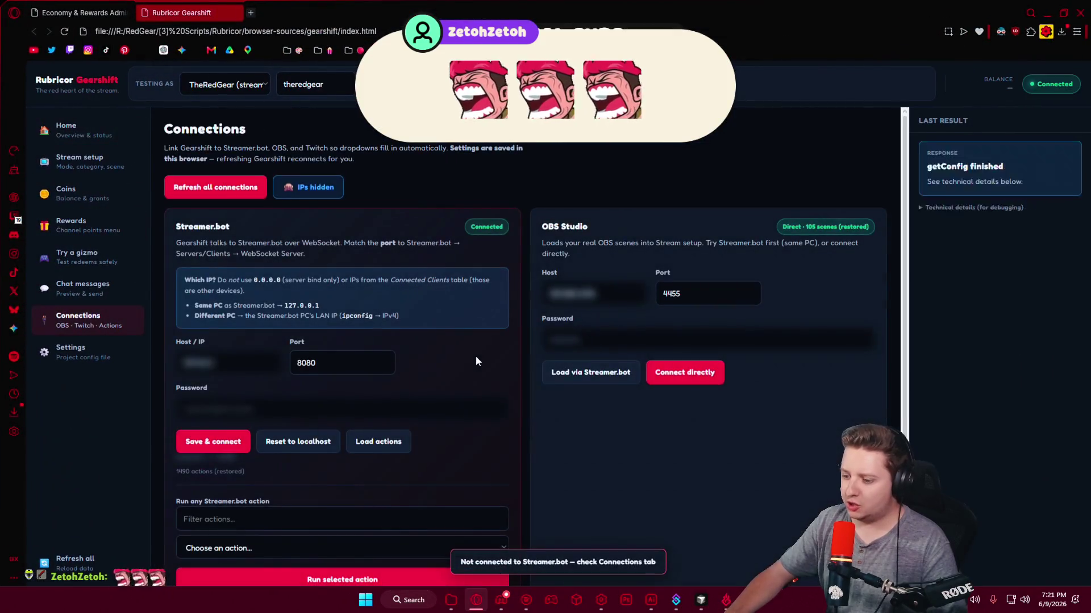
Visit the Coins page, then scroll through the Rewards grid tiles.
{"action": "left_click", "coordinate": [80, 193]}
{"action": "left_click", "coordinate": [80, 225]}
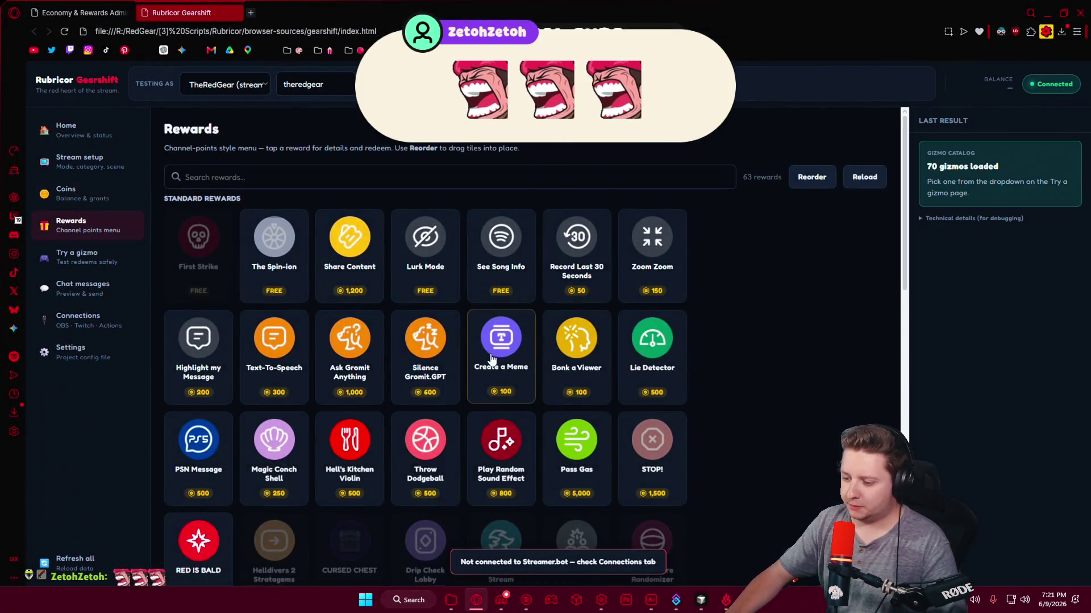
{"action": "scroll", "coordinate": [491, 373], "scroll_direction": "down", "scroll_amount": 5}
{"action": "scroll", "coordinate": [488, 370], "scroll_direction": "down", "scroll_amount": 5}
{"action": "scroll", "coordinate": [369, 244], "scroll_direction": "up", "scroll_amount": 1}
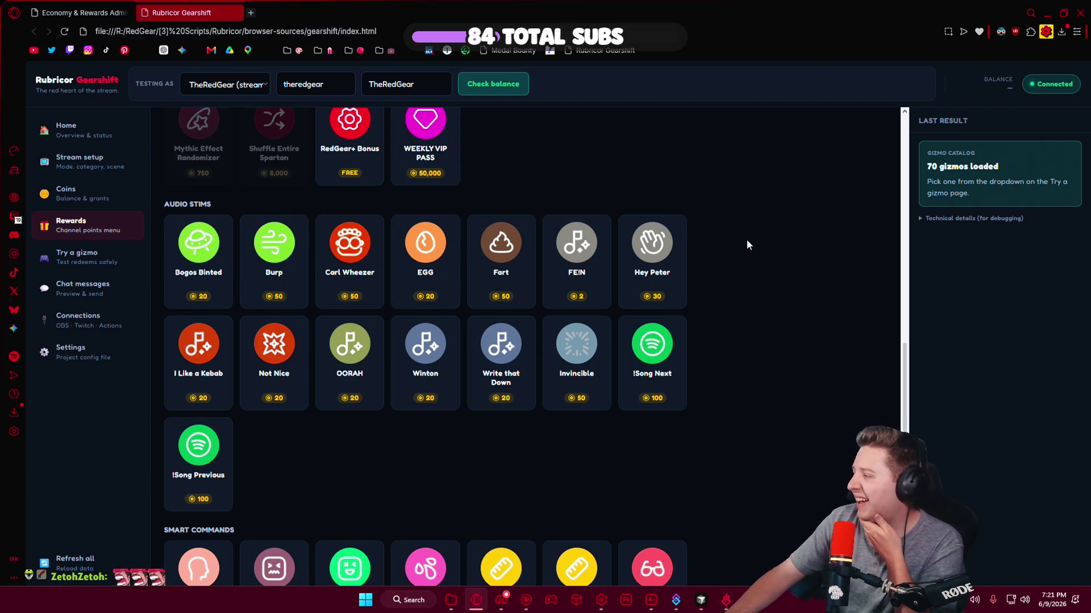
Redeem the Carl Wheezer reward, confirm it, and close its details.
{"action": "left_click", "coordinate": [330, 242]}
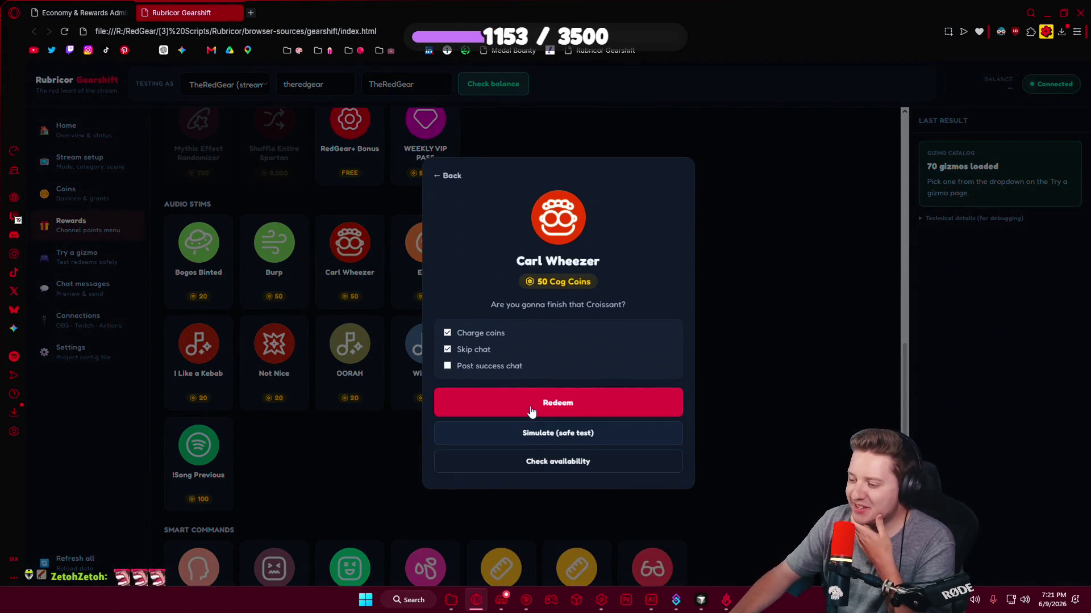
{"action": "left_click", "coordinate": [531, 411]}
{"action": "left_click", "coordinate": [613, 121]}
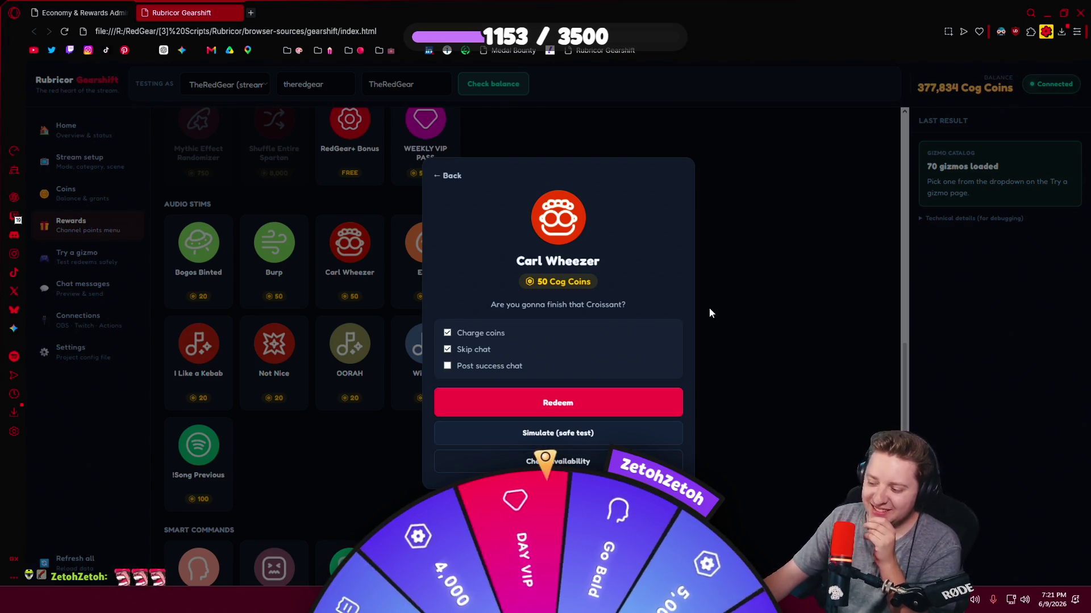
{"action": "left_click", "coordinate": [708, 308]}
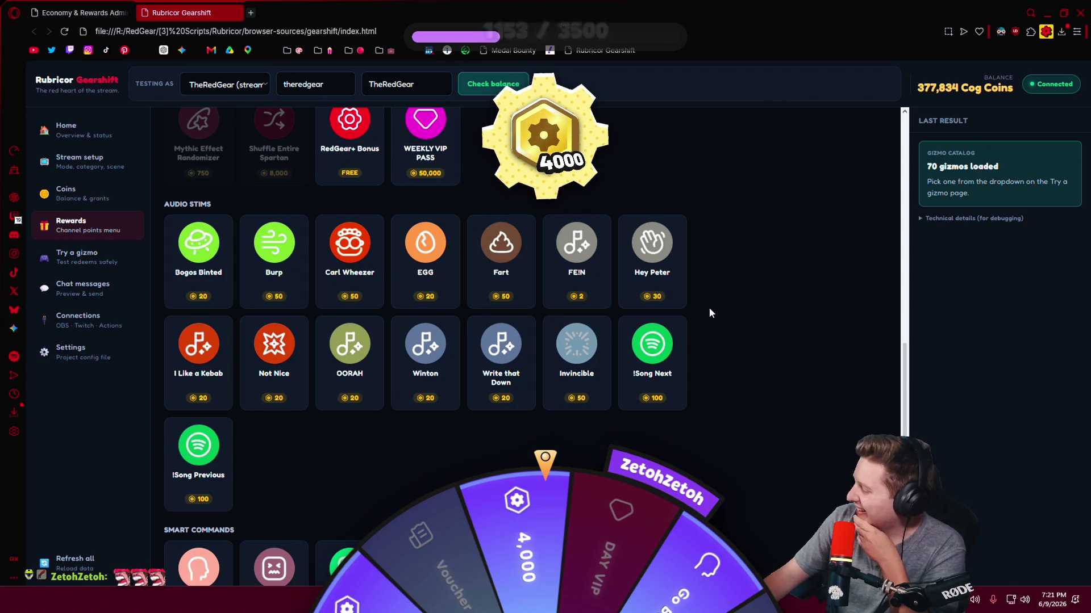
Scroll the Rewards catalogue up to RED IS BALD and return to the code editor.
{"action": "scroll", "coordinate": [682, 330], "scroll_direction": "up", "scroll_amount": 4}
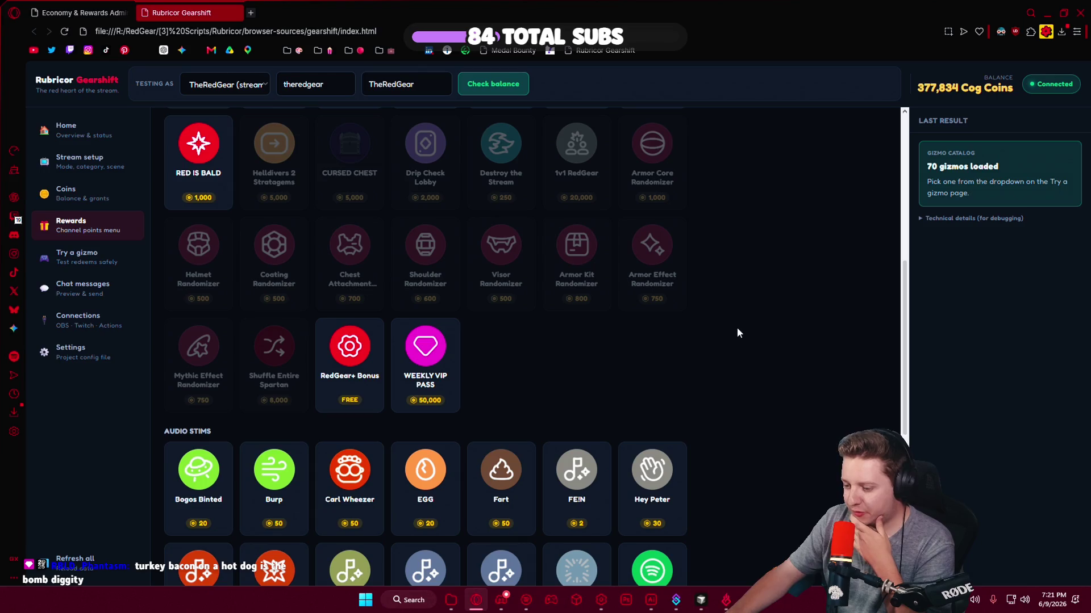
{"action": "scroll", "coordinate": [543, 382], "scroll_direction": "up", "scroll_amount": 1}
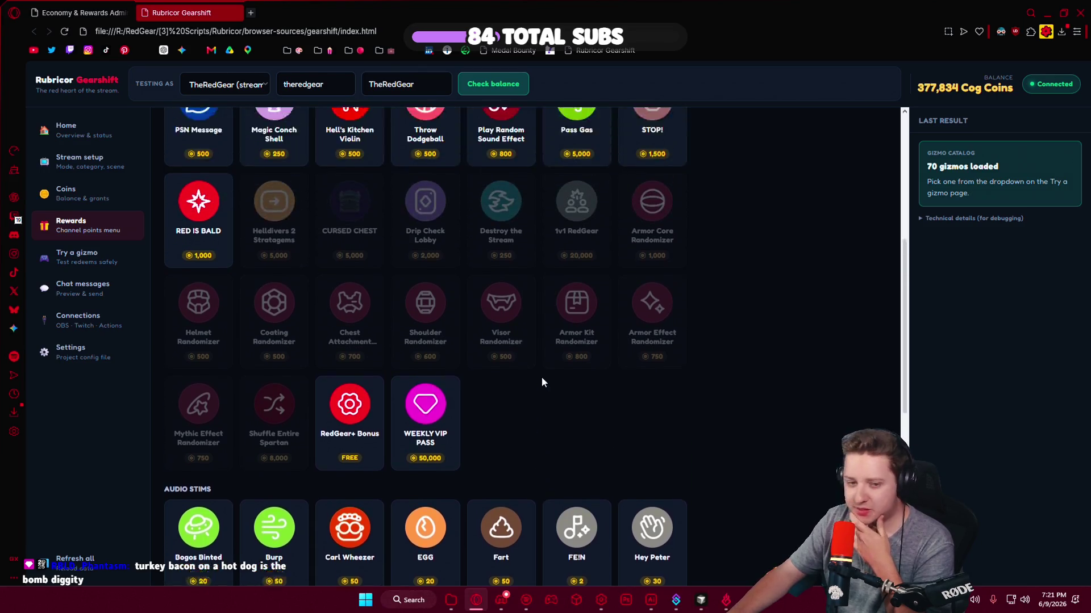
{"action": "scroll", "coordinate": [543, 383], "scroll_direction": "up", "scroll_amount": 1}
{"action": "scroll", "coordinate": [542, 383], "scroll_direction": "up", "scroll_amount": 5}
{"action": "scroll", "coordinate": [568, 392], "scroll_direction": "down", "scroll_amount": 5}
{"action": "scroll", "coordinate": [652, 396], "scroll_direction": "up", "scroll_amount": 2}
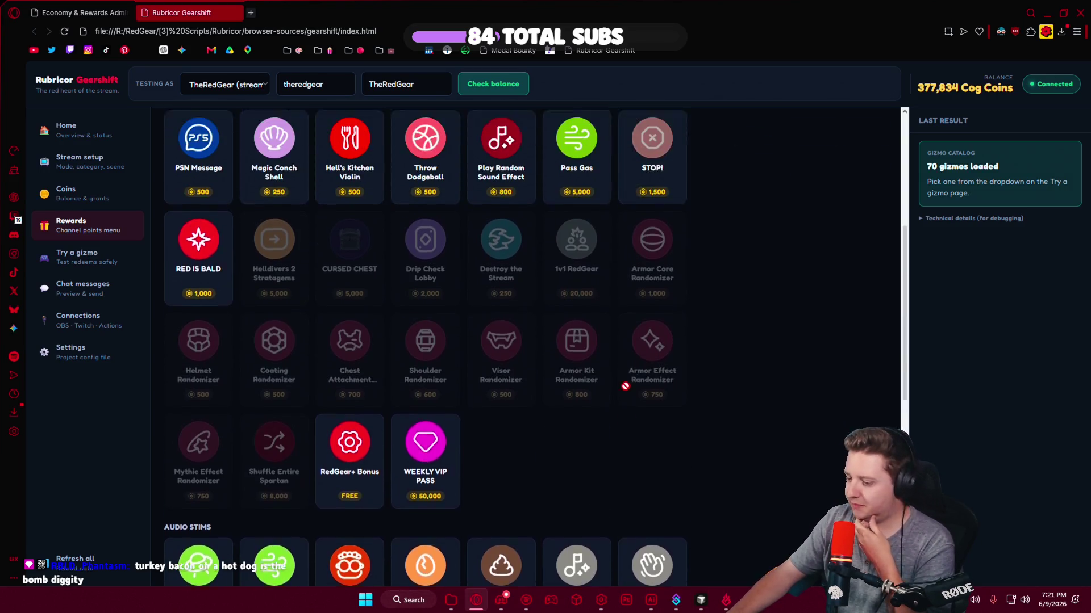
{"action": "scroll", "coordinate": [628, 391], "scroll_direction": "up", "scroll_amount": 1}
{"action": "left_click", "coordinate": [700, 596]}
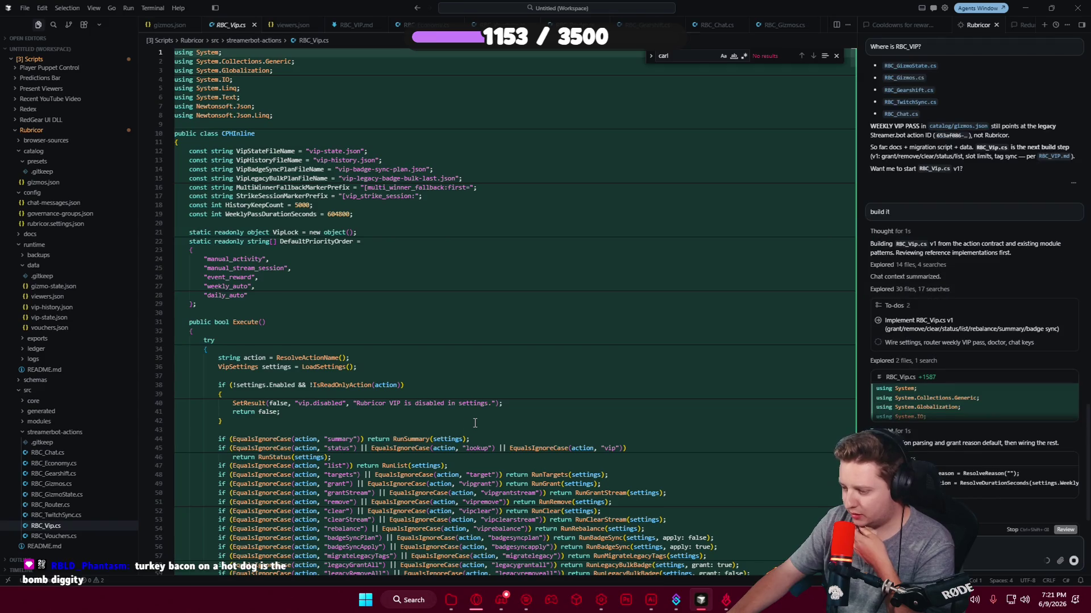
Scroll through the generated RBC_Vip.cs, then bring up the StreamDeck2023.ai icon sheet.
{"action": "scroll", "coordinate": [475, 422], "scroll_direction": "down", "scroll_amount": 5}
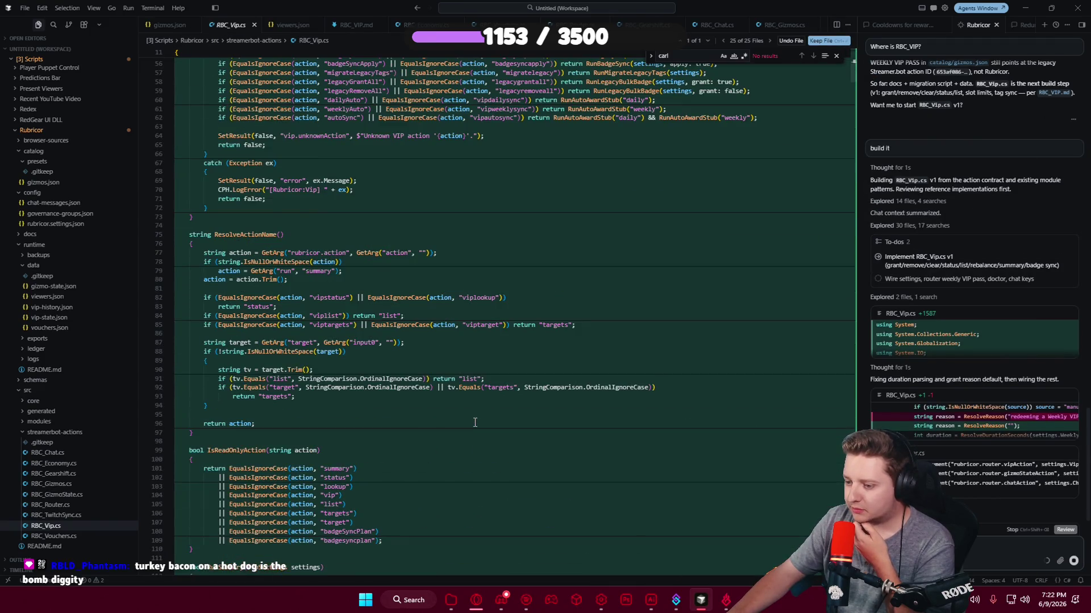
{"action": "scroll", "coordinate": [475, 423], "scroll_direction": "down", "scroll_amount": 2}
{"action": "scroll", "coordinate": [475, 423], "scroll_direction": "down", "scroll_amount": 10}
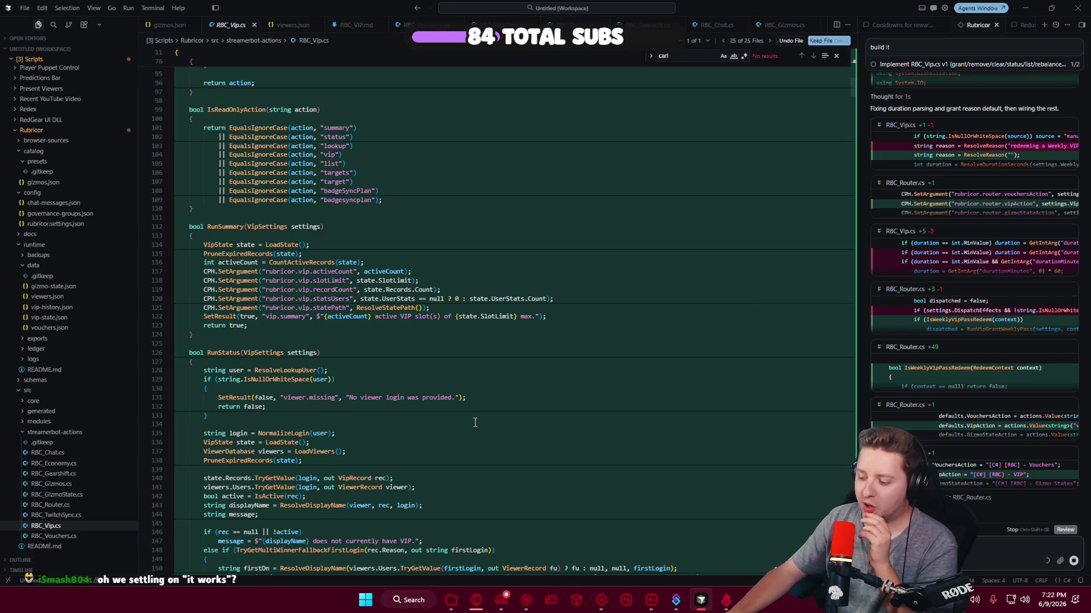
{"action": "left_click", "coordinate": [653, 605]}
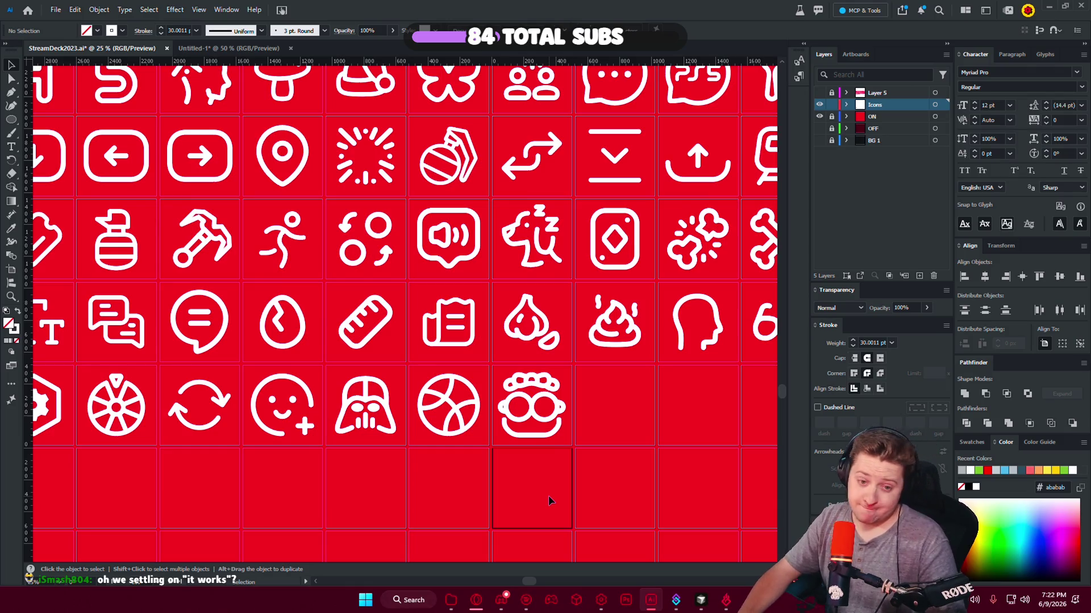
Zoom to the Carl Wheezer face icon and delete its smiling mouth path.
{"action": "scroll", "coordinate": [540, 452], "scroll_direction": "up", "scroll_amount": 5}
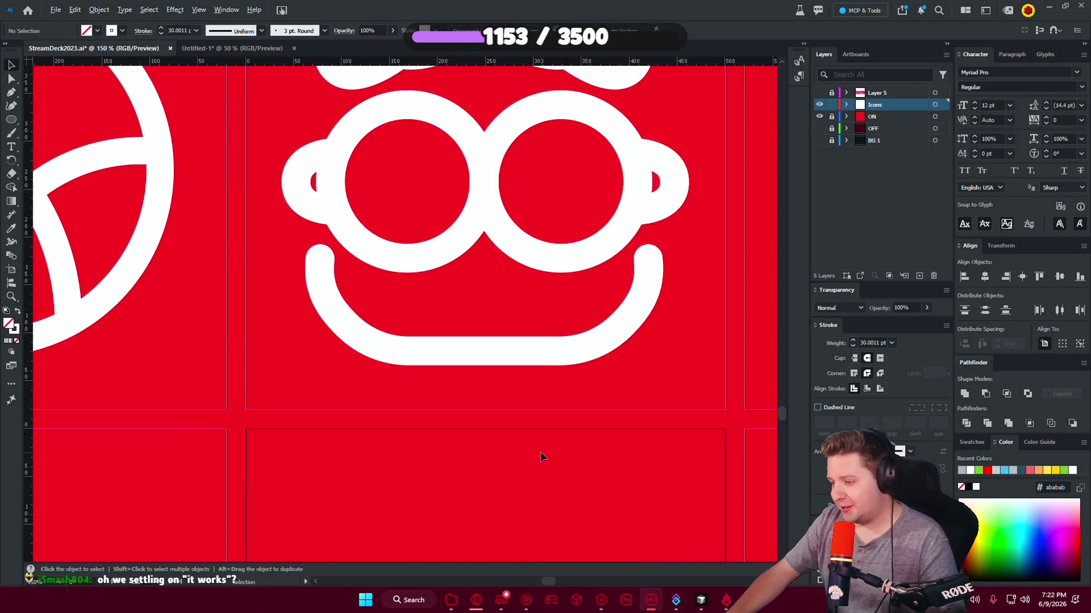
{"action": "left_click_drag", "start_coordinate": [515, 414], "coordinate": [504, 487]}
{"action": "left_click", "coordinate": [465, 447]}
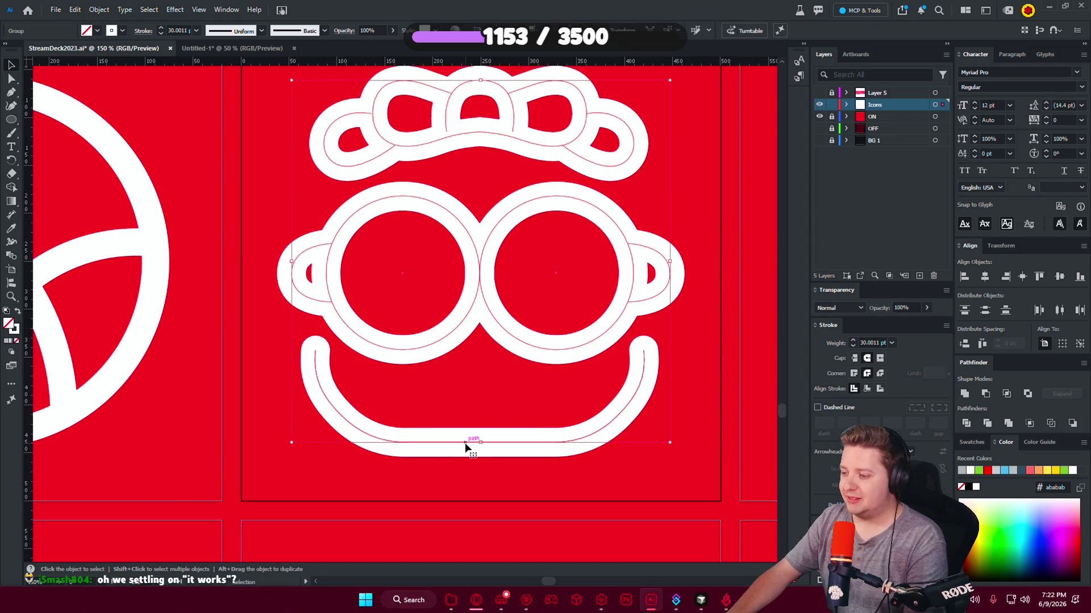
{"action": "left_click", "coordinate": [9, 84]}
{"action": "left_click", "coordinate": [465, 445]}
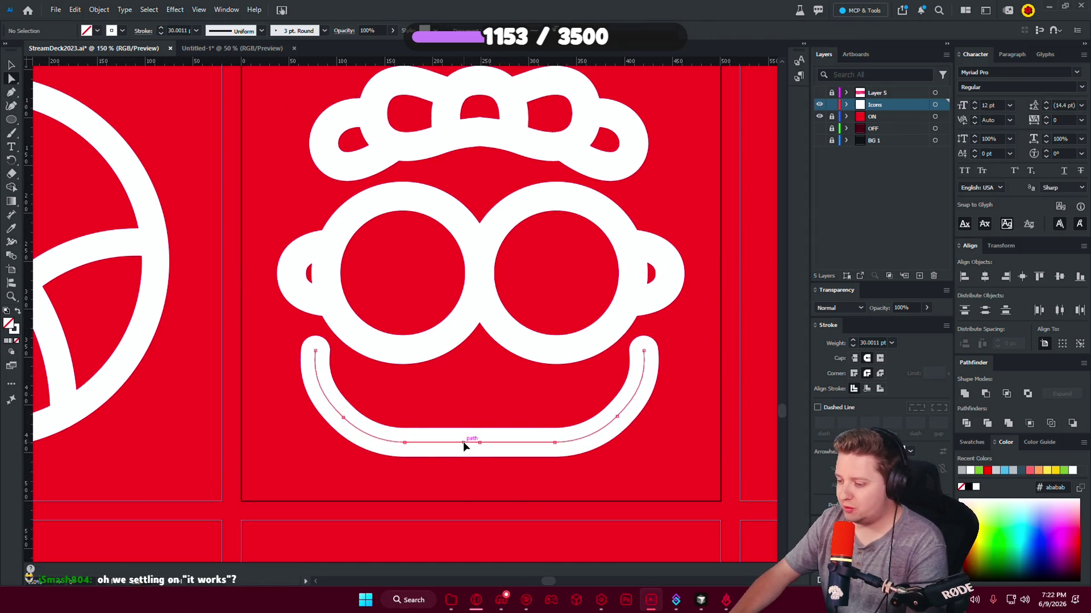
{"action": "key", "text": "Delete"}
{"action": "key", "text": "Delete"}
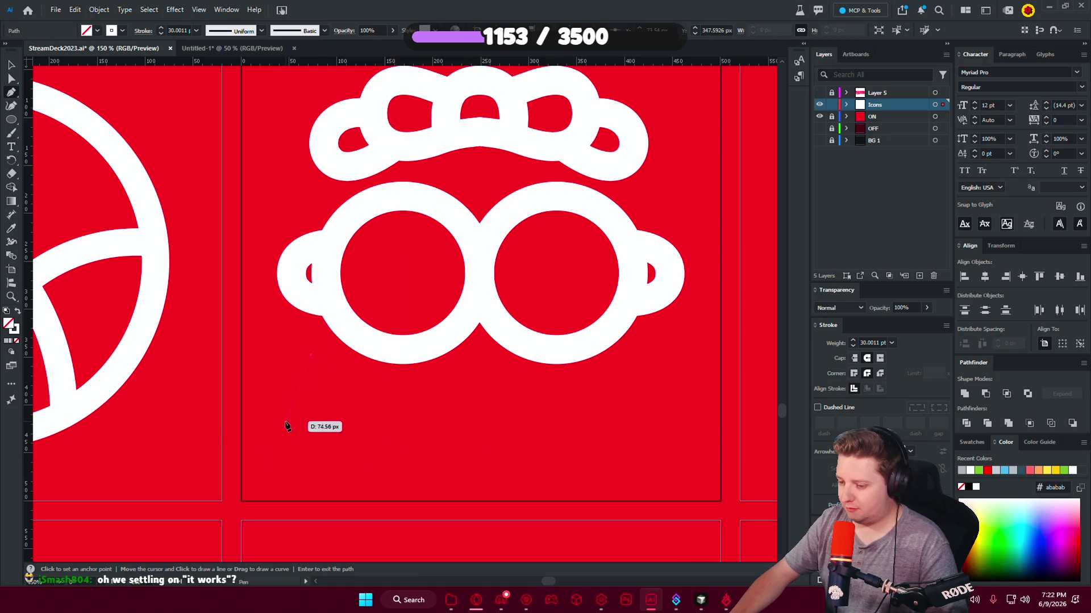
Draw a trial straight mouth line with the Pen, reshape it, then undo it.
{"action": "left_click", "coordinate": [280, 472]}
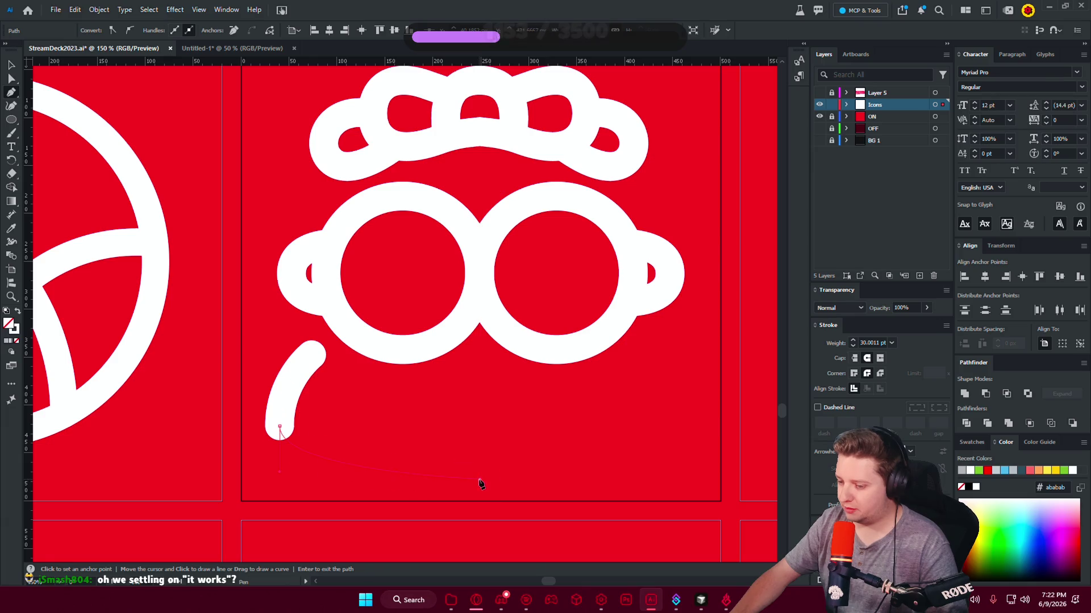
{"action": "left_click", "coordinate": [479, 480]}
{"action": "left_click", "coordinate": [9, 79]}
{"action": "left_click", "coordinate": [279, 426]}
{"action": "left_click_drag", "start_coordinate": [280, 426], "coordinate": [311, 418]}
{"action": "key", "text": "v"}
{"action": "key", "text": "ctrl+z"}
{"action": "key", "text": "ctrl+z"}
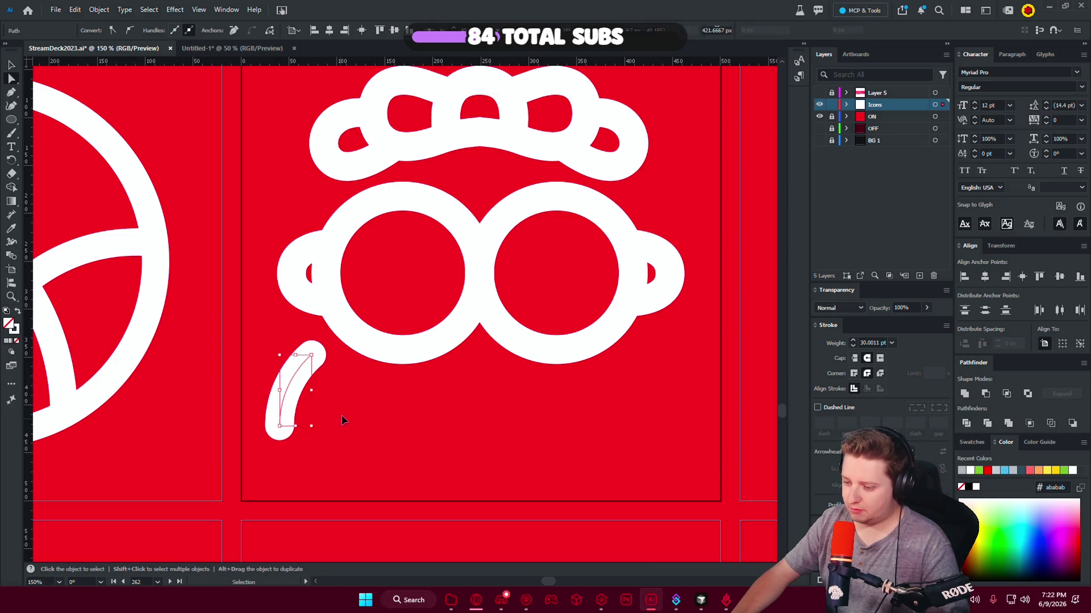
{"action": "key", "text": "ctrl+z"}
Draw a trial curved mouth with the Curvature tool, then delete it and clear the selection.
{"action": "left_click", "coordinate": [11, 106]}
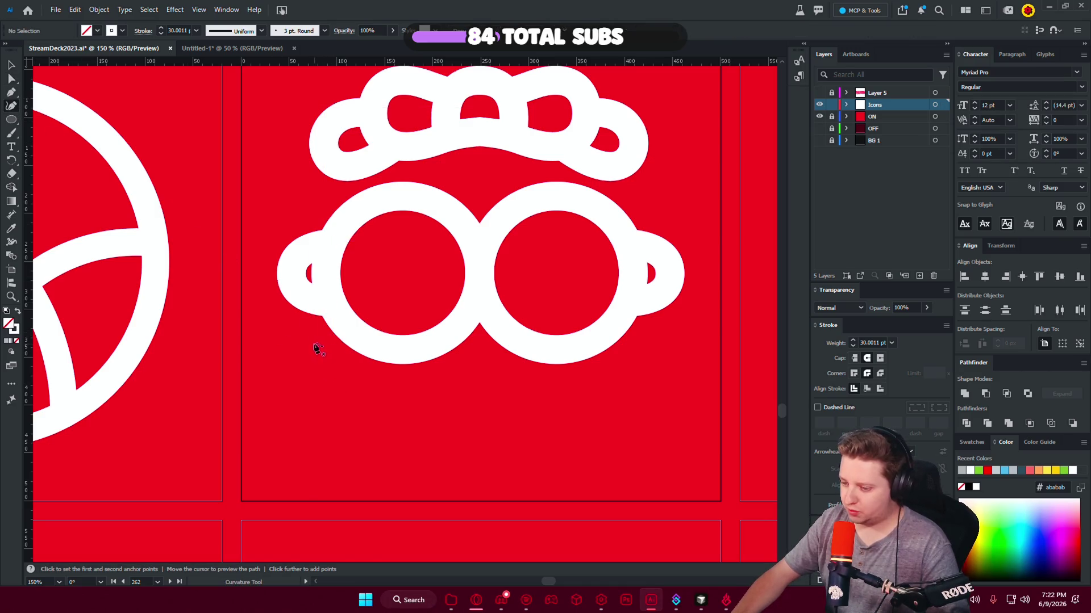
{"action": "left_click", "coordinate": [281, 429]}
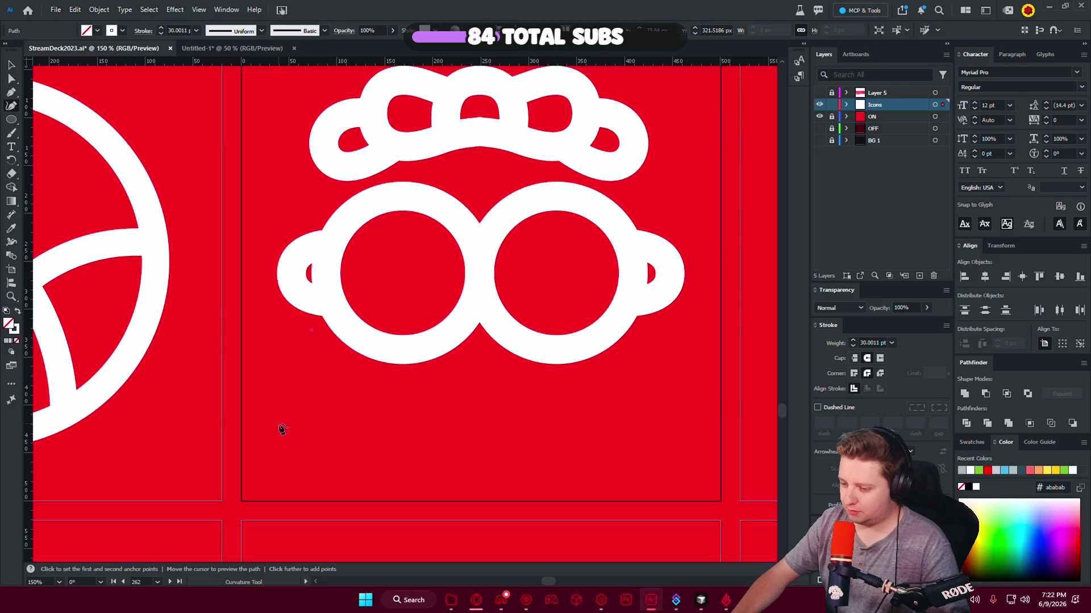
{"action": "left_click", "coordinate": [281, 441]}
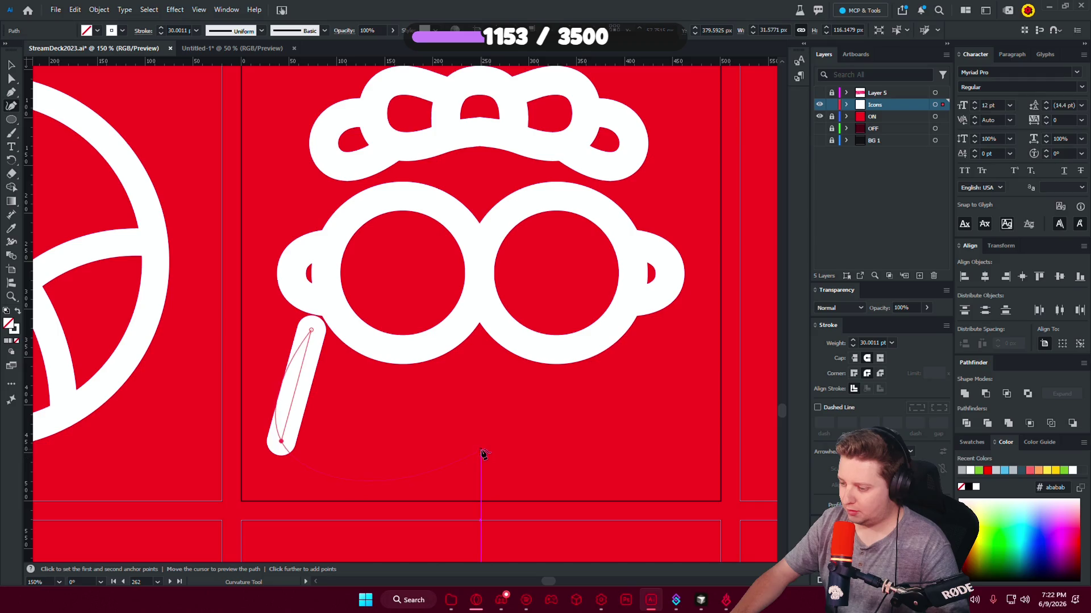
{"action": "left_click", "coordinate": [481, 476]}
{"action": "left_click", "coordinate": [11, 79]}
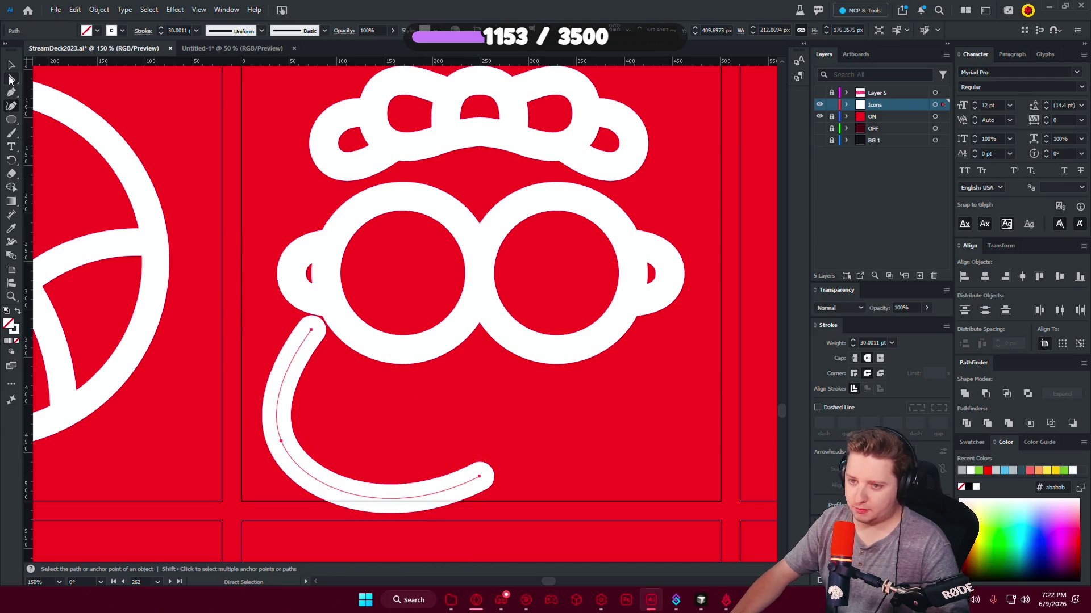
{"action": "left_click", "coordinate": [478, 476]}
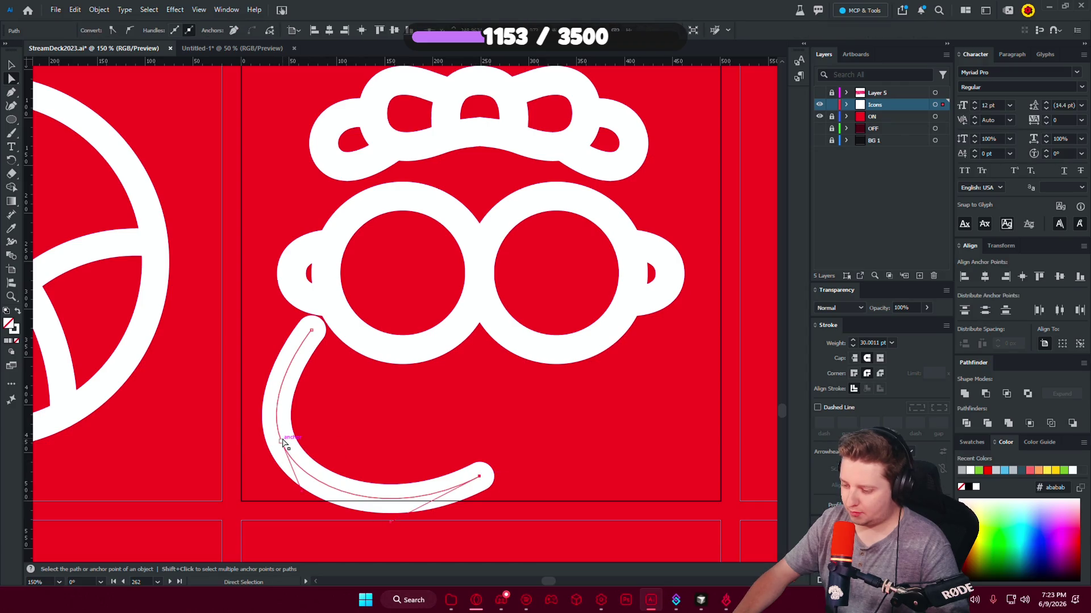
{"action": "key", "text": "Delete"}
{"action": "key", "text": "Delete"}
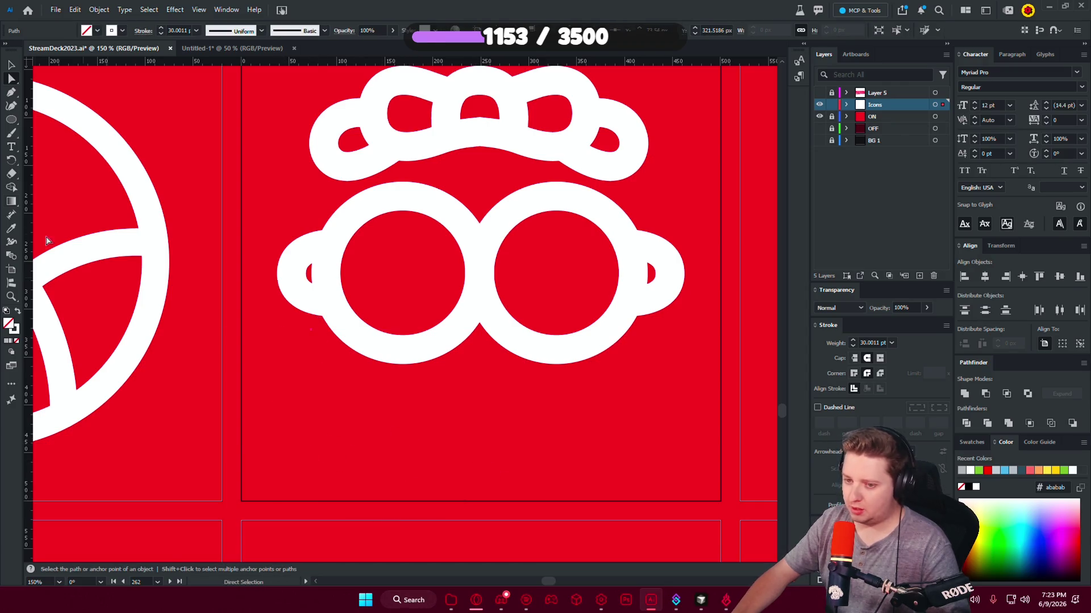
{"action": "left_click", "coordinate": [41, 128]}
Try another curved mouth and undo it, select the stray leftover point, then return to the editor.
{"action": "left_click", "coordinate": [11, 106]}
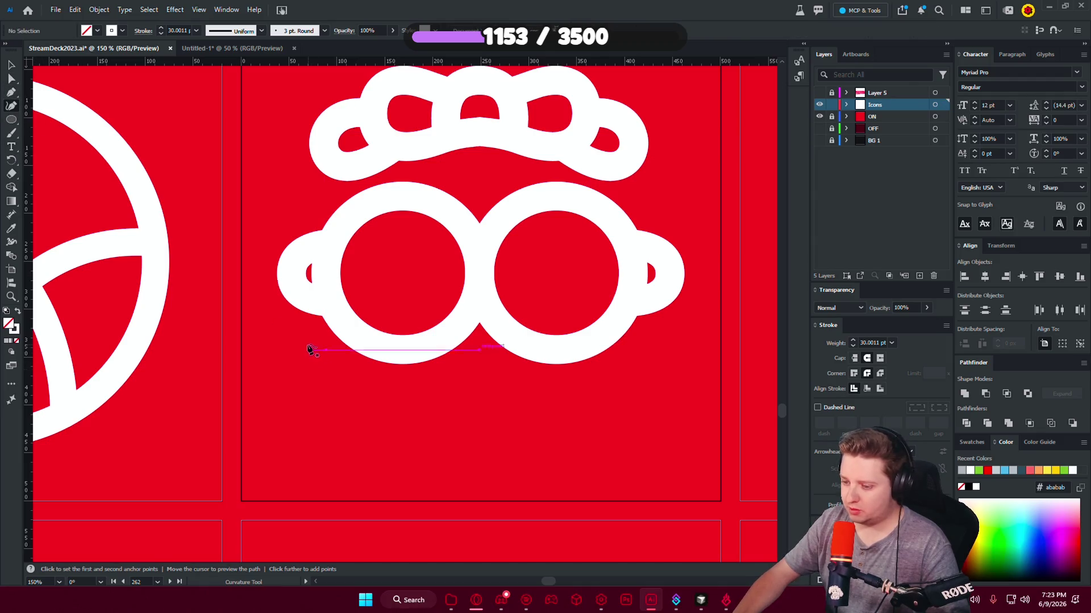
{"action": "left_click", "coordinate": [294, 421]}
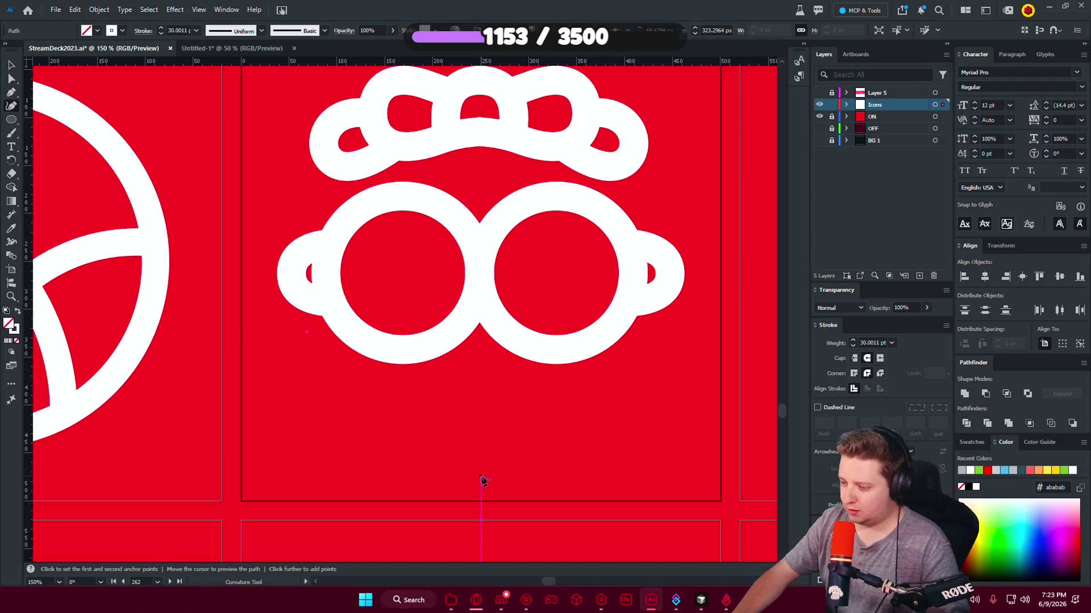
{"action": "left_click", "coordinate": [481, 478]}
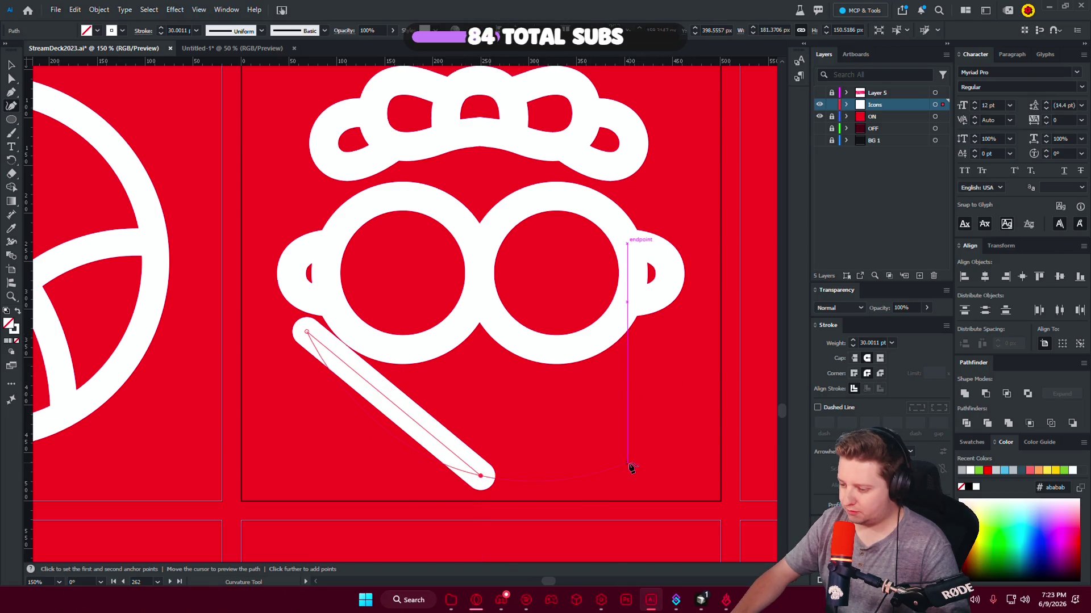
{"action": "key", "text": "ctrl+z"}
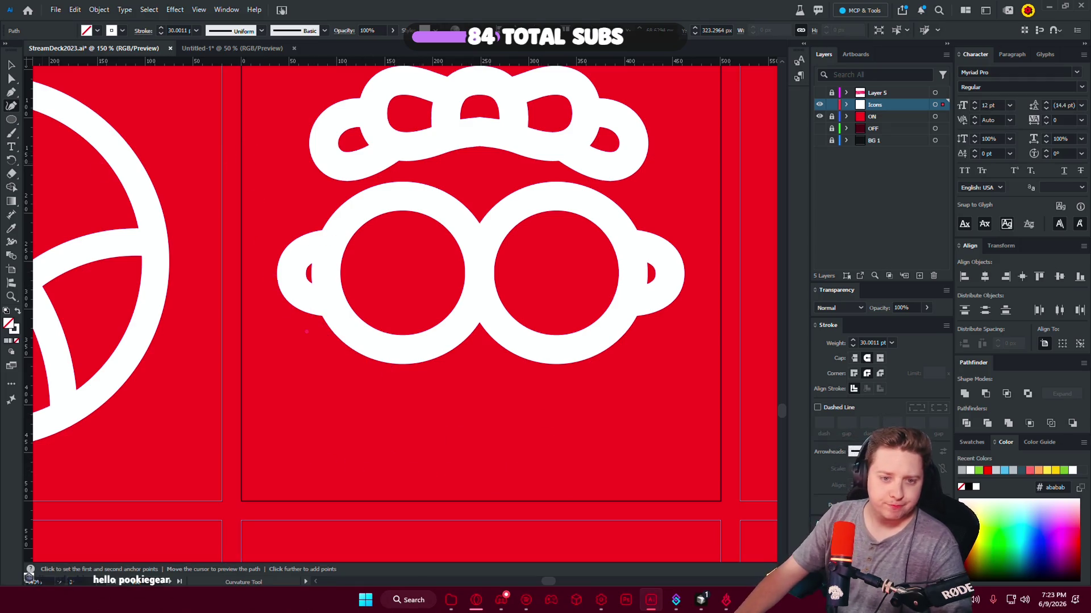
{"action": "key", "text": "alt+Tab"}
{"action": "key", "text": "v"}
{"action": "left_click", "coordinate": [295, 392]}
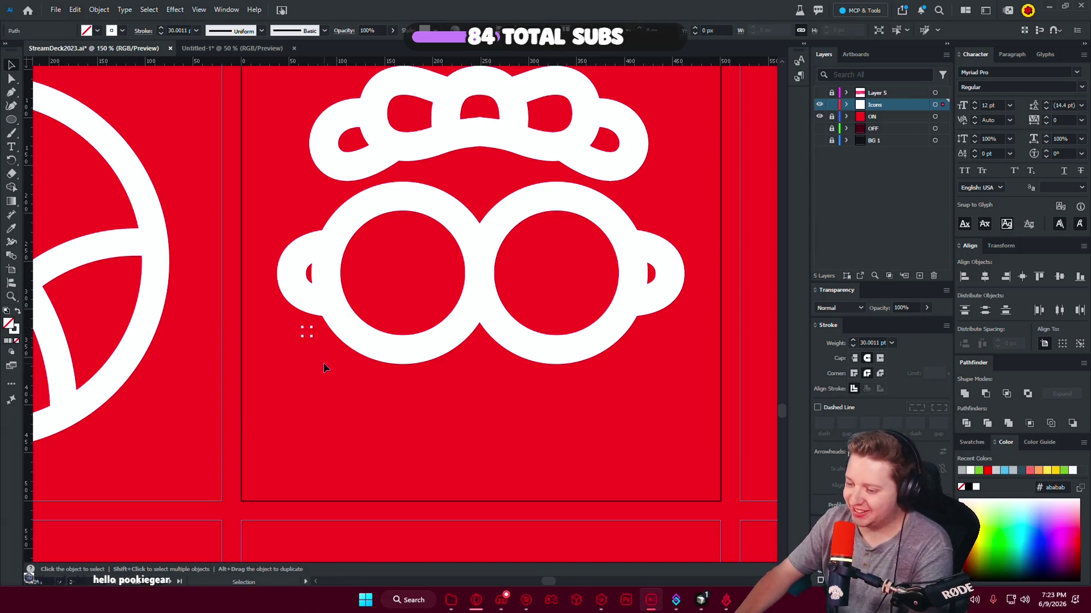
{"action": "left_click_drag", "start_coordinate": [325, 362], "coordinate": [323, 362]}
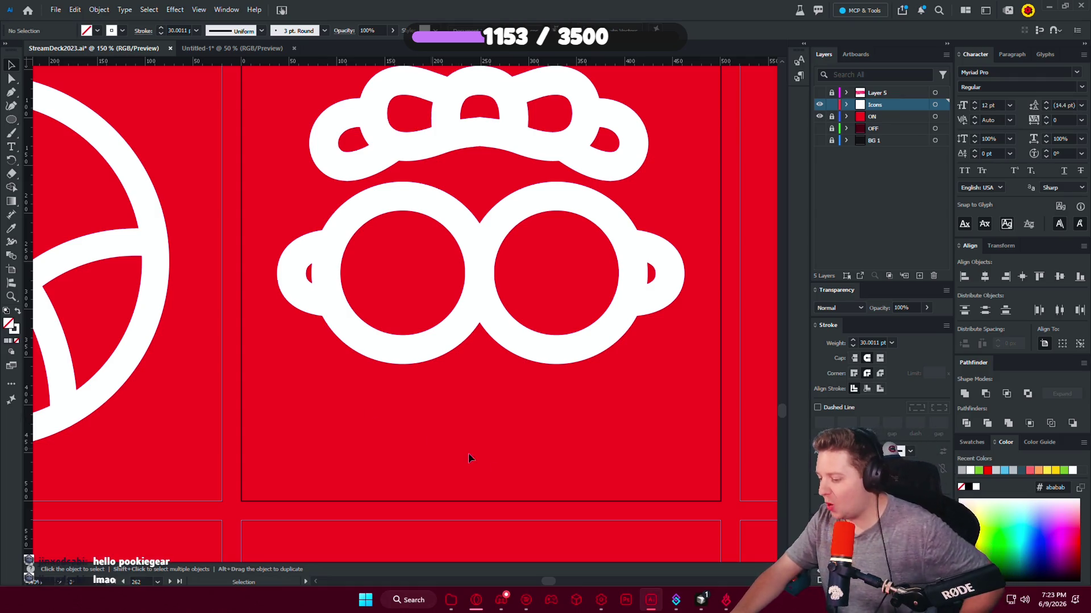
{"action": "left_click", "coordinate": [702, 601]}
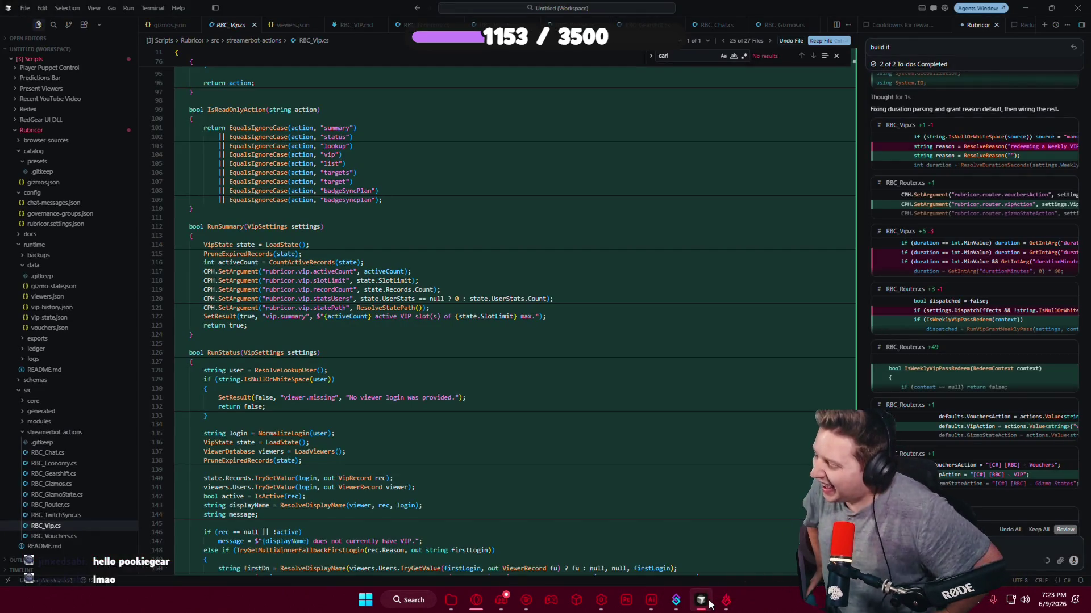
Keep the agent's RBC_Vip.cs edits, then duplicate the Vouchers action in Streamer.bot.
{"action": "left_click", "coordinate": [572, 370]}
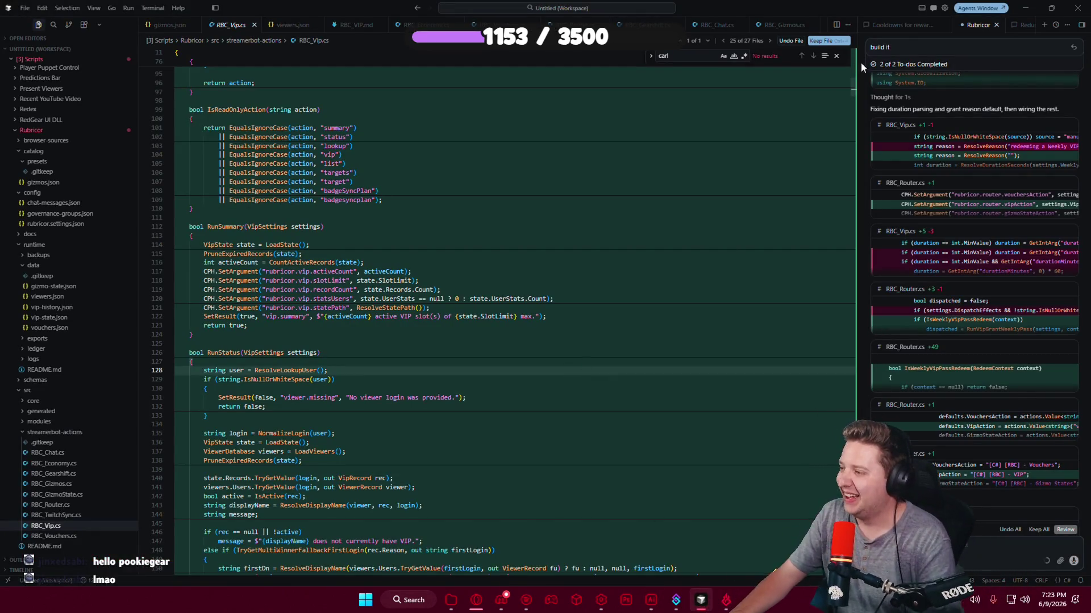
{"action": "left_click", "coordinate": [827, 42]}
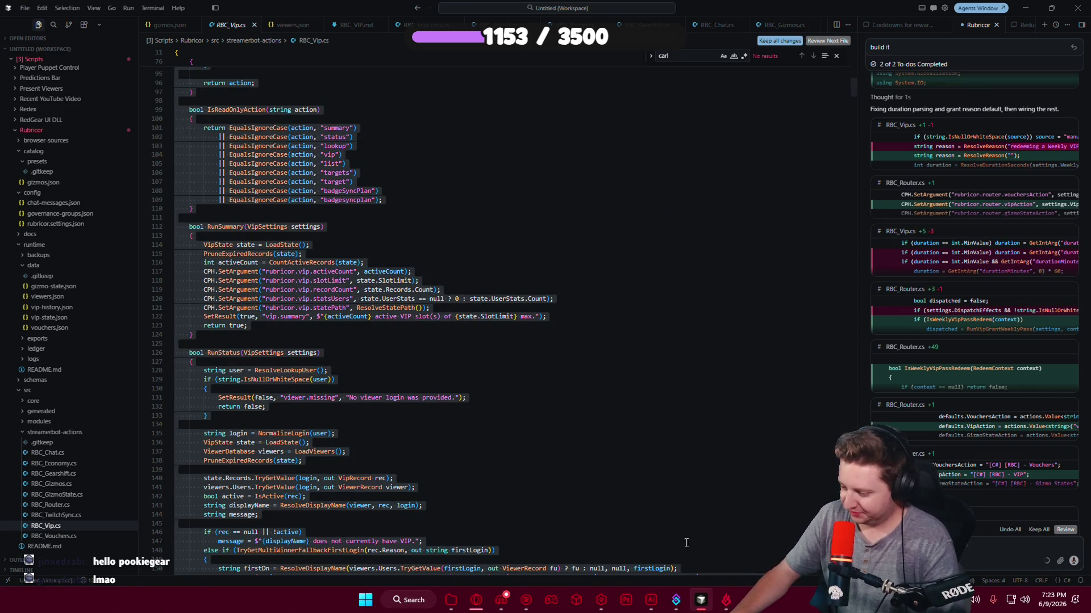
{"action": "mouse_move", "coordinate": [676, 599]}
{"action": "left_click", "coordinate": [642, 554]}
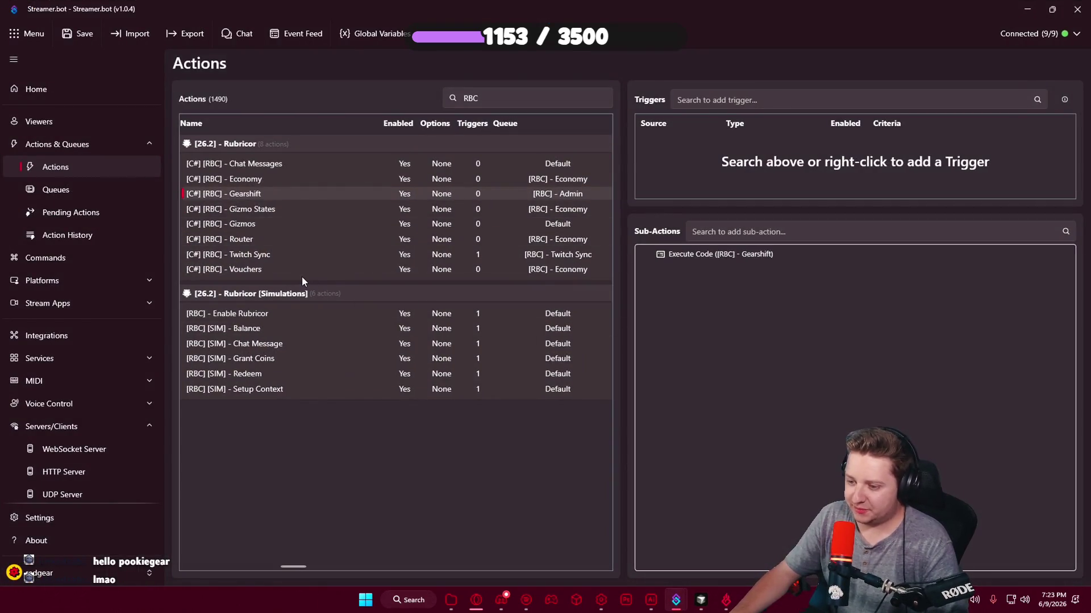
{"action": "left_click", "coordinate": [298, 271]}
{"action": "right_click", "coordinate": [297, 270]}
{"action": "left_click", "coordinate": [310, 317]}
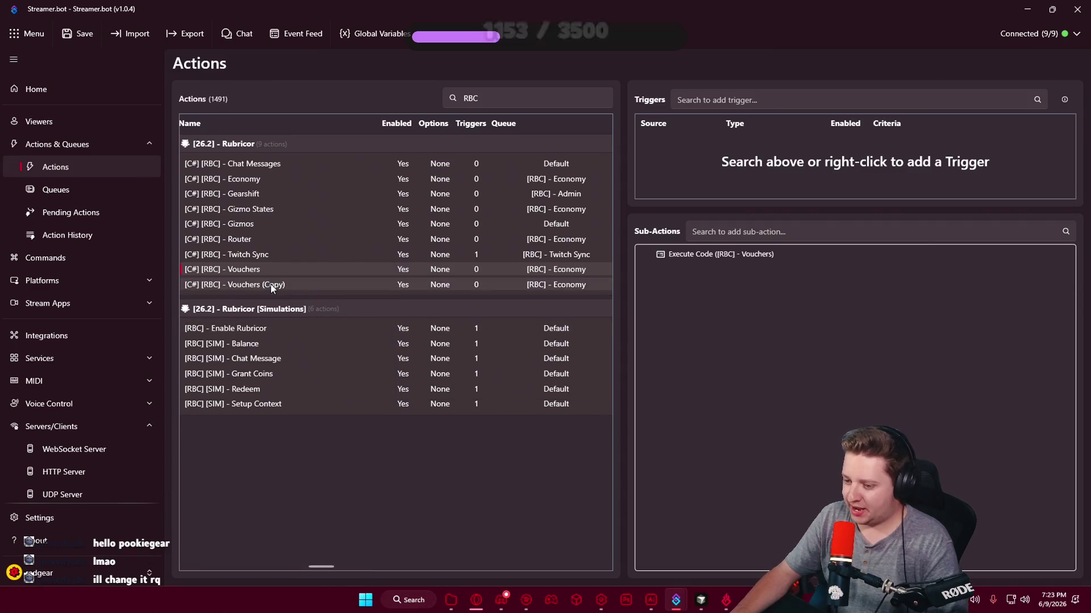
Rename the Vouchers copy to VIP and select its Execute Code sub-action before returning to Cursor.
{"action": "right_click", "coordinate": [270, 284]}
{"action": "left_click", "coordinate": [341, 280]}
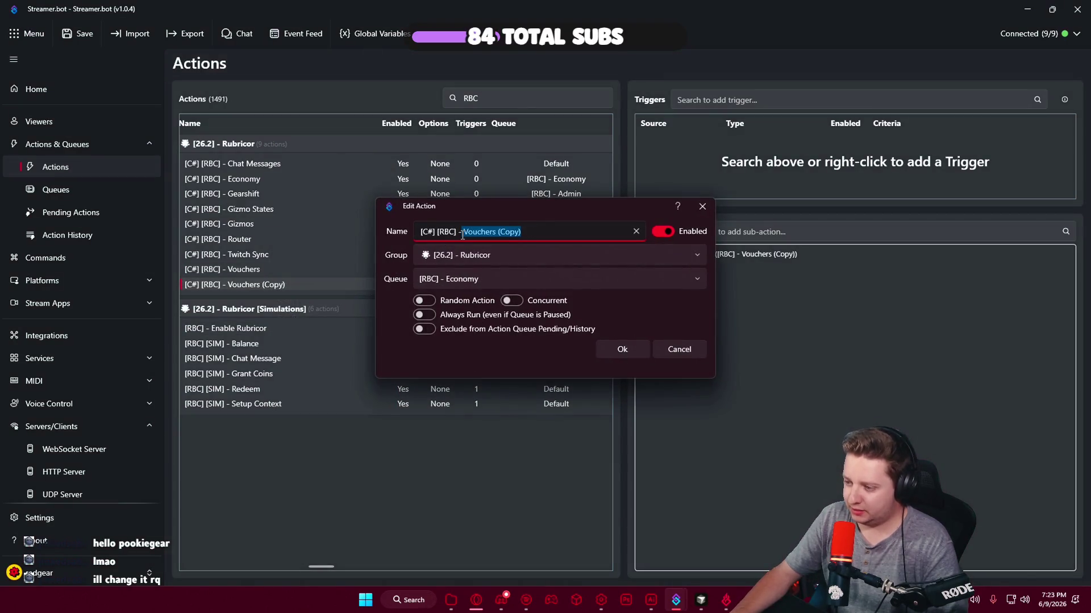
{"action": "type", "text": "VIP"}
{"action": "key", "text": "Return"}
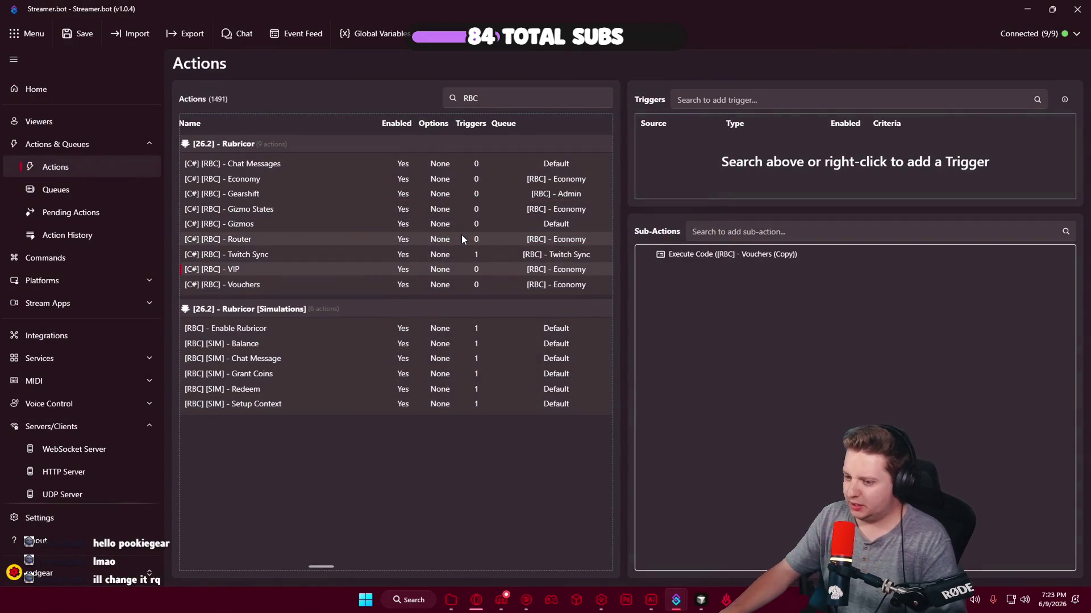
{"action": "left_click", "coordinate": [742, 256]}
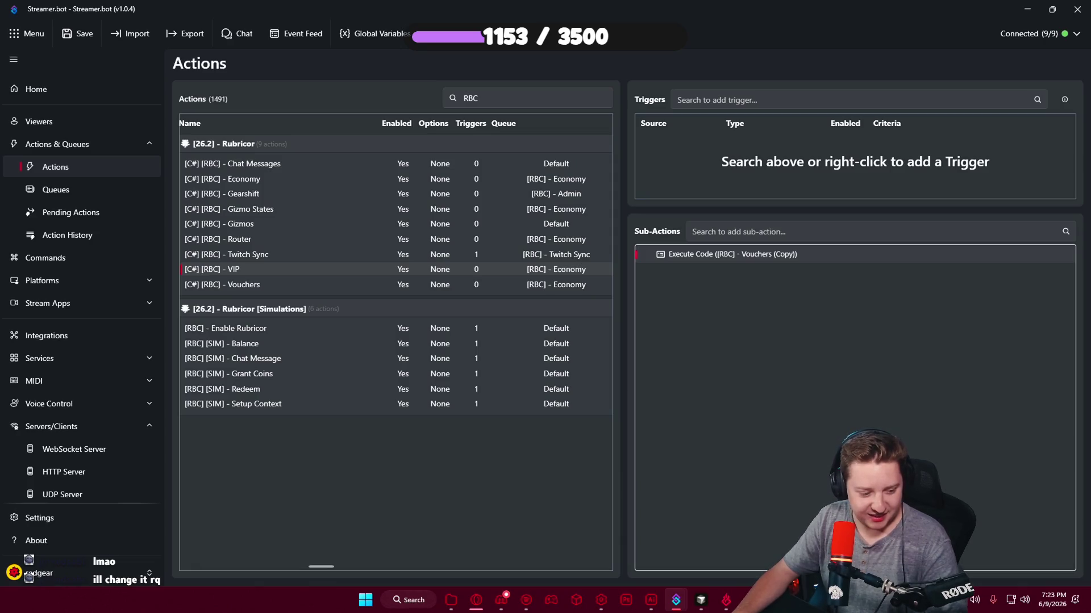
{"action": "left_click", "coordinate": [701, 600]}
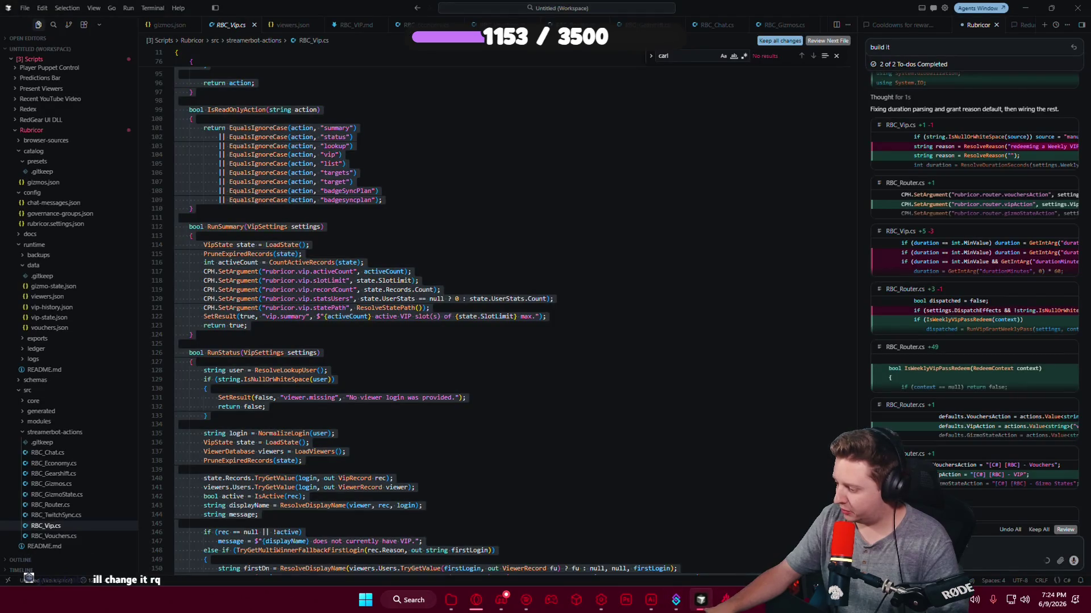
Send the RBC_Vip.cs build error to the coding agent.
{"action": "key", "text": "Return"}
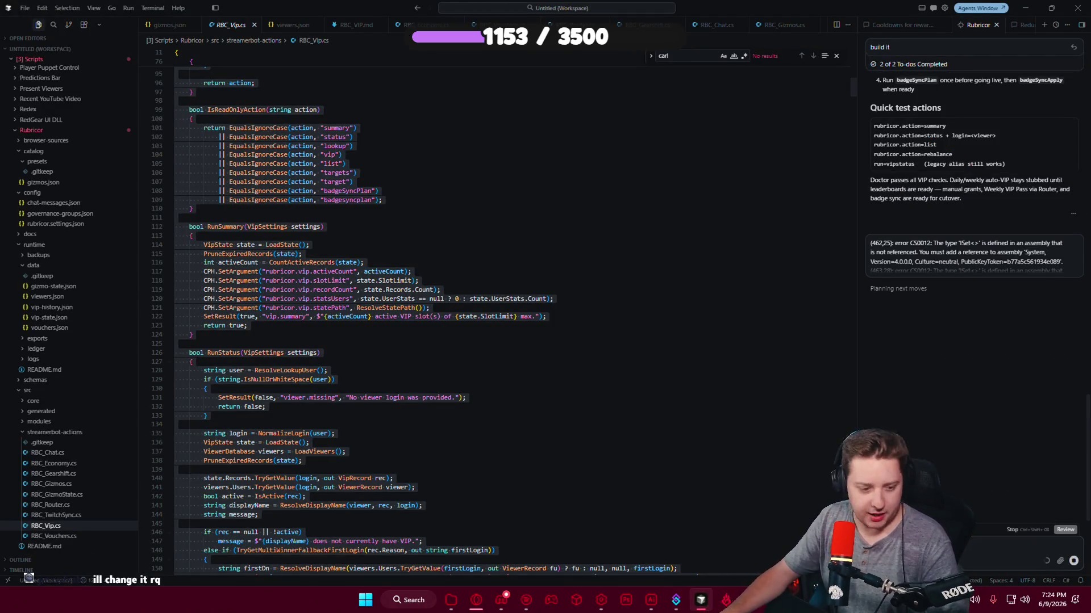
{"action": "key", "text": "alt+Tab"}
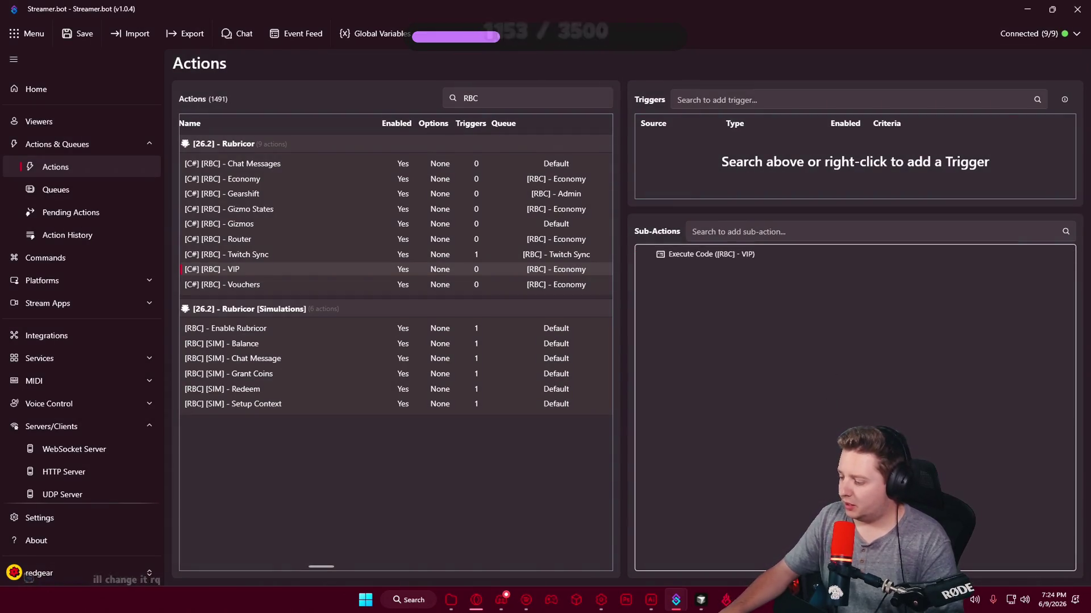
{"action": "left_click", "coordinate": [708, 600]}
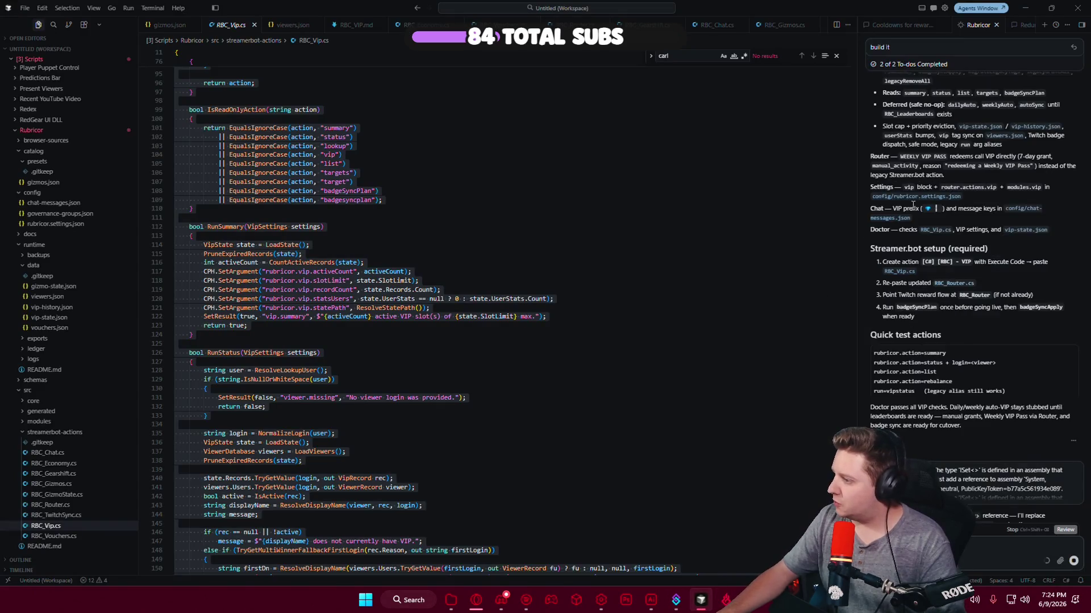
Keep the agent's RBC_Router.cs edits, select all its code, and return to Streamer.bot.
{"action": "scroll", "coordinate": [907, 216], "scroll_direction": "up", "scroll_amount": 2}
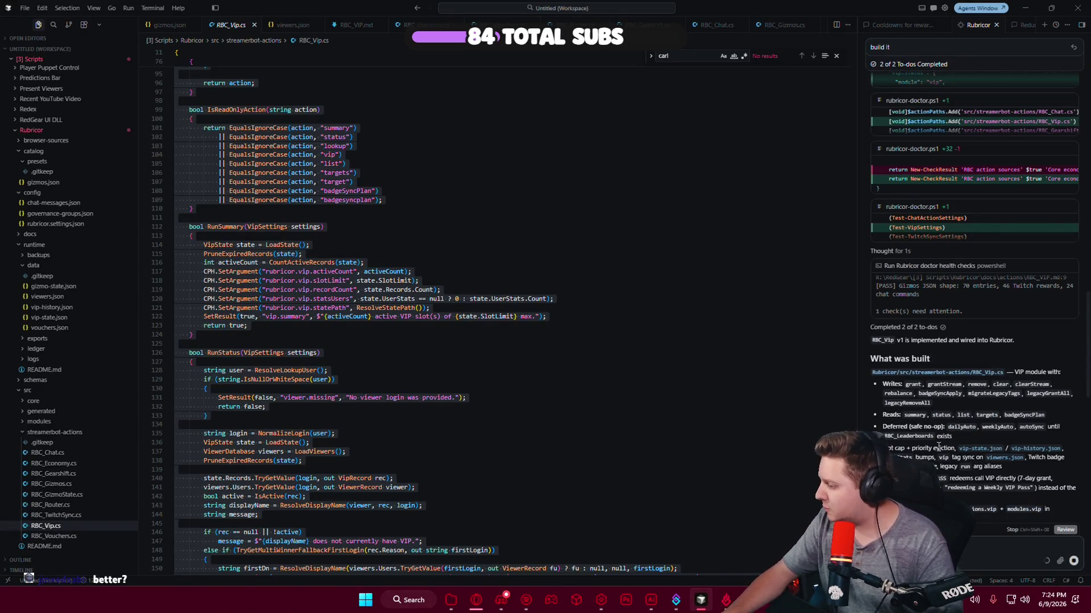
{"action": "scroll", "coordinate": [988, 492], "scroll_direction": "up", "scroll_amount": 2}
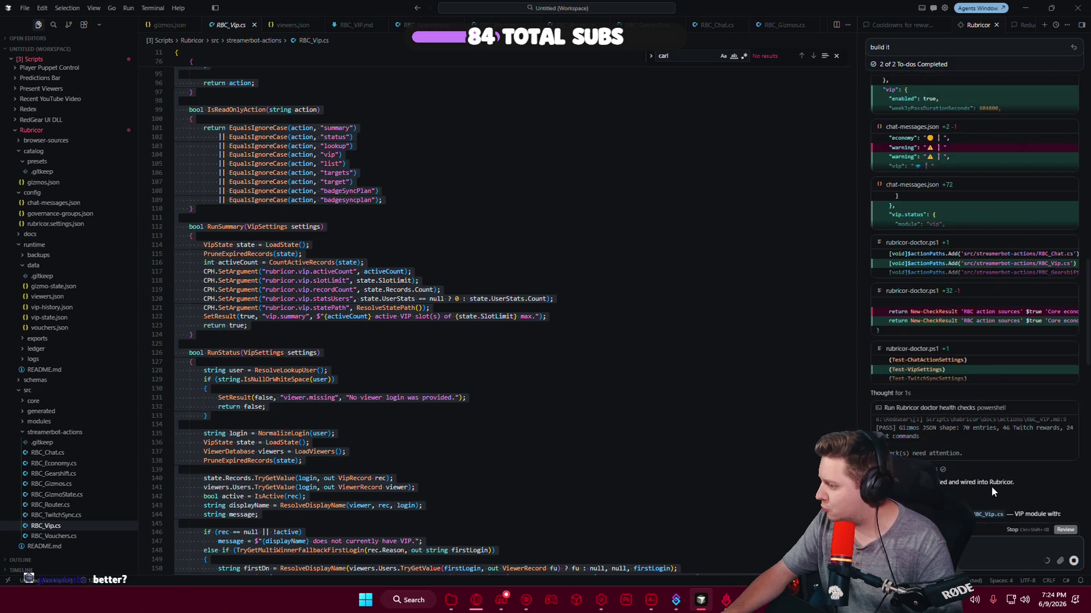
{"action": "scroll", "coordinate": [905, 251], "scroll_direction": "up", "scroll_amount": 1}
{"action": "scroll", "coordinate": [908, 256], "scroll_direction": "up", "scroll_amount": 2}
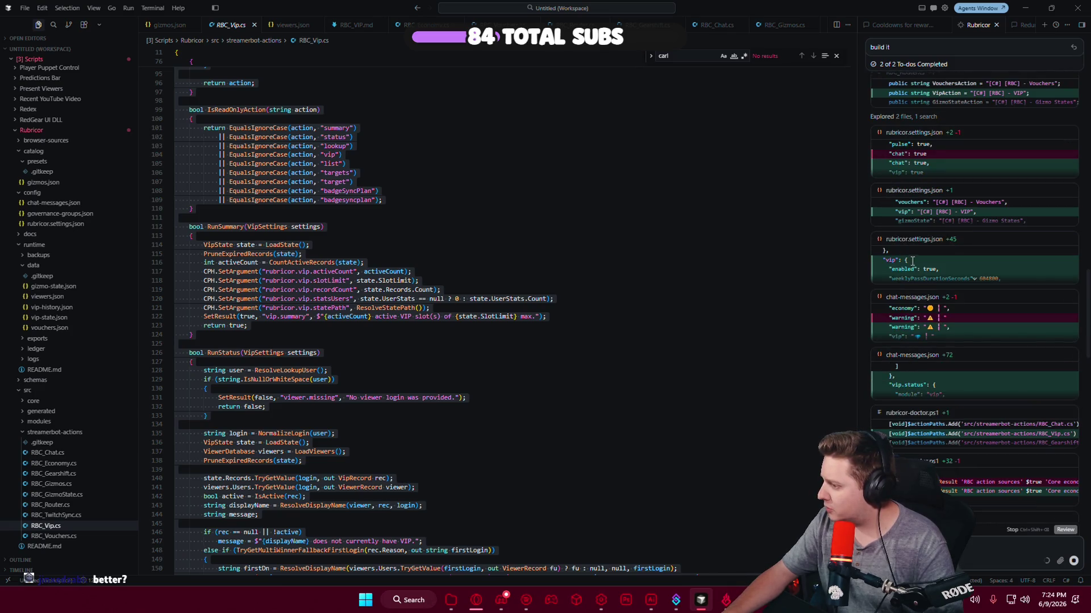
{"action": "scroll", "coordinate": [914, 262], "scroll_direction": "up", "scroll_amount": 3}
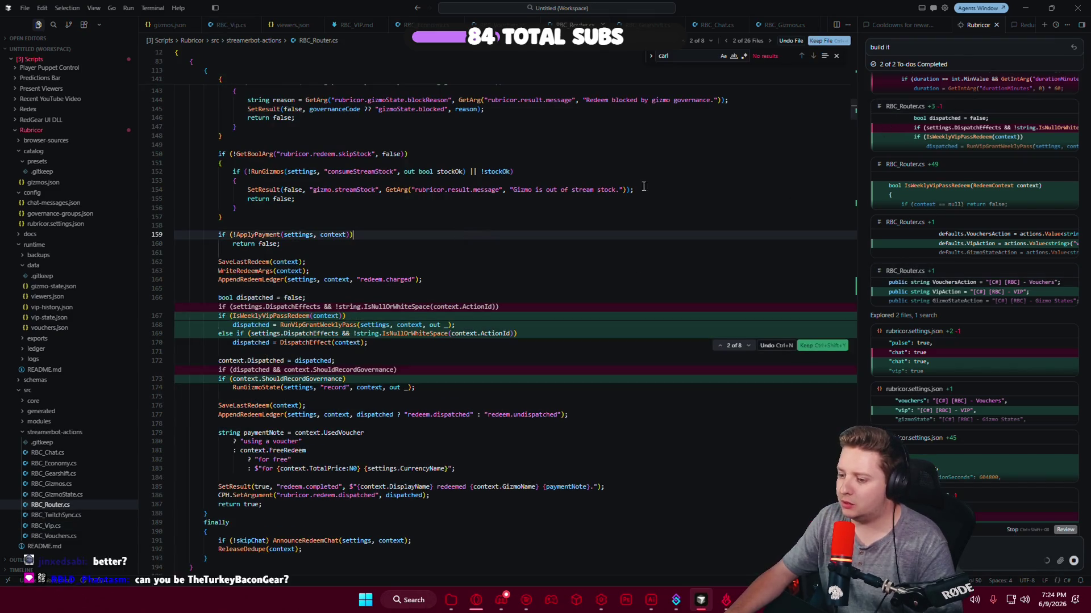
{"action": "left_click", "coordinate": [830, 47]}
{"action": "key", "text": "ctrl+a"}
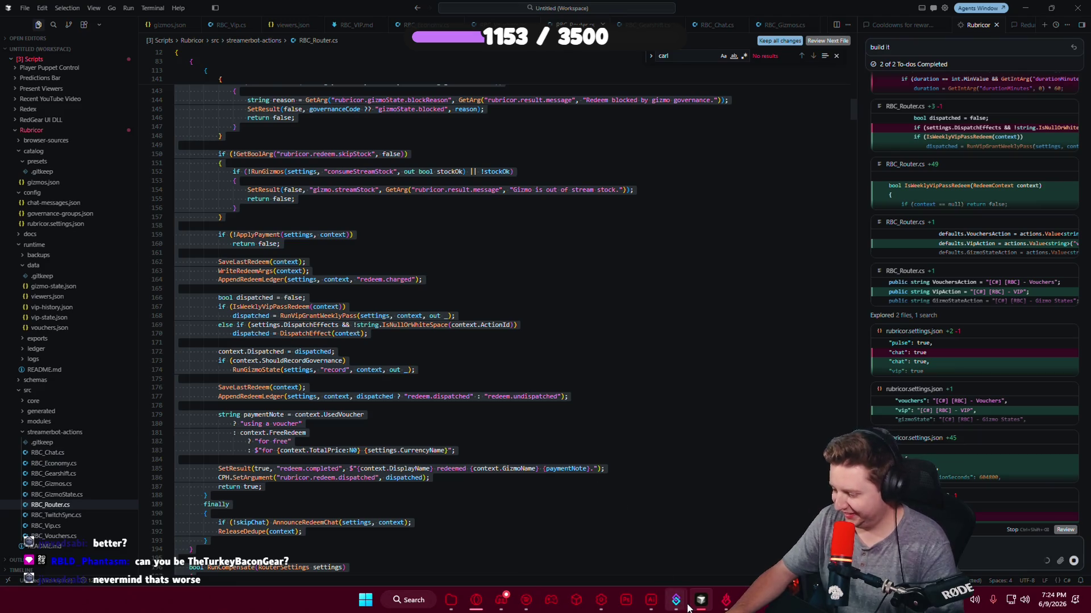
{"action": "mouse_move", "coordinate": [676, 600]}
{"action": "left_click", "coordinate": [645, 557]}
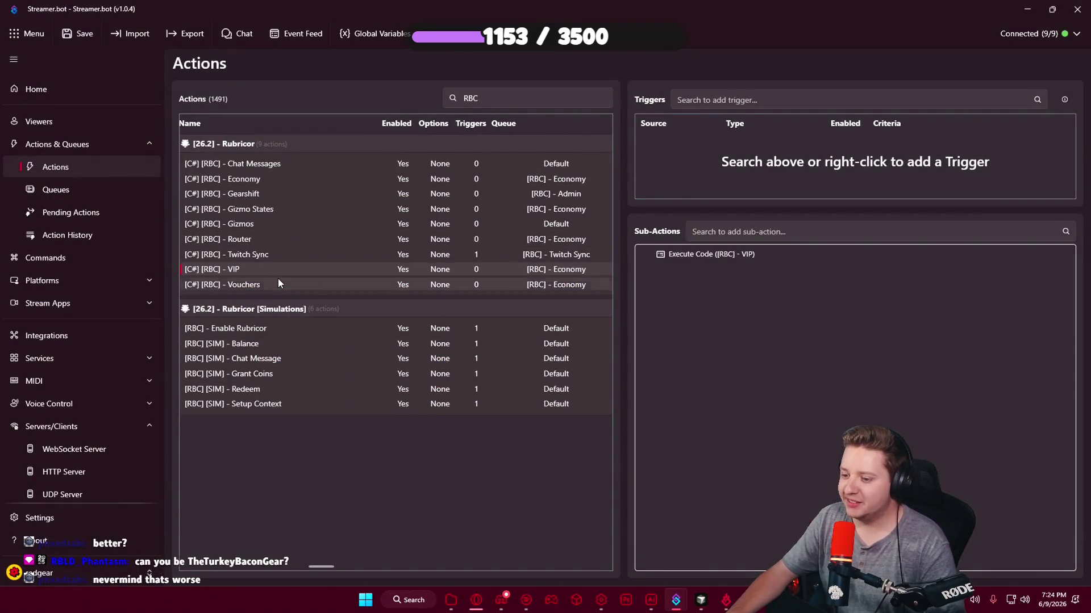
Show the [C#] [RBC] - Router action's code sub-action in Streamer.bot.
{"action": "left_click", "coordinate": [247, 238]}
{"action": "left_click", "coordinate": [693, 257]}
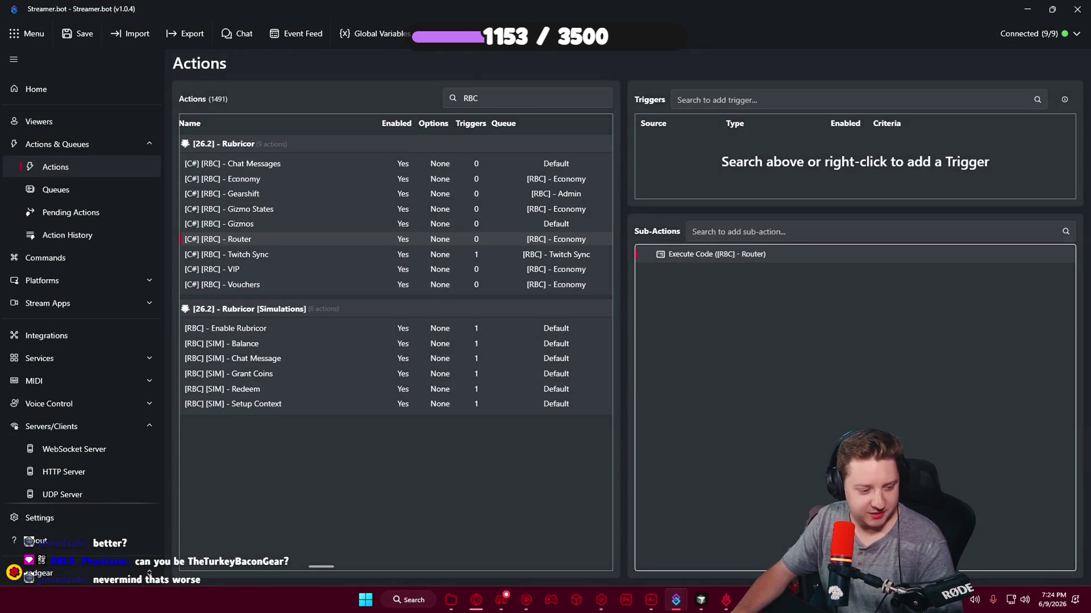
{"action": "left_click", "coordinate": [699, 605]}
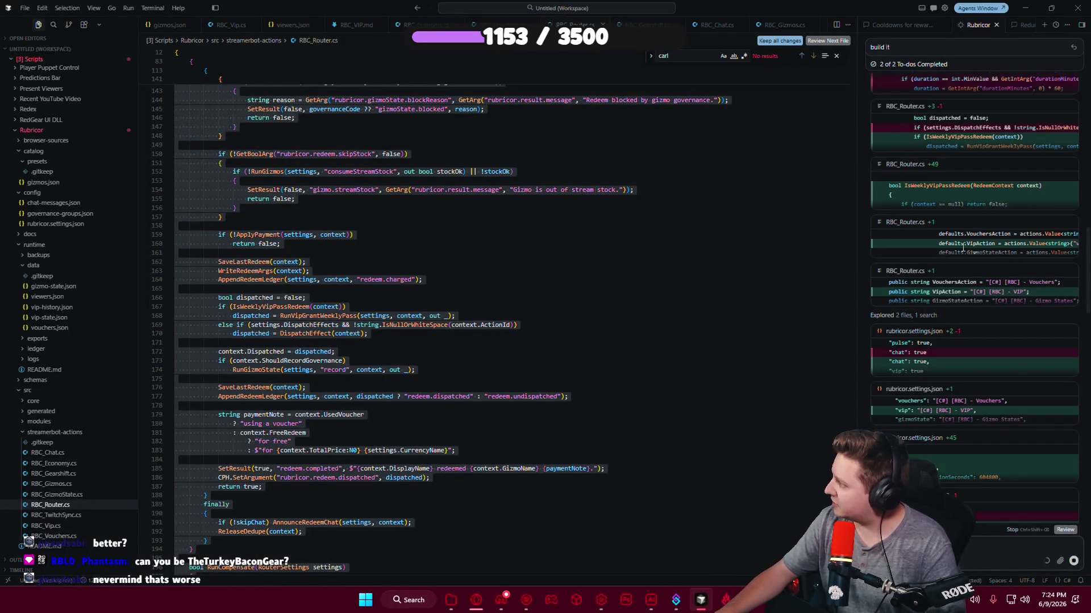
Open RBC_Vip.cs from the agent's change list and select all its code.
{"action": "scroll", "coordinate": [945, 386], "scroll_direction": "up", "scroll_amount": 3}
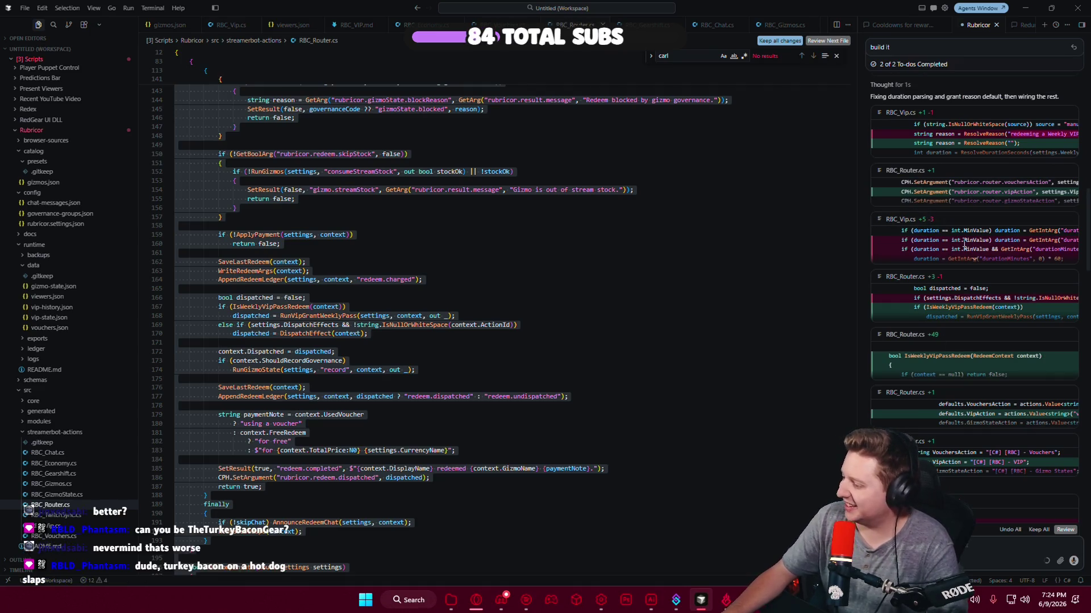
{"action": "scroll", "coordinate": [964, 245], "scroll_direction": "up", "scroll_amount": 1}
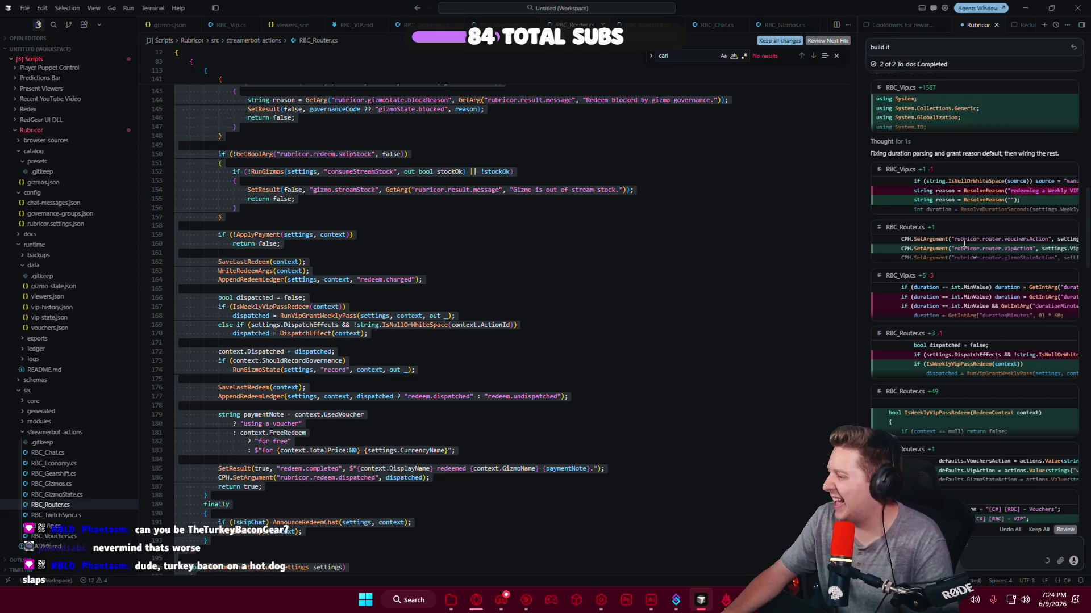
{"action": "scroll", "coordinate": [964, 245], "scroll_direction": "up", "scroll_amount": 3}
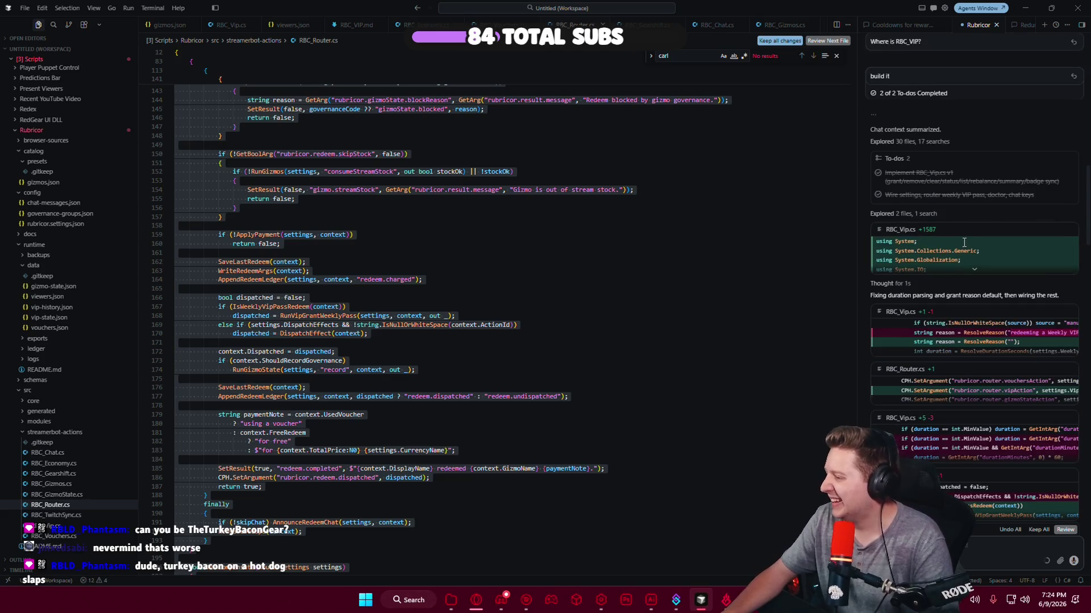
{"action": "left_click", "coordinate": [899, 230]}
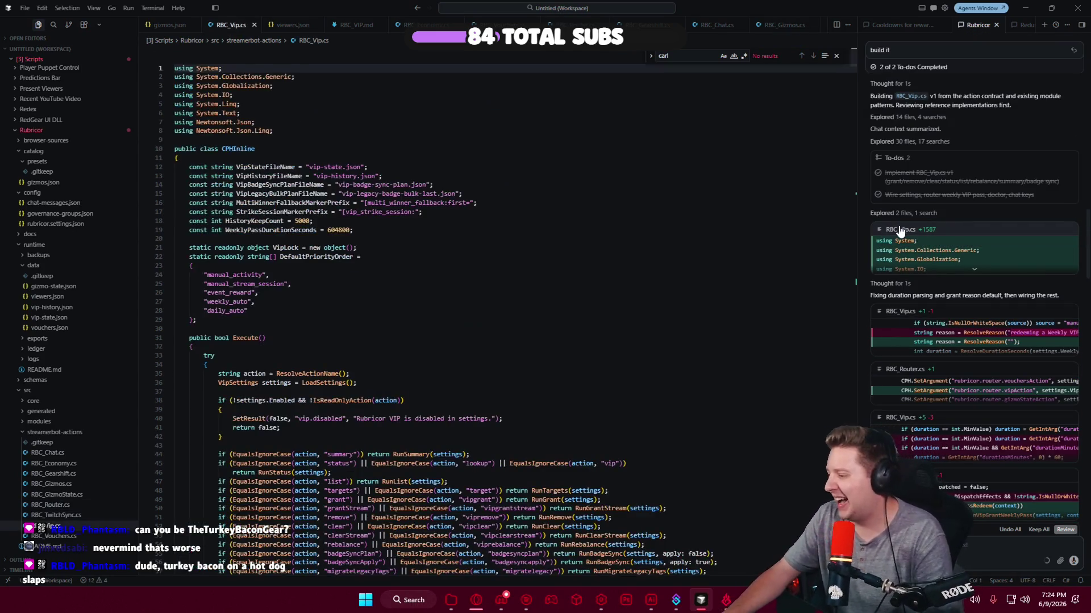
{"action": "left_click", "coordinate": [512, 292]}
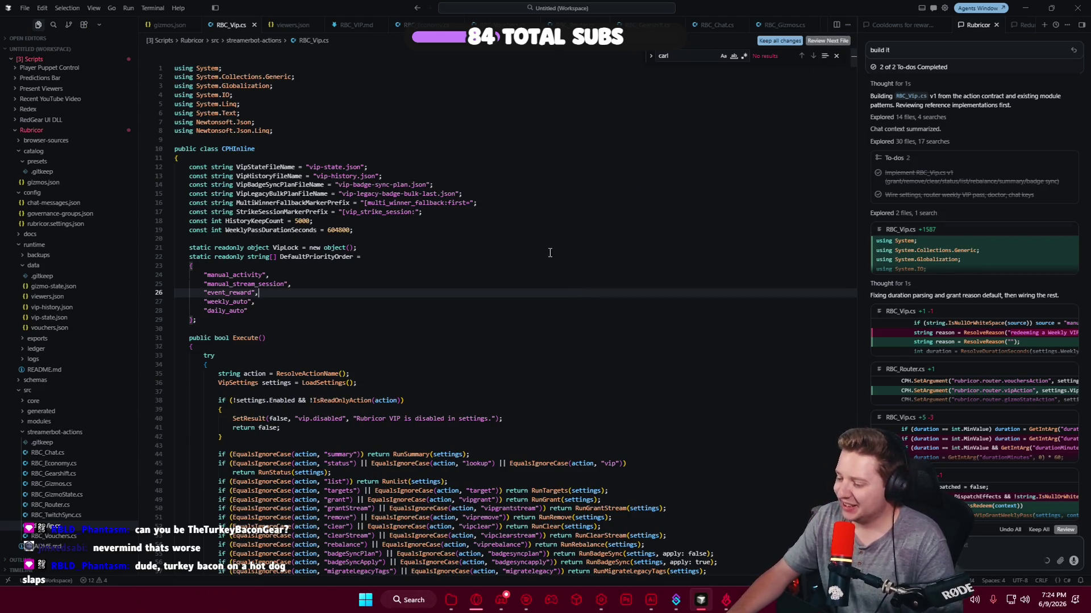
{"action": "key", "text": "ctrl+a"}
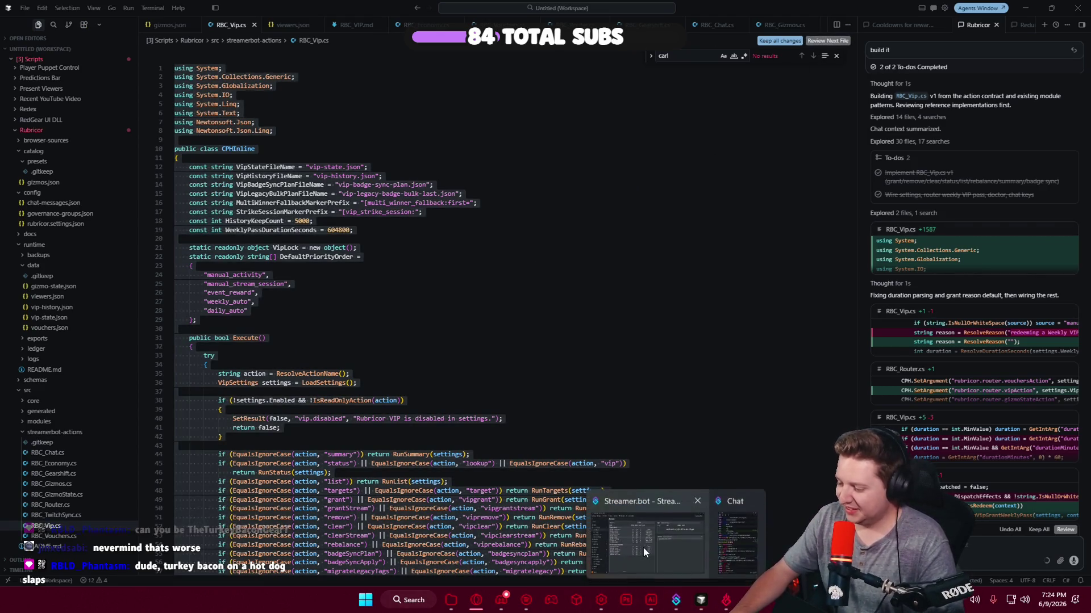
Update the [C#] [RBC] - VIP action's code, save Streamer.bot settings, and return to Cursor.
{"action": "left_click", "coordinate": [644, 552]}
{"action": "left_click", "coordinate": [325, 270]}
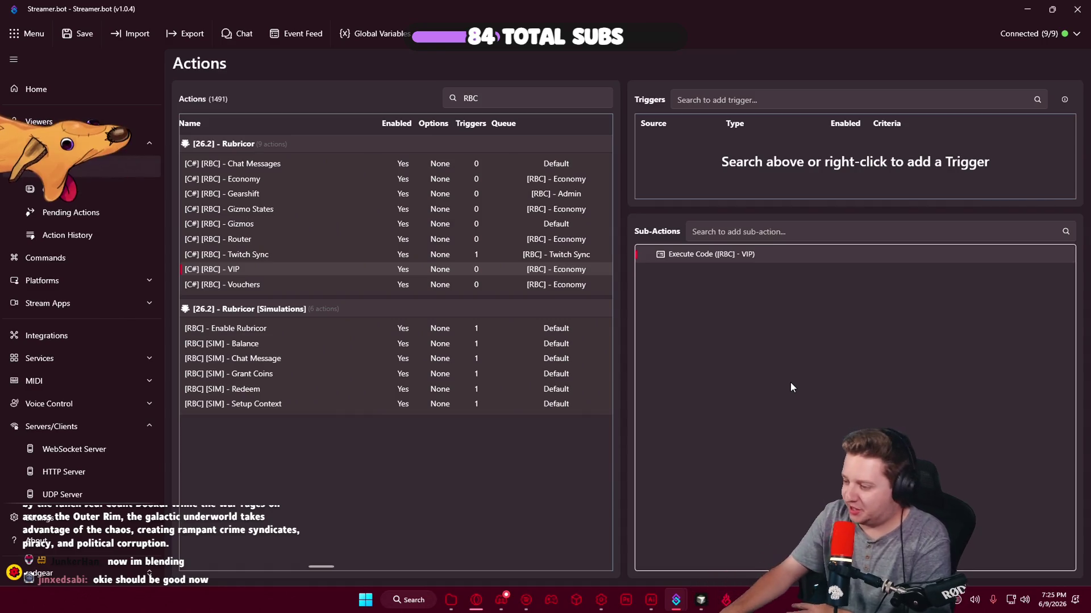
{"action": "left_click", "coordinate": [792, 387]}
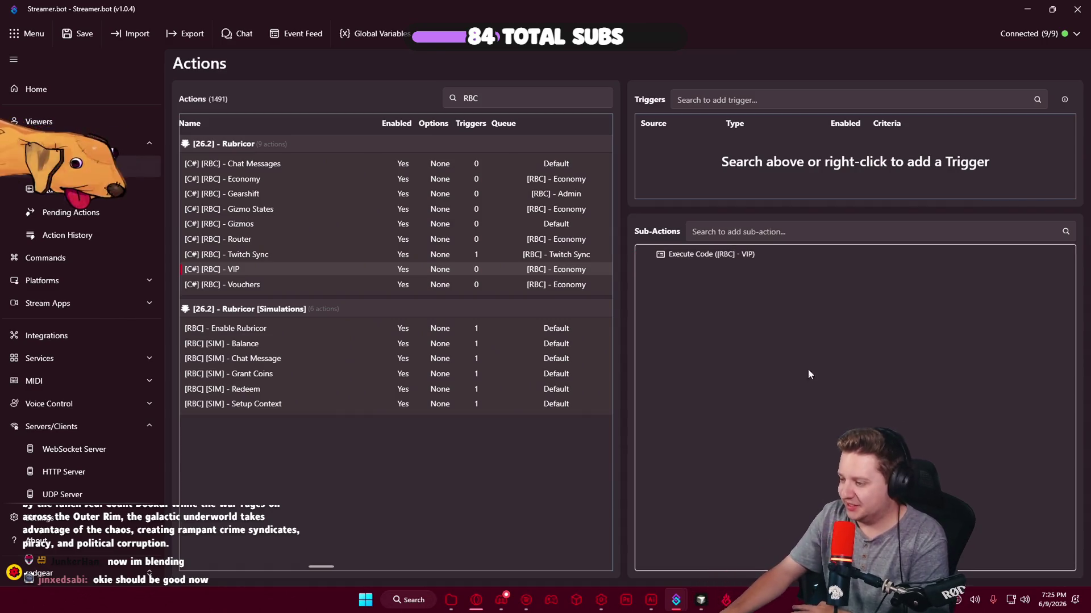
{"action": "left_click", "coordinate": [67, 36]}
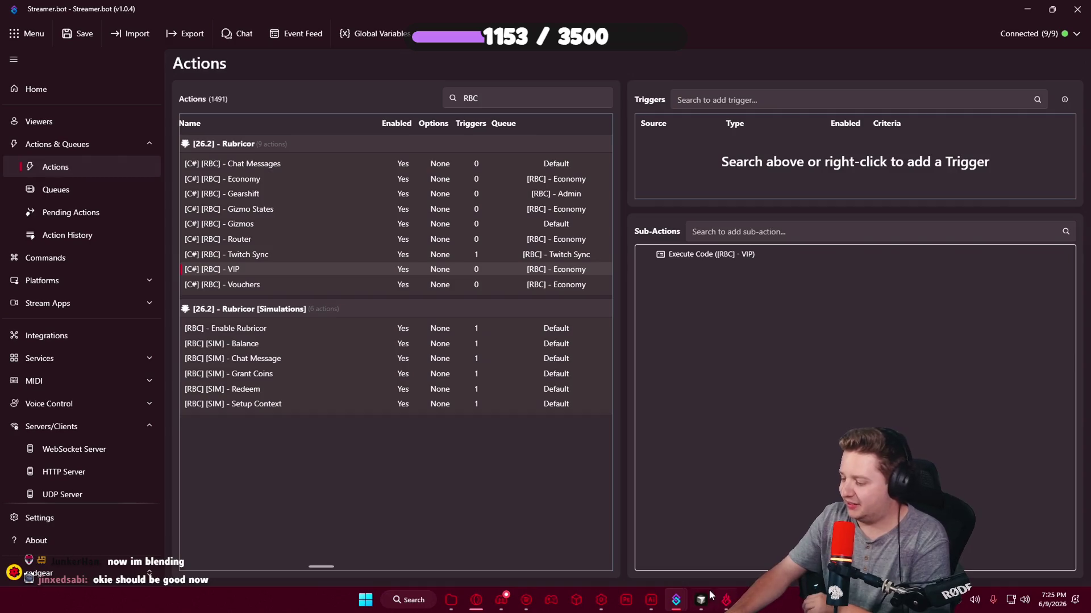
{"action": "mouse_move", "coordinate": [700, 600]}
{"action": "left_click", "coordinate": [697, 608]}
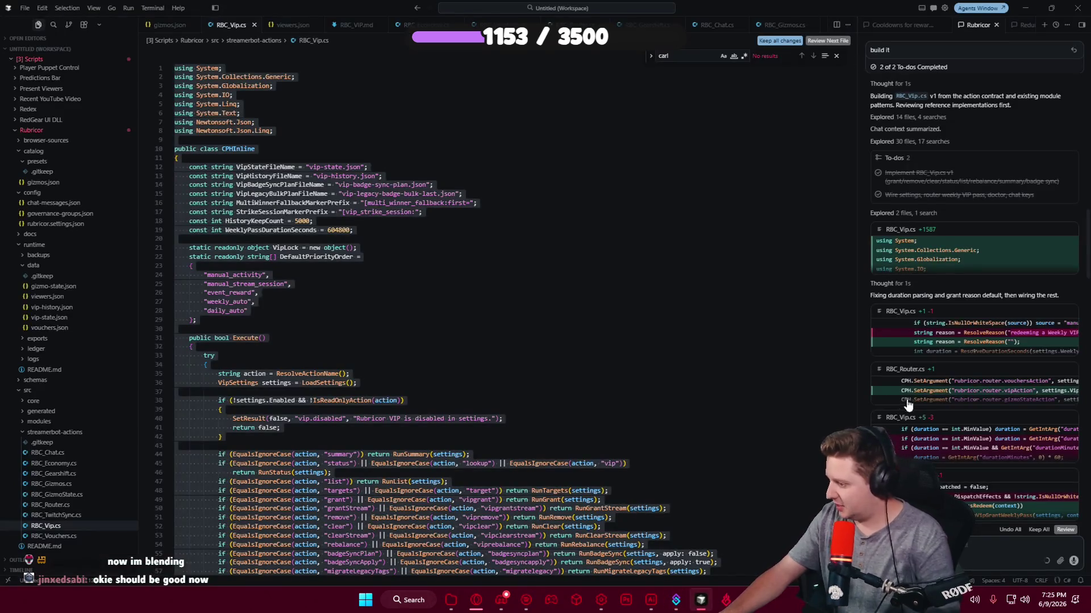
Ask the agent whether VIP can randomly rotate which stats earn Daily and Weekly VIP drops.
{"action": "scroll", "coordinate": [888, 222], "scroll_direction": "up", "scroll_amount": 5}
{"action": "scroll", "coordinate": [888, 222], "scroll_direction": "down", "scroll_amount": 3}
{"action": "scroll", "coordinate": [889, 218], "scroll_direction": "down", "scroll_amount": 3}
{"action": "scroll", "coordinate": [889, 217], "scroll_direction": "down", "scroll_amount": 3}
{"action": "scroll", "coordinate": [891, 214], "scroll_direction": "down", "scroll_amount": 2}
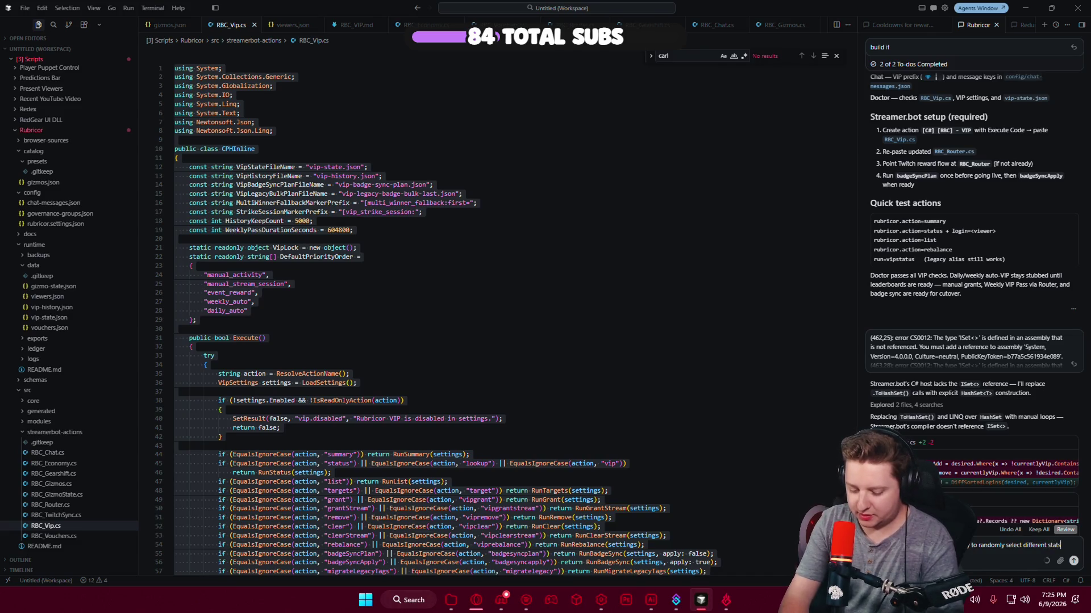
{"action": "type", "text": "ards"}
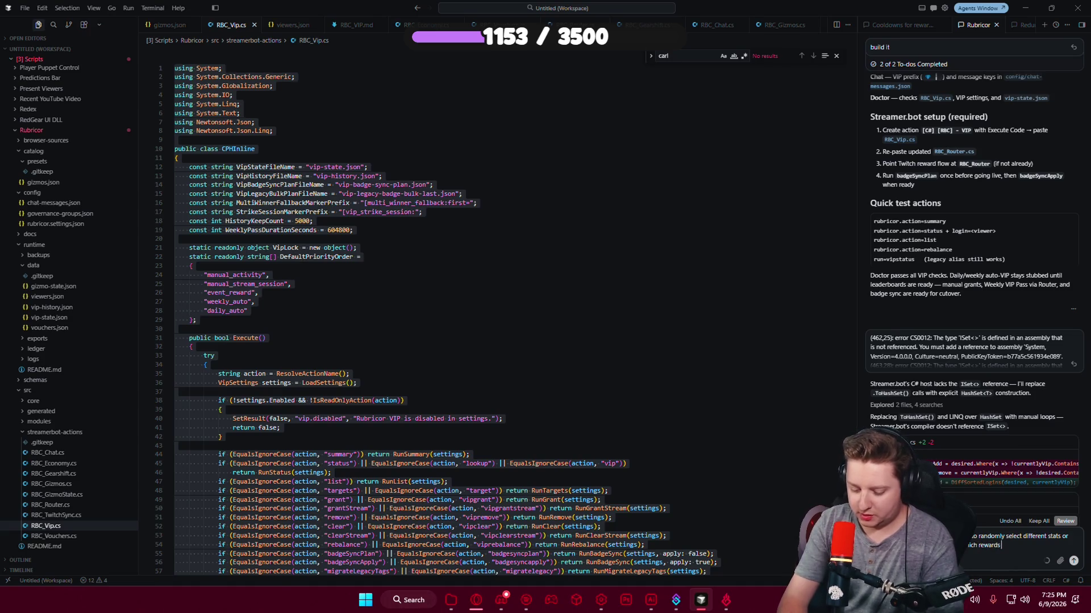
{"action": "type", "text": "/data/stats/etc are awarded"}
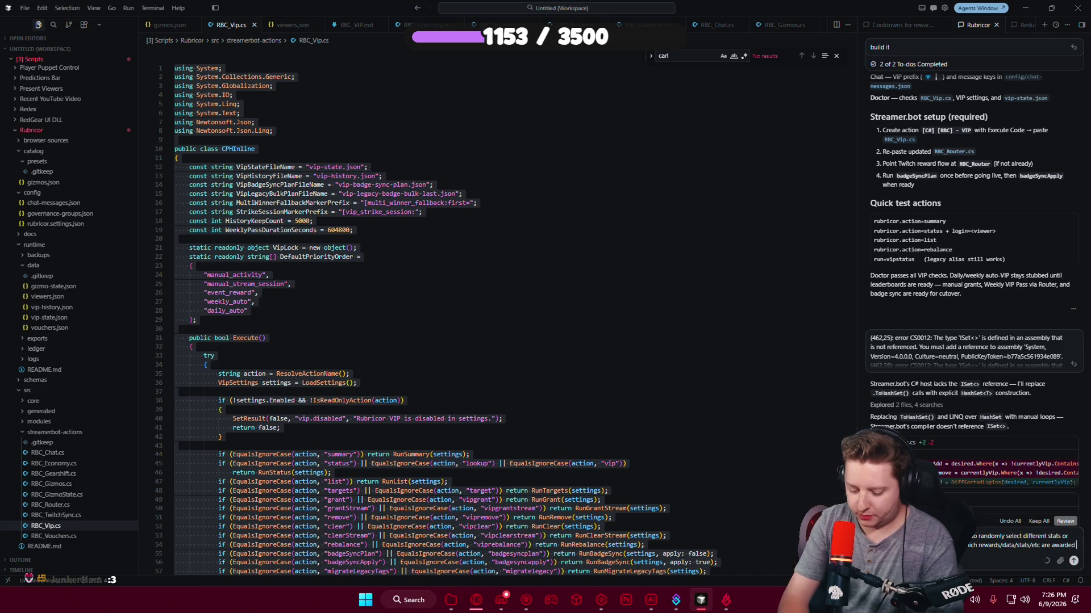
{"action": "key", "text": "shift+Return"}
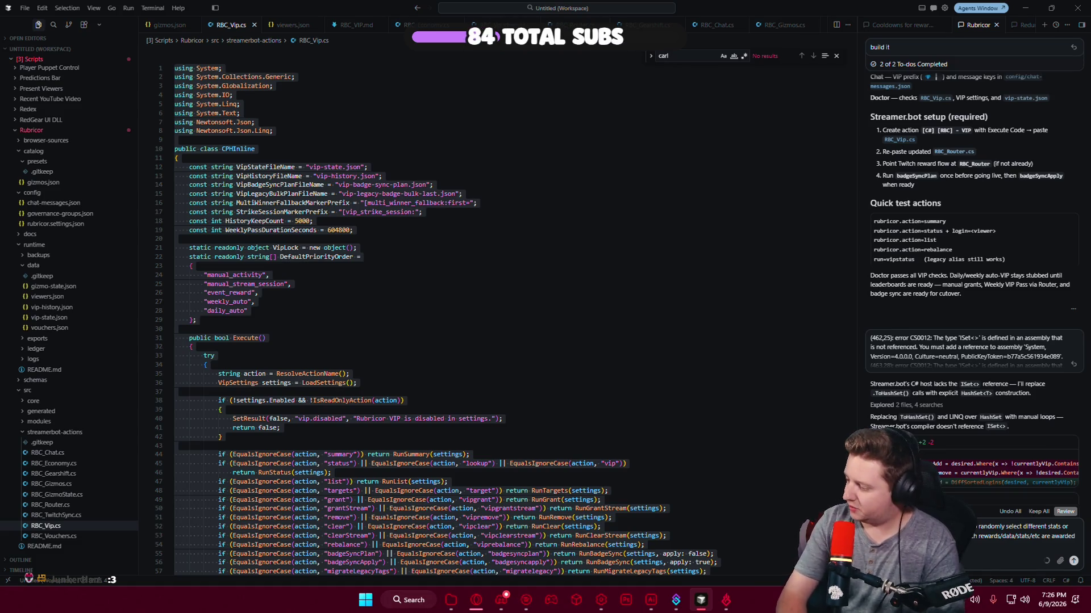
{"action": "key", "text": "Return"}
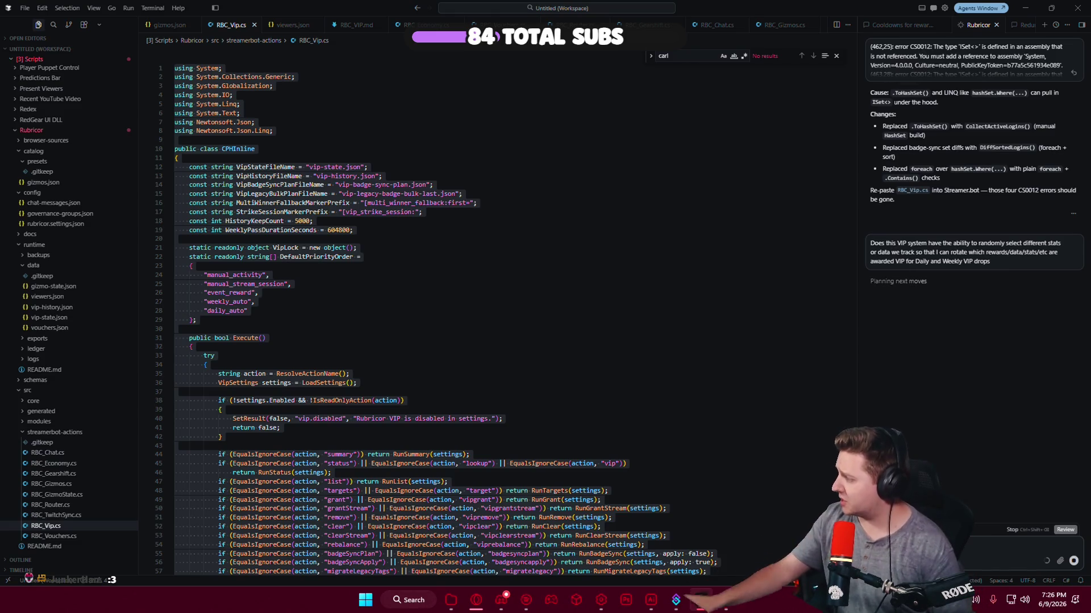
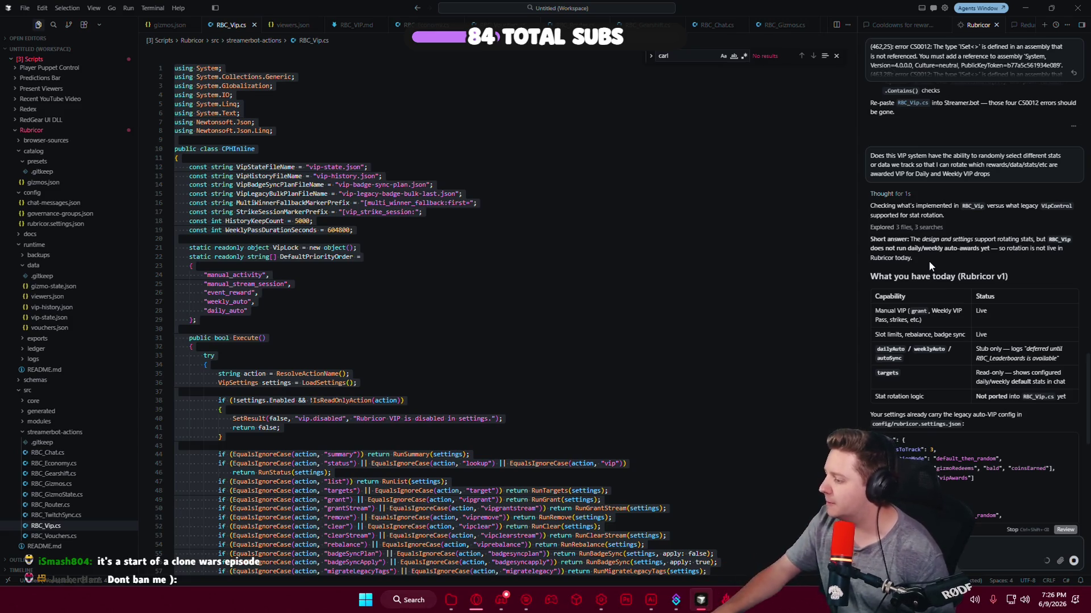
Read further down the agent's plan and start typing the leaderboard request into the Cursor chat box.
{"action": "scroll", "coordinate": [931, 263], "scroll_direction": "down", "scroll_amount": 2}
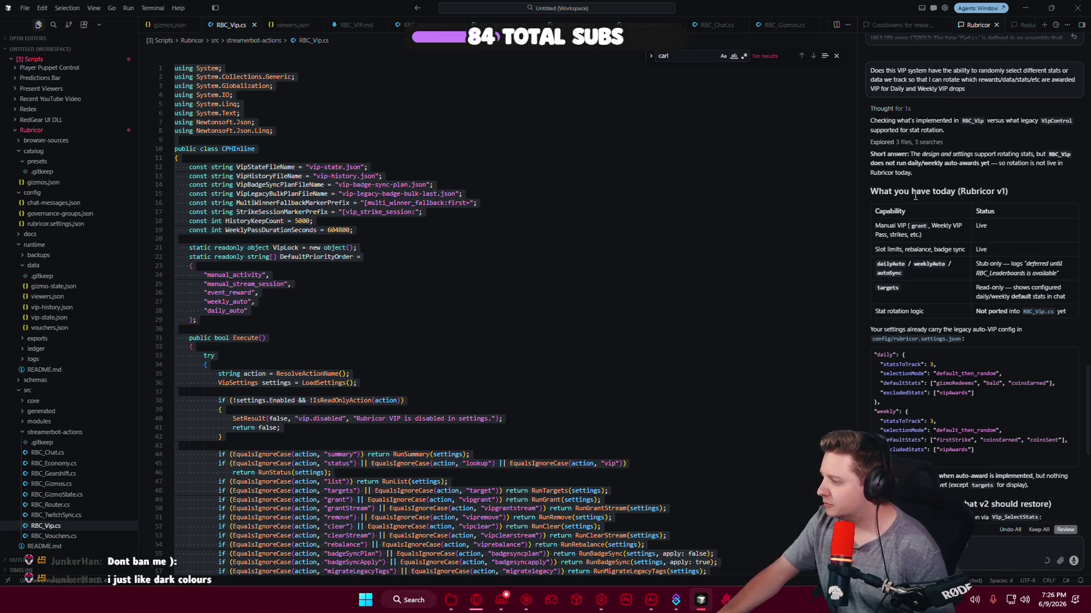
{"action": "scroll", "coordinate": [915, 196], "scroll_direction": "down", "scroll_amount": 5}
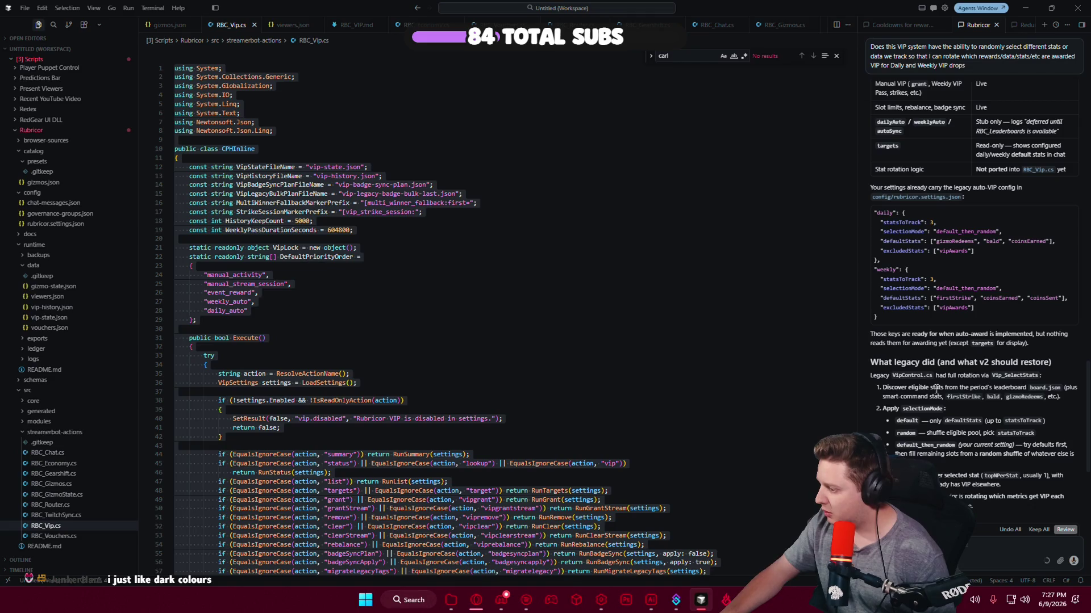
{"action": "scroll", "coordinate": [916, 445], "scroll_direction": "down", "scroll_amount": 1}
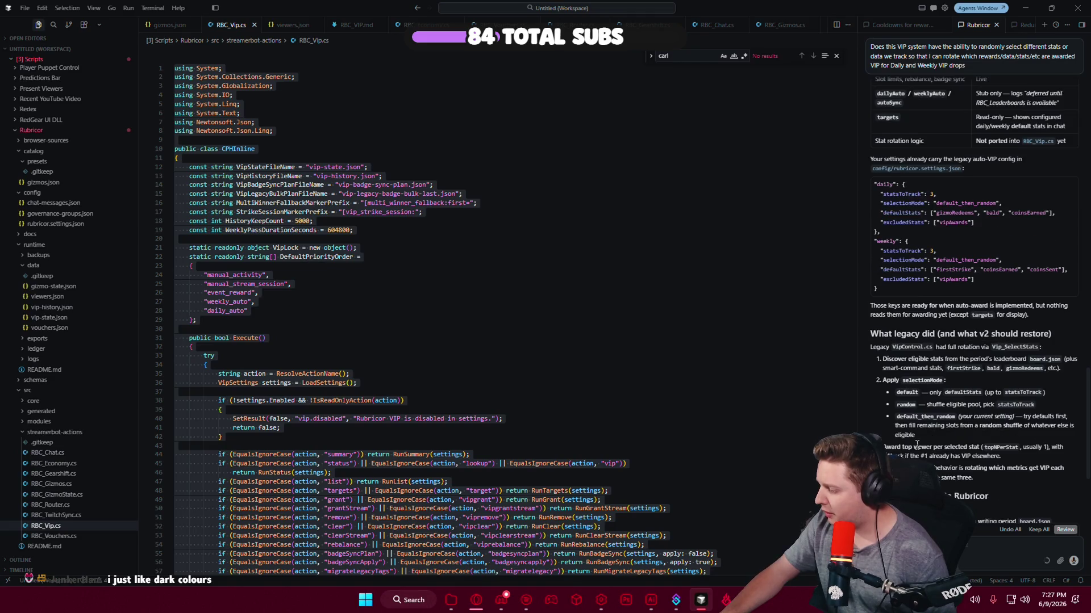
{"action": "scroll", "coordinate": [893, 444], "scroll_direction": "down", "scroll_amount": 2}
{"action": "scroll", "coordinate": [982, 452], "scroll_direction": "down", "scroll_amount": 2}
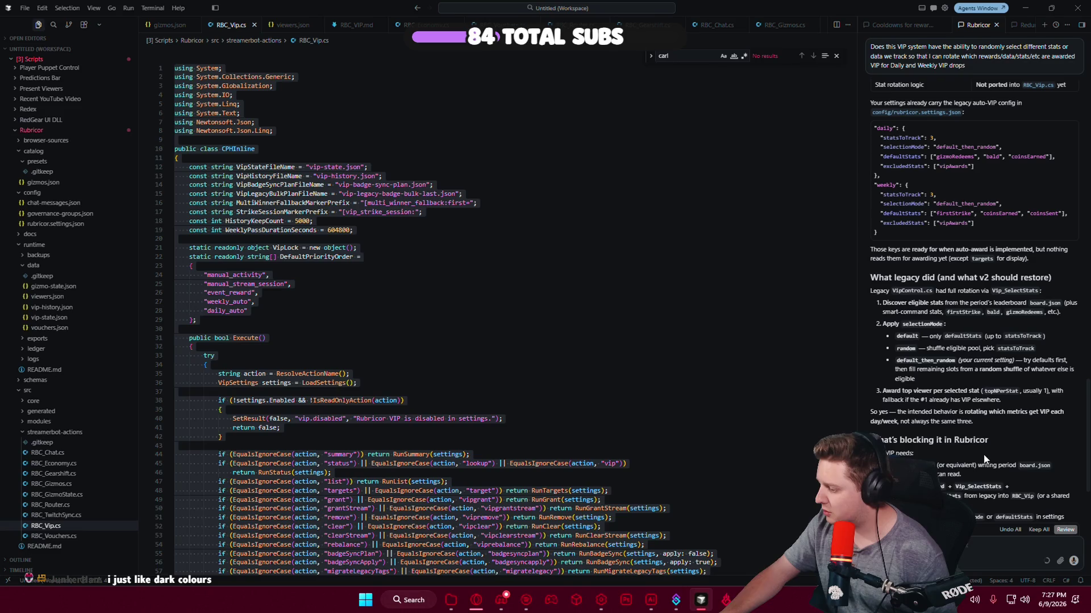
{"action": "scroll", "coordinate": [916, 449], "scroll_direction": "down", "scroll_amount": 2}
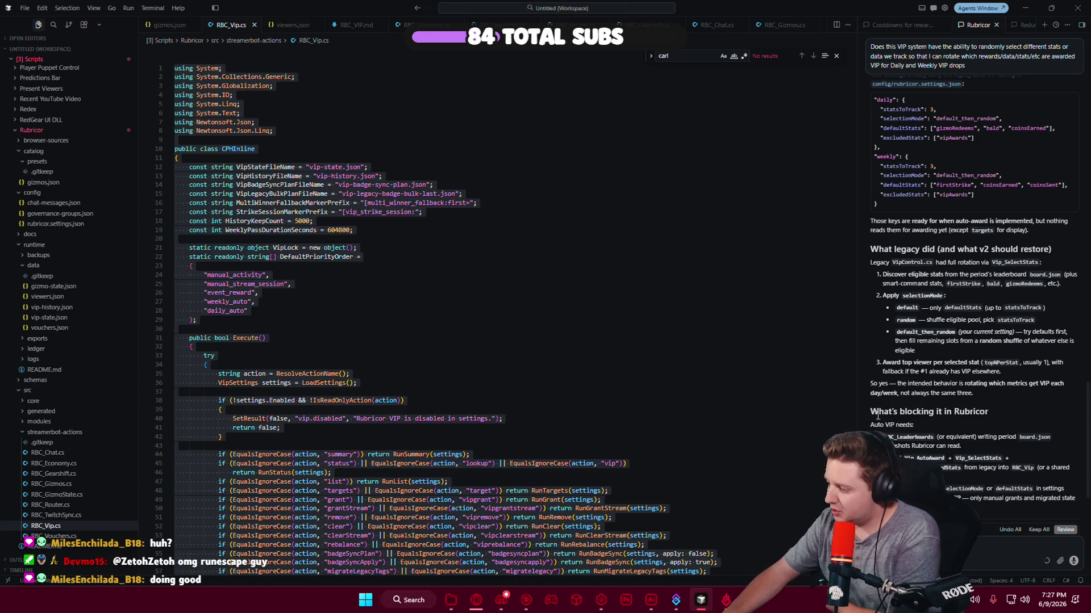
{"action": "scroll", "coordinate": [932, 447], "scroll_direction": "down", "scroll_amount": 2}
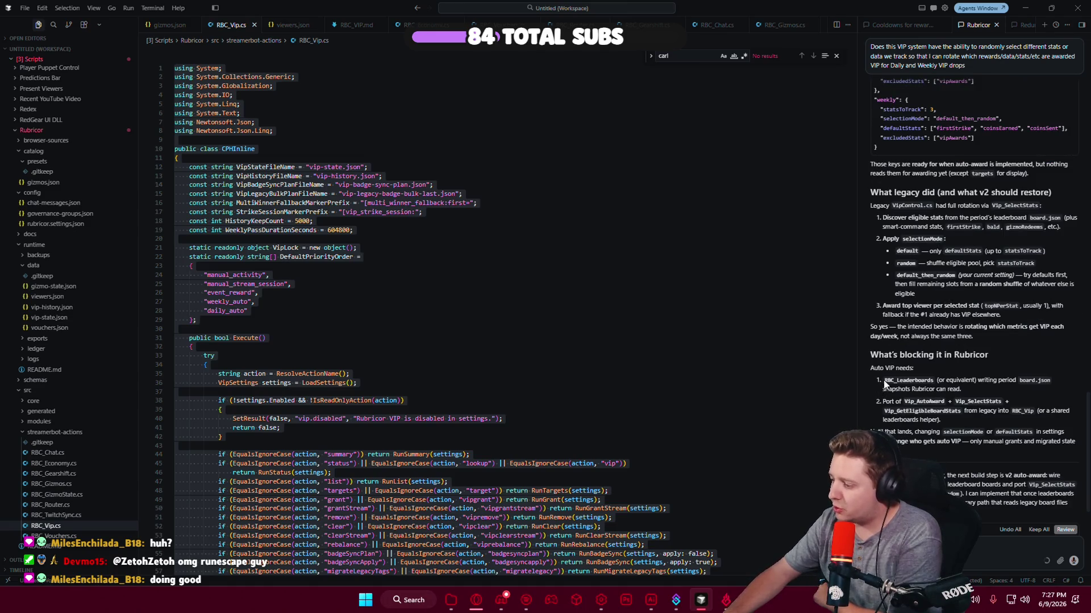
{"action": "left_click_drag", "start_coordinate": [885, 382], "coordinate": [1017, 389]}
{"action": "left_click", "coordinate": [1006, 389]}
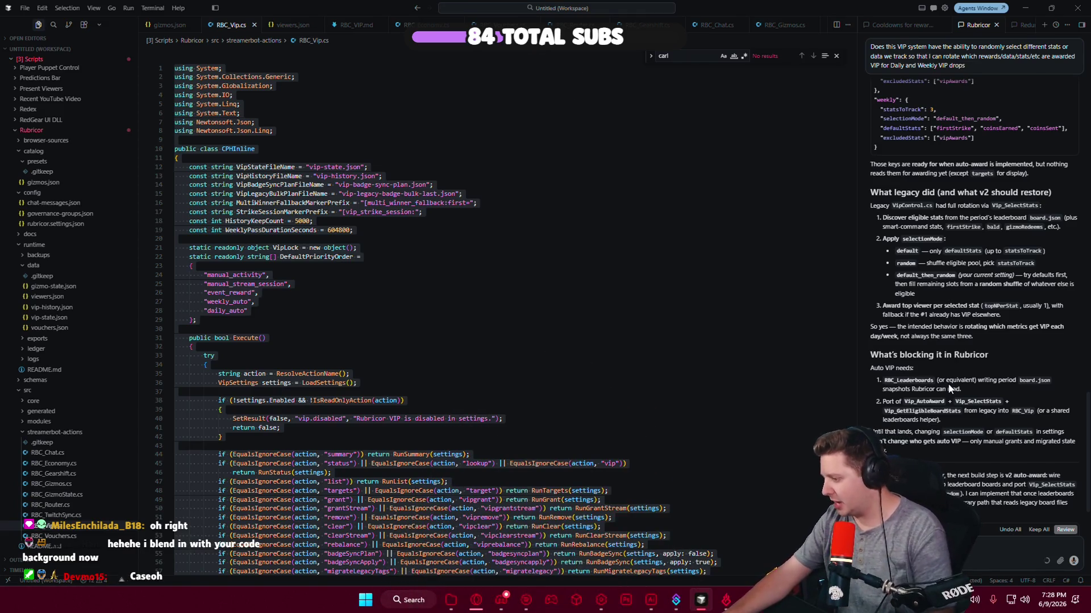
{"action": "scroll", "coordinate": [949, 388], "scroll_direction": "down", "scroll_amount": 1}
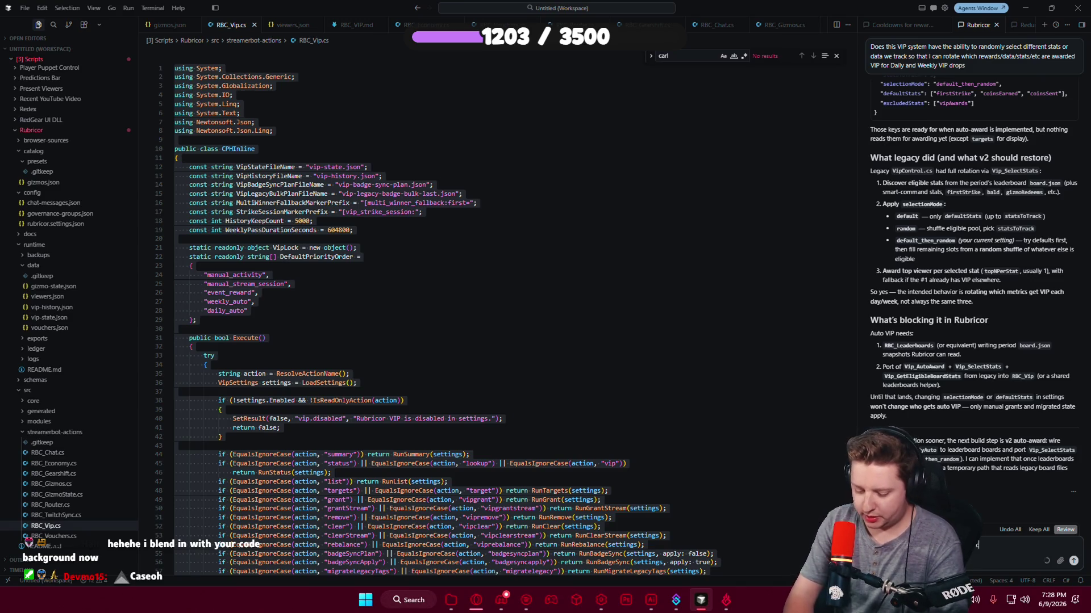
Send the leaderboard build request to the agent, then return to the icon artwork in Illustrator.
{"action": "type", "text": "ppen"}
{"action": "key", "text": "Return"}
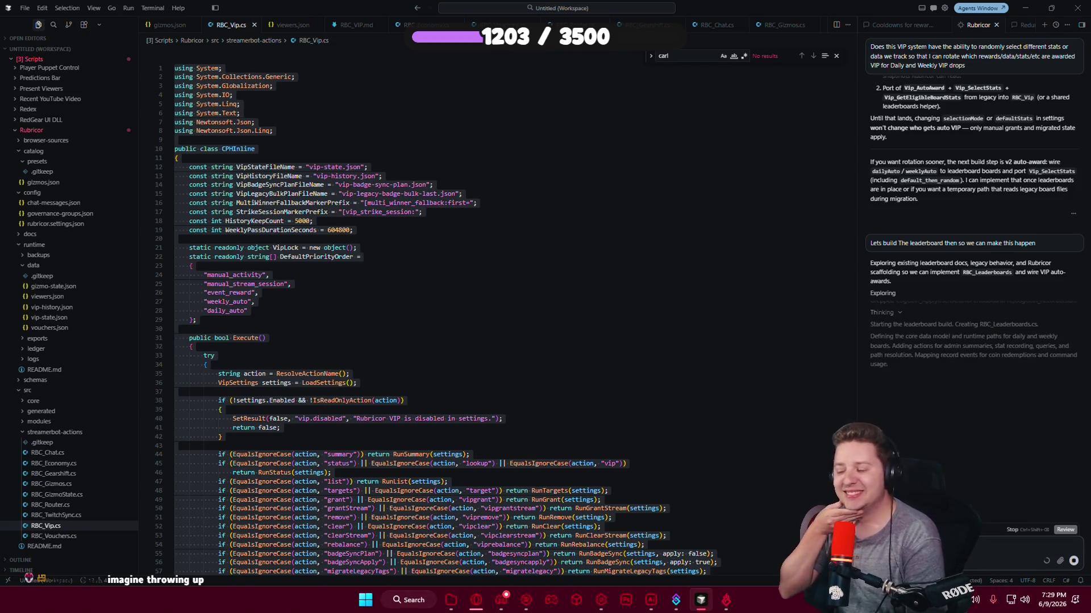
{"action": "left_click", "coordinate": [651, 599]}
Draw an L-shaped Pen path below the face and round its bottom-left corner.
{"action": "key", "text": "p"}
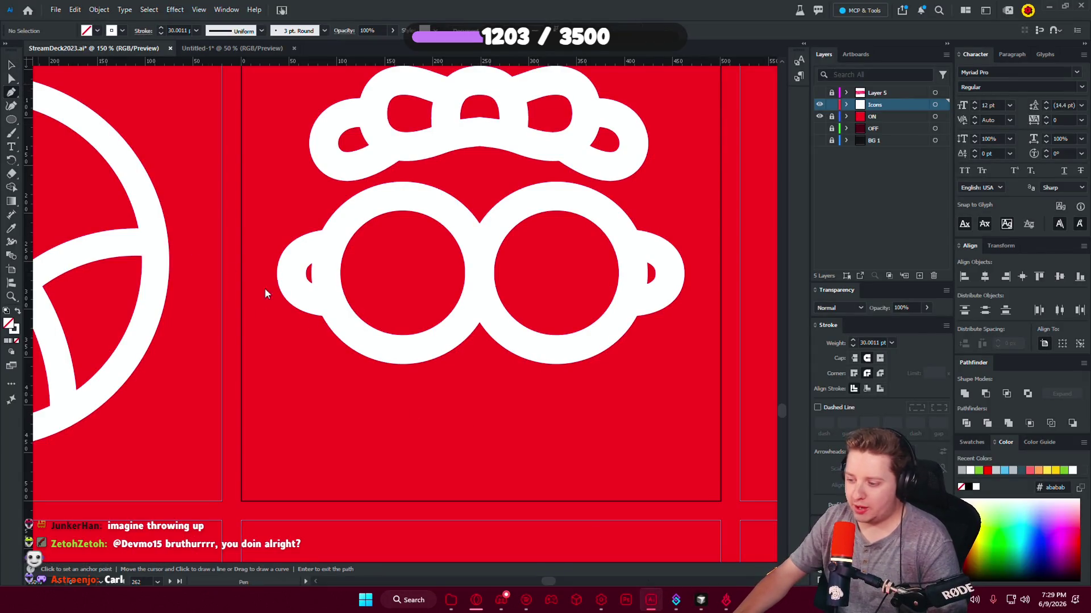
{"action": "left_click", "coordinate": [480, 476]}
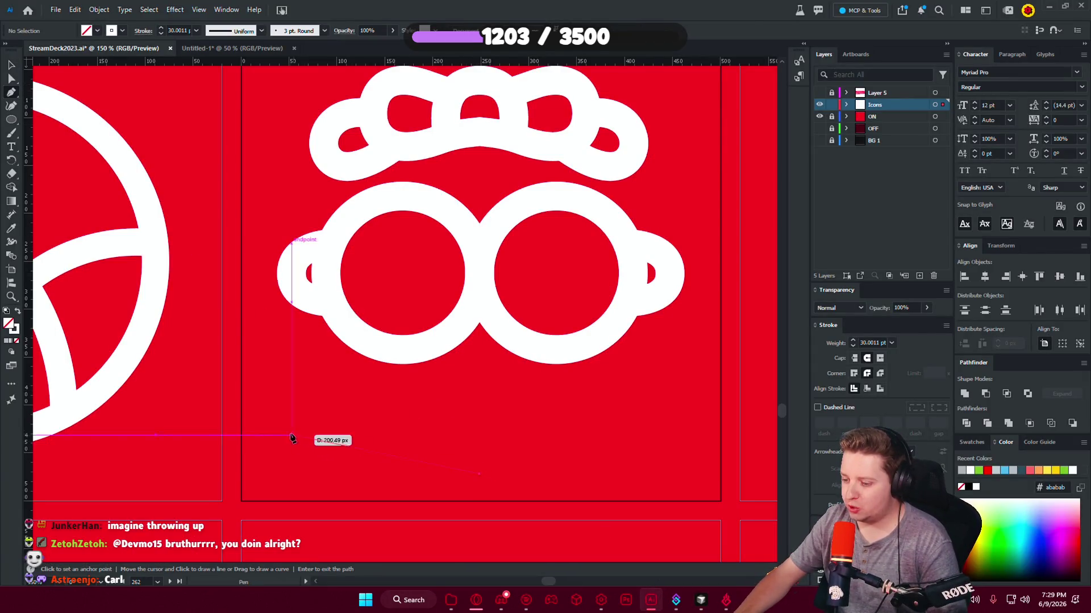
{"action": "left_click", "coordinate": [262, 474]}
{"action": "left_click", "coordinate": [305, 333]}
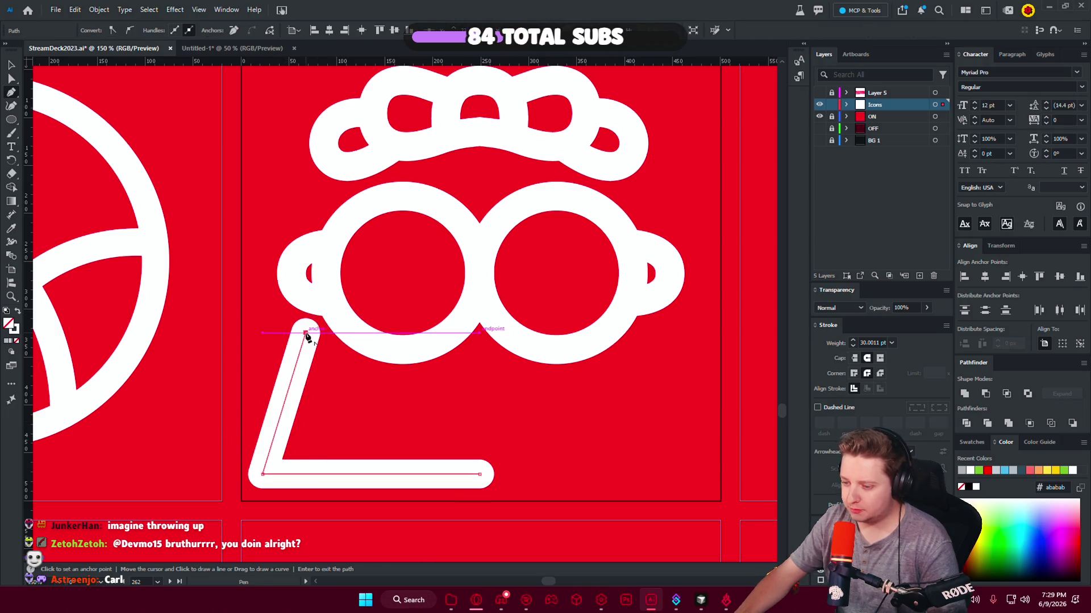
{"action": "left_click", "coordinate": [11, 83]}
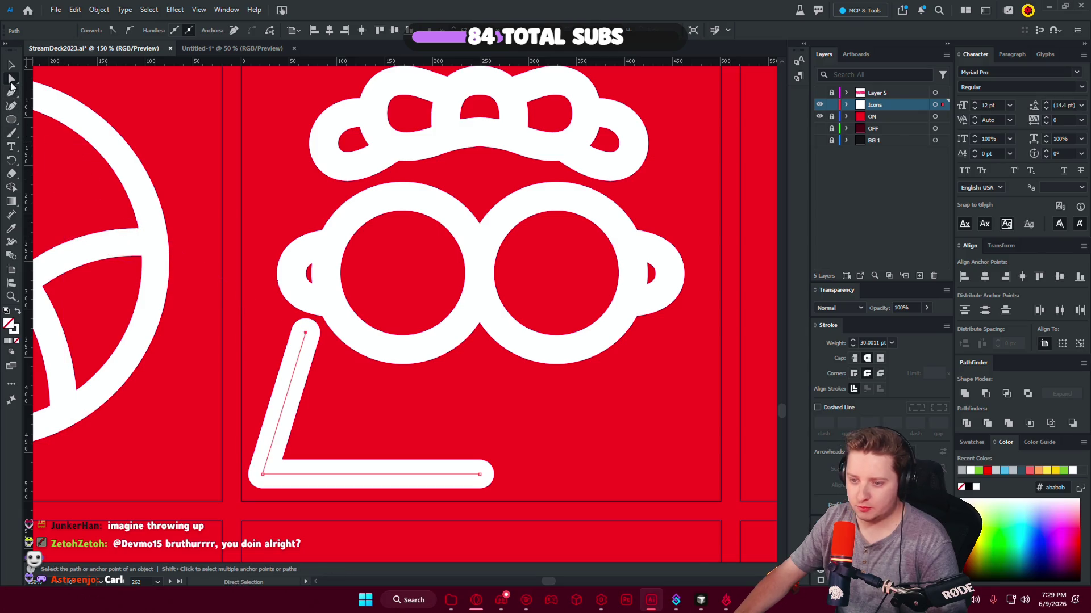
{"action": "left_click", "coordinate": [263, 474]}
{"action": "mouse_move", "coordinate": [366, 413]}
{"action": "left_mouse_down"}
{"action": "mouse_move", "coordinate": [436, 380]}
{"action": "mouse_move", "coordinate": [404, 414]}
{"action": "left_mouse_up"}
{"action": "left_click", "coordinate": [95, 107]}
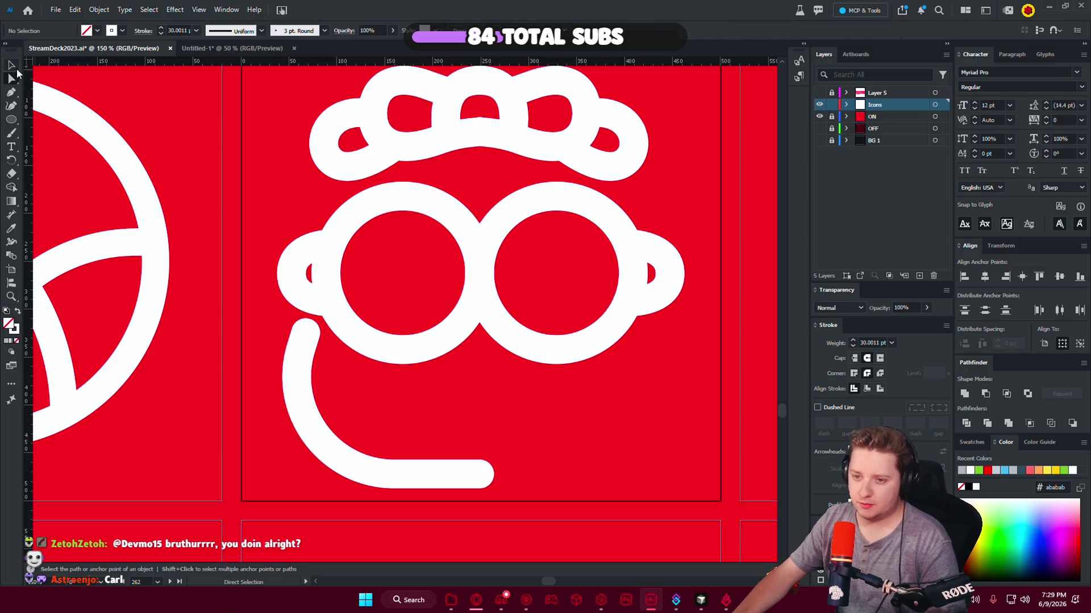
Duplicate the curve, reflect the copy horizontally, and align it to form the U-shaped mouth.
{"action": "left_click_drag", "start_coordinate": [335, 452], "coordinate": [604, 457]}
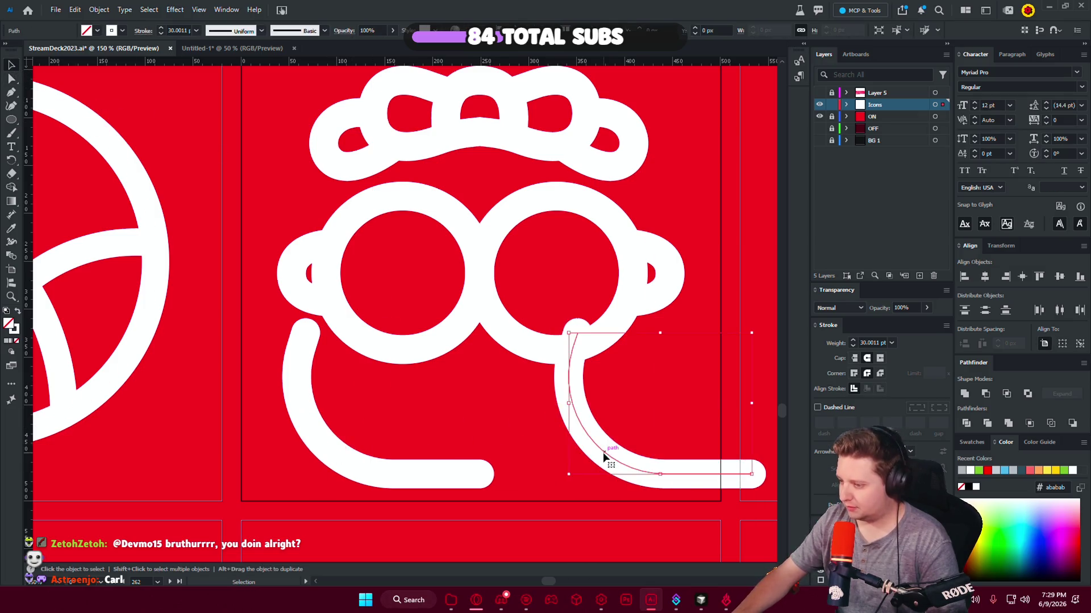
{"action": "right_click", "coordinate": [655, 477]}
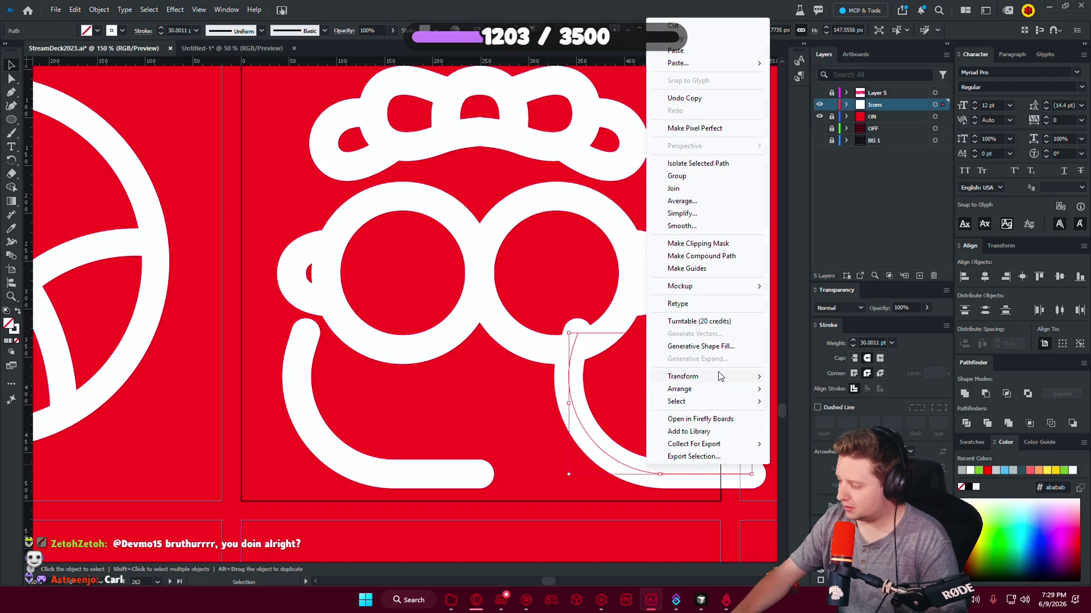
{"action": "left_click", "coordinate": [803, 418]}
{"action": "left_click", "coordinate": [551, 370]}
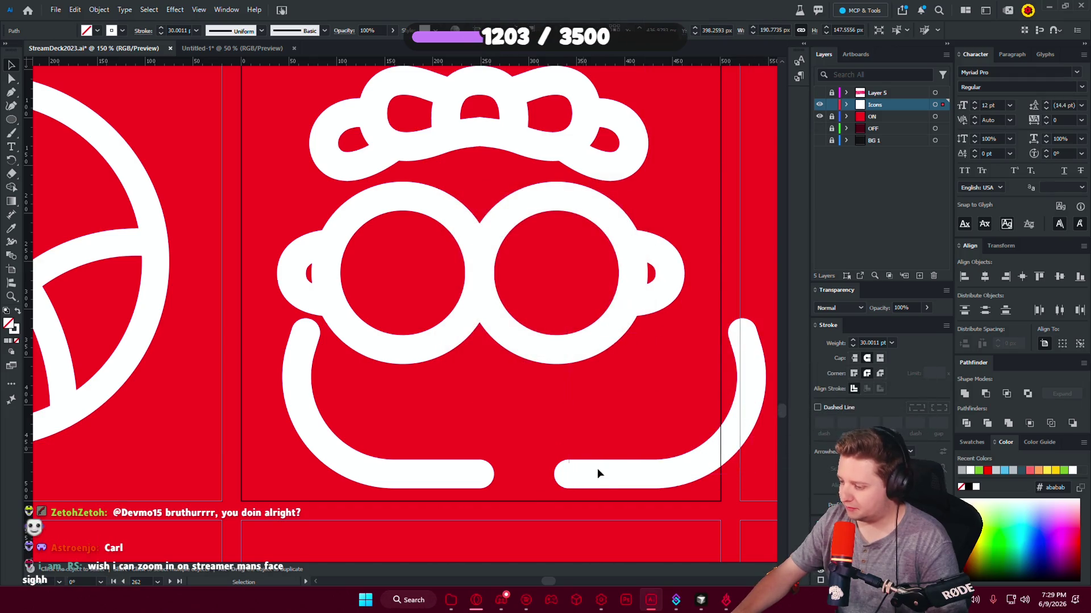
{"action": "left_click_drag", "start_coordinate": [598, 473], "coordinate": [512, 473]}
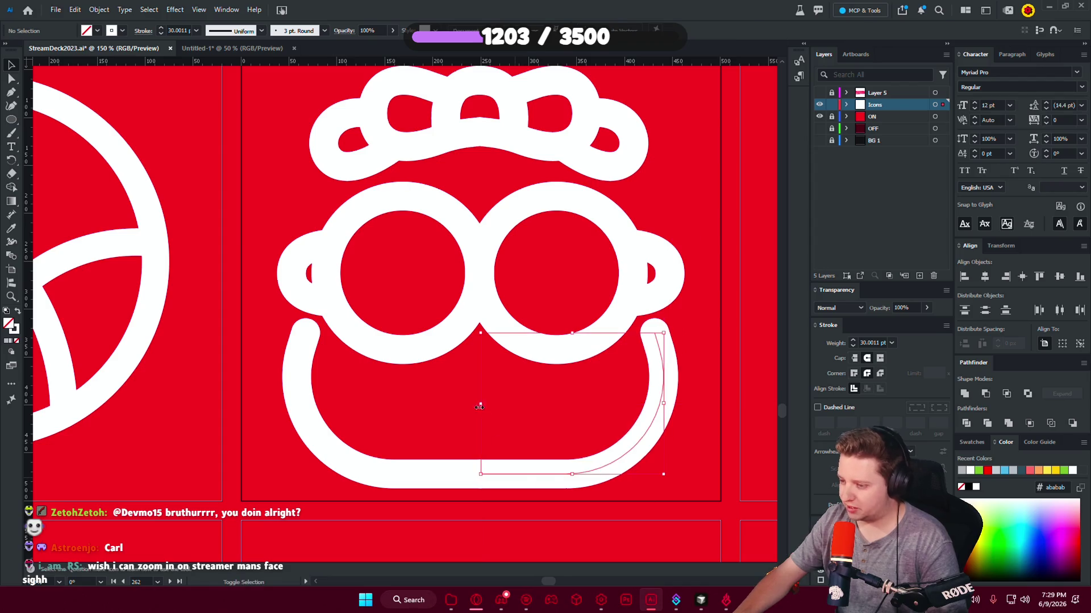
{"action": "left_click", "coordinate": [480, 407]}
{"action": "scroll", "coordinate": [441, 424], "scroll_direction": "down", "scroll_amount": 3}
{"action": "scroll", "coordinate": [432, 432], "scroll_direction": "up", "scroll_amount": 1}
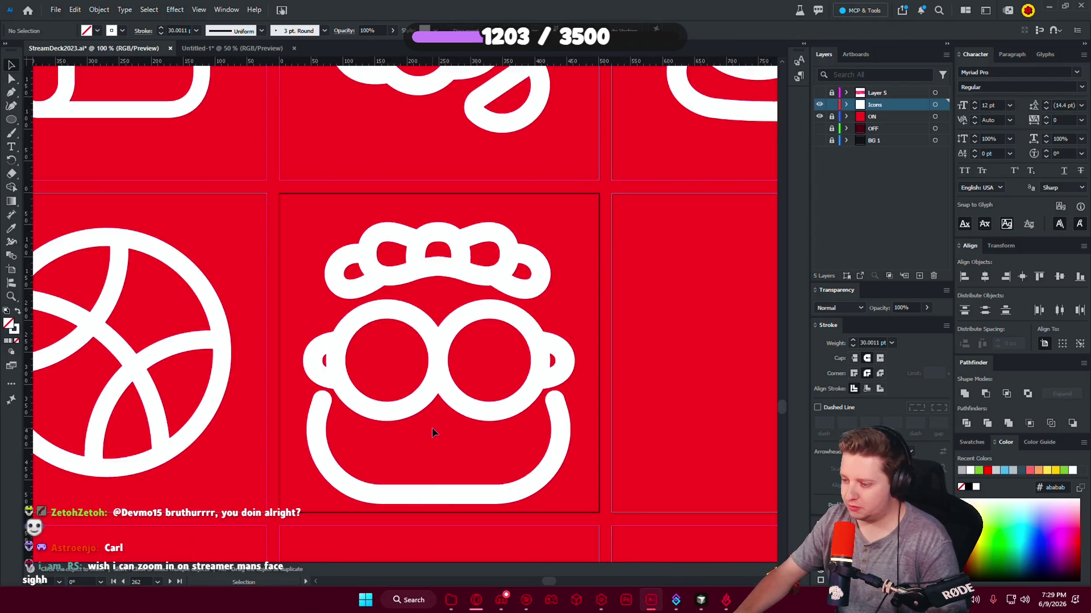
{"action": "scroll", "coordinate": [432, 432], "scroll_direction": "down", "scroll_amount": 1}
{"action": "scroll", "coordinate": [454, 341], "scroll_direction": "down", "scroll_amount": 2}
{"action": "scroll", "coordinate": [508, 258], "scroll_direction": "up", "scroll_amount": 3}
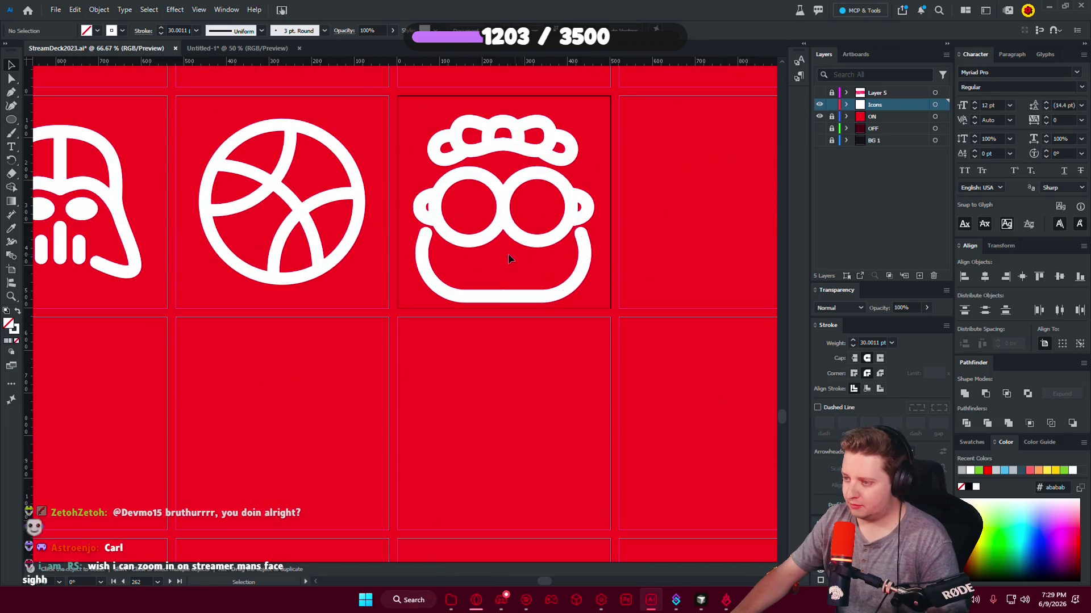
{"action": "scroll", "coordinate": [508, 259], "scroll_direction": "up", "scroll_amount": 1}
{"action": "left_click_drag", "start_coordinate": [449, 211], "coordinate": [626, 369]}
{"action": "left_click", "coordinate": [528, 322]}
{"action": "scroll", "coordinate": [530, 322], "scroll_direction": "up", "scroll_amount": 2}
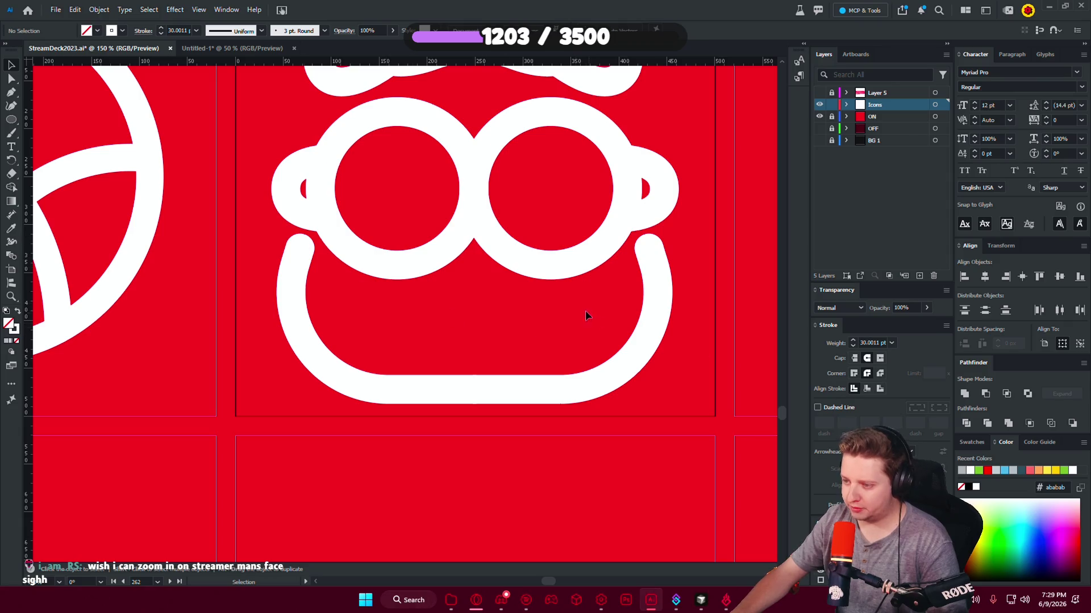
{"action": "scroll", "coordinate": [530, 305], "scroll_direction": "up", "scroll_amount": 1}
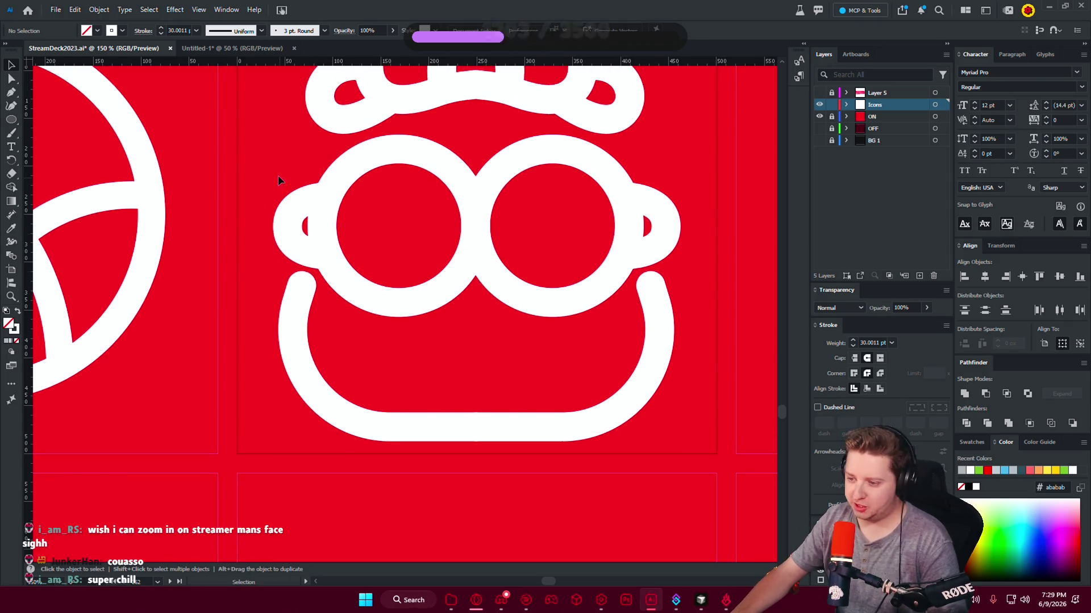
{"action": "left_click_drag", "start_coordinate": [279, 180], "coordinate": [687, 240]}
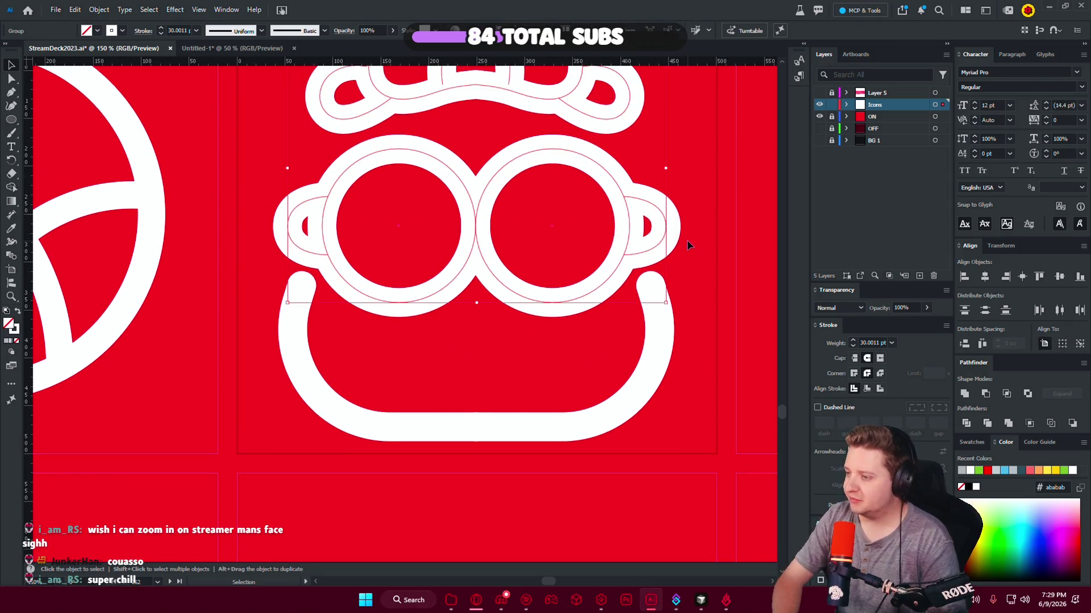
{"action": "left_click", "coordinate": [458, 354]}
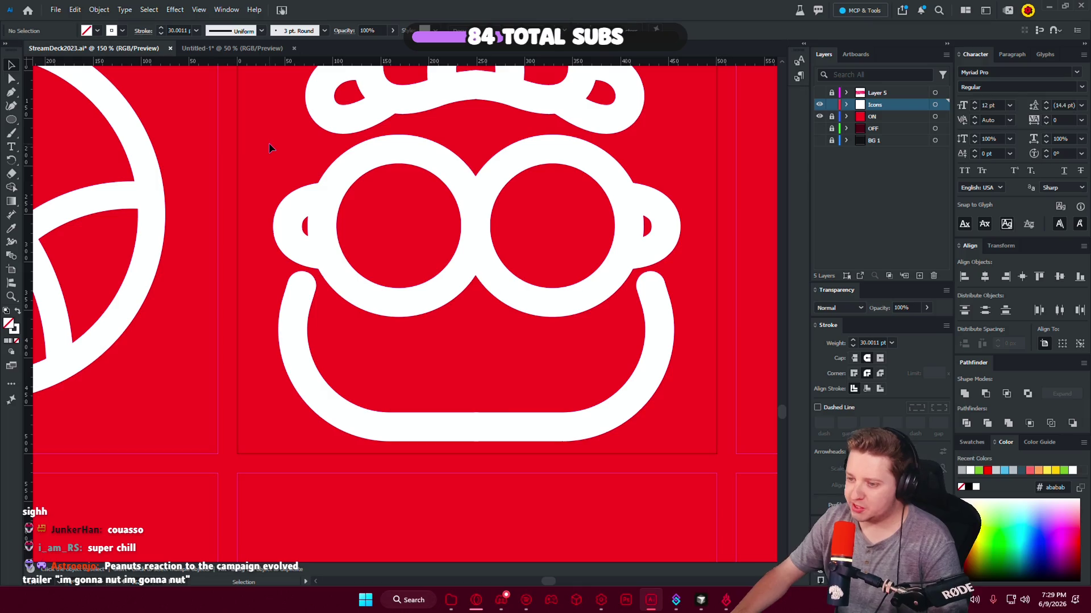
{"action": "left_click_drag", "start_coordinate": [456, 97], "coordinate": [479, 178]}
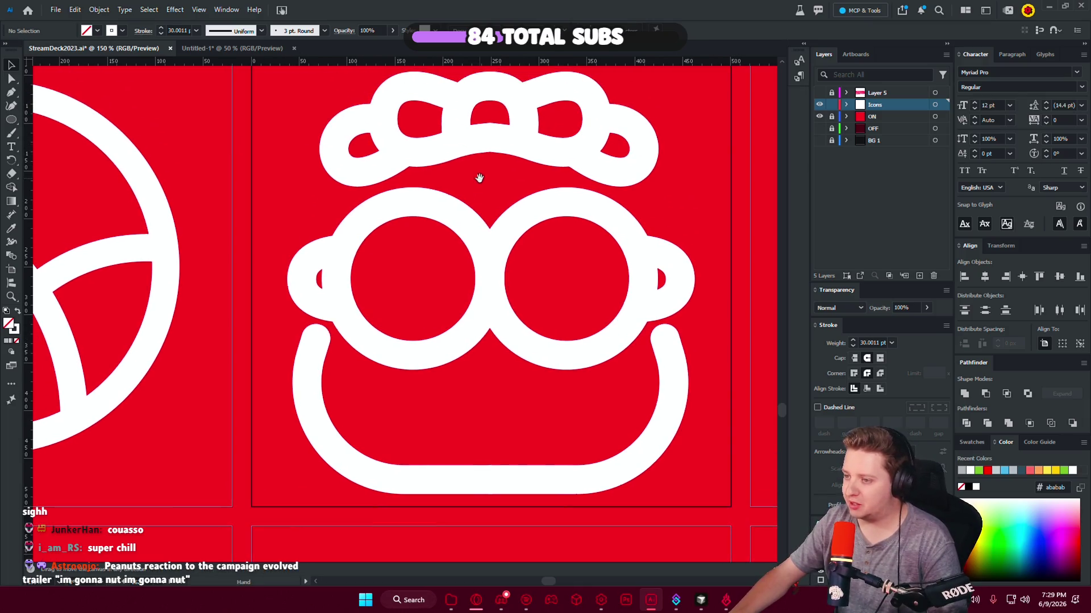
Nudge the bear icon's top wavy loop path down slightly.
{"action": "left_click", "coordinate": [667, 168]}
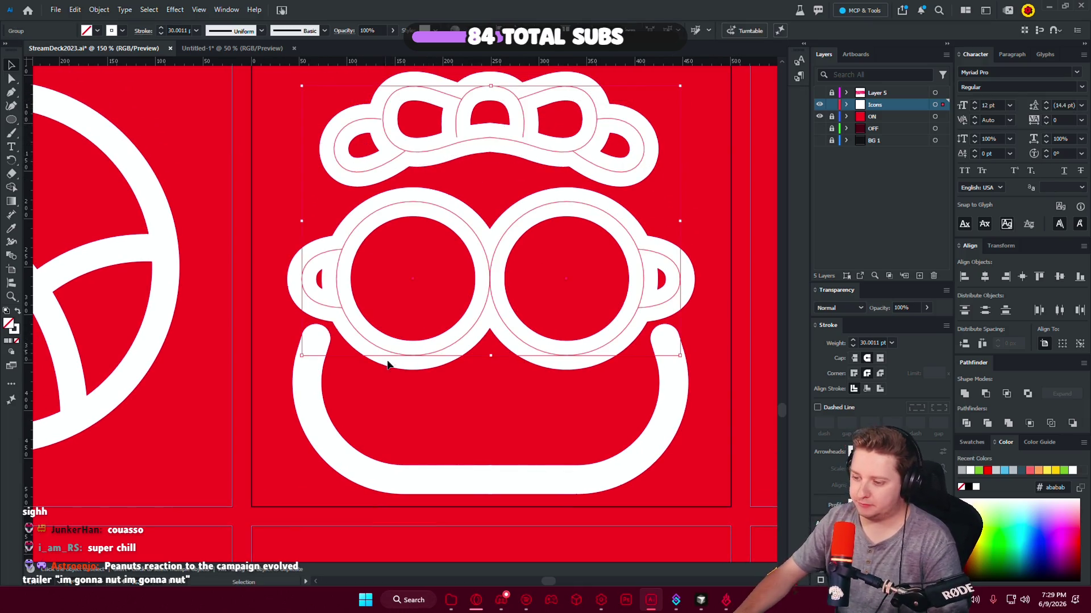
{"action": "right_click", "coordinate": [446, 356]}
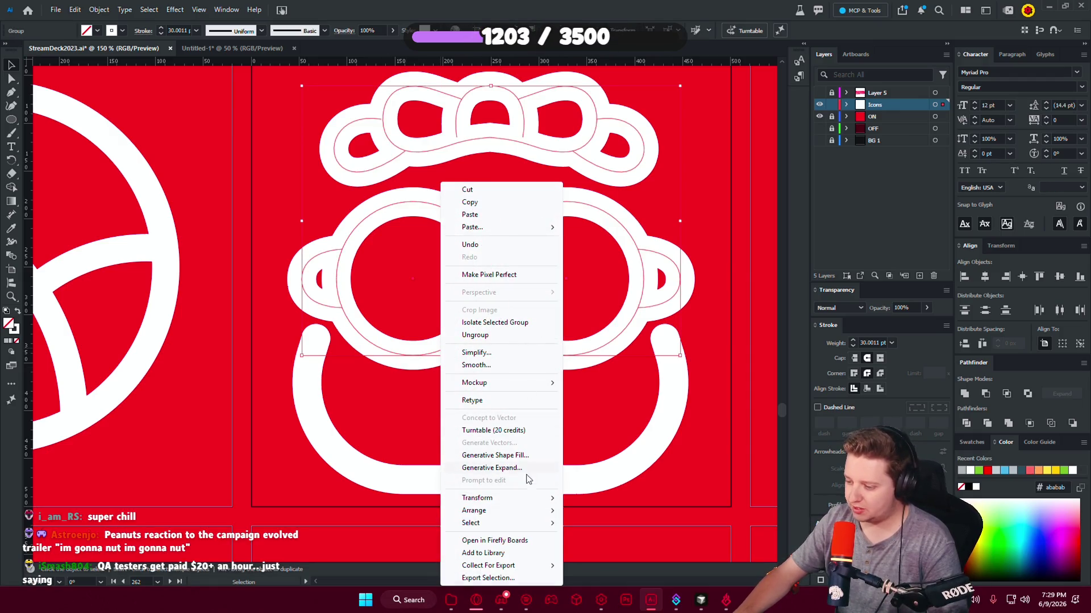
{"action": "key", "text": "Escape"}
{"action": "left_click", "coordinate": [295, 119]}
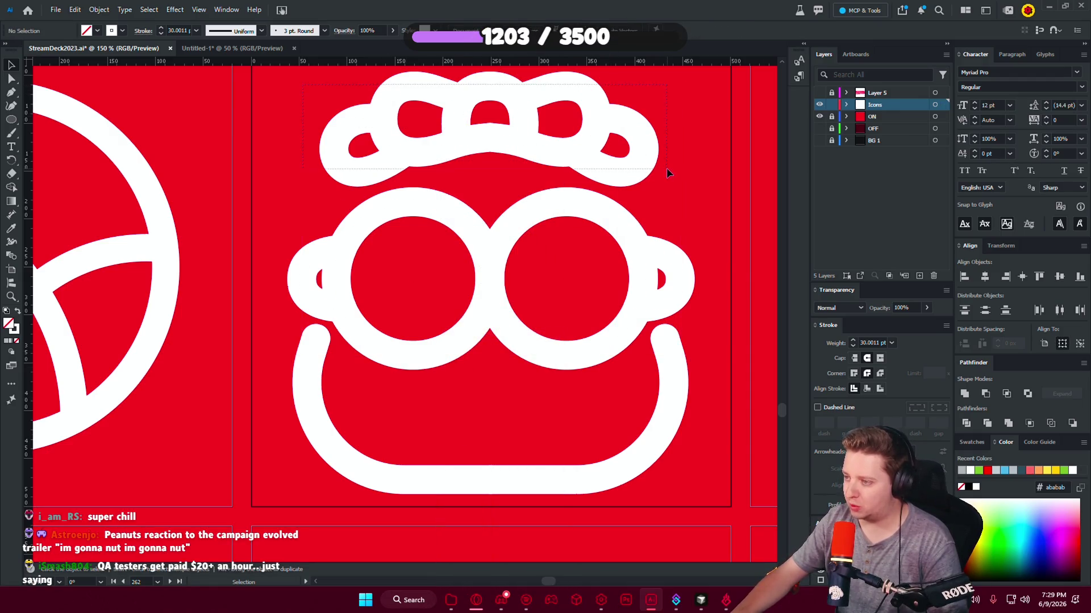
{"action": "left_click_drag", "start_coordinate": [667, 168], "coordinate": [667, 168]}
{"action": "key", "text": "Down"}
{"action": "key", "text": "Down"}
{"action": "key", "text": "Down"}
{"action": "key", "text": "Down"}
{"action": "left_click", "coordinate": [681, 194]}
{"action": "left_click_drag", "start_coordinate": [682, 194], "coordinate": [506, 215]}
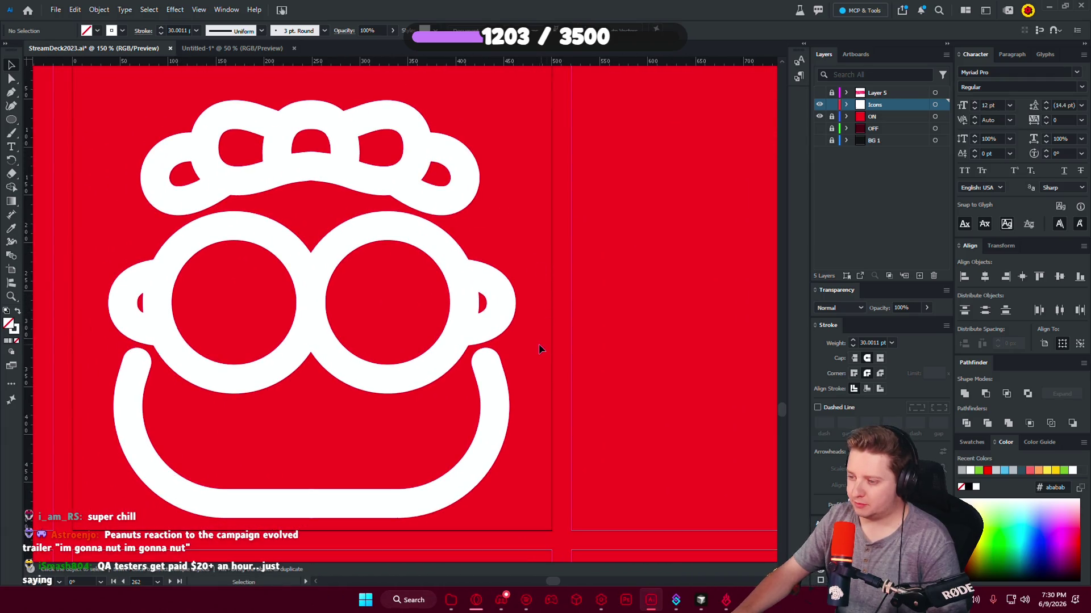
Select the whole bear icon and centre it vertically on its artboard.
{"action": "left_click", "coordinate": [166, 294]}
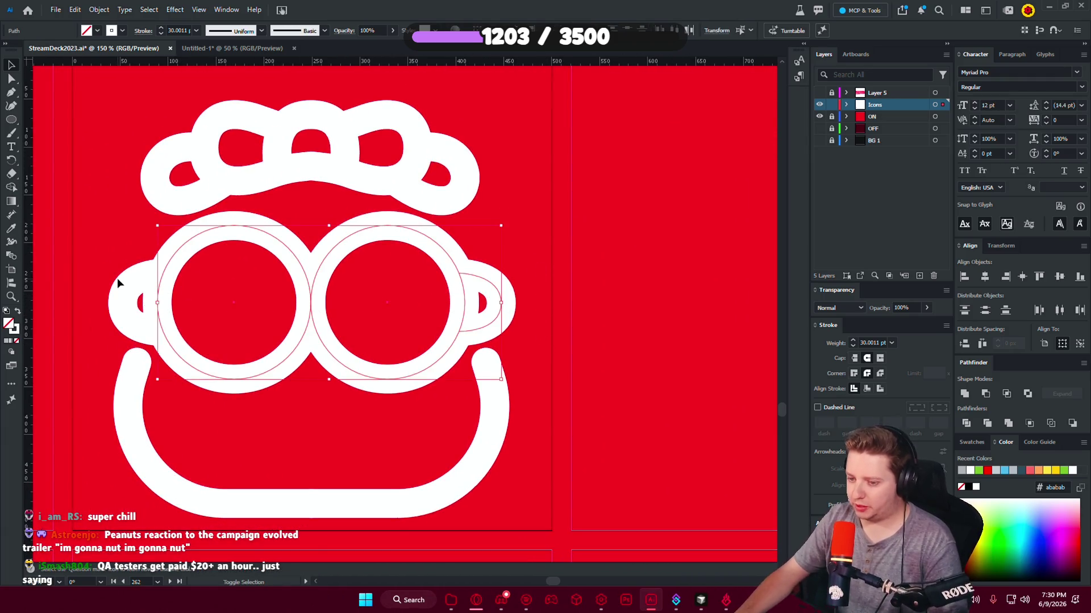
{"action": "left_click", "coordinate": [132, 284], "text": "shift"}
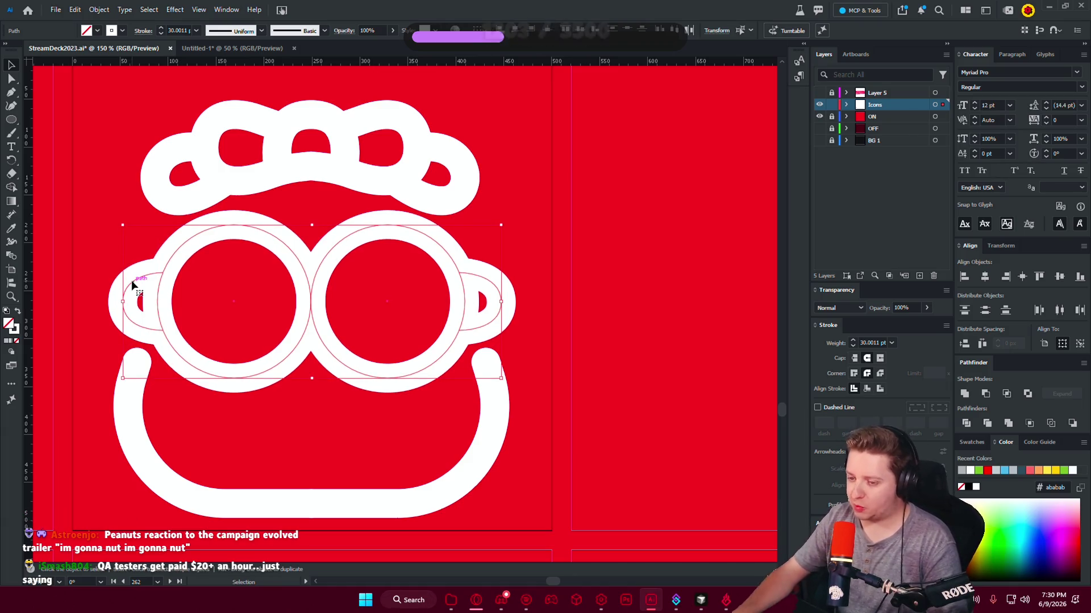
{"action": "key", "text": "ctrl+h"}
{"action": "left_click", "coordinate": [100, 138]}
{"action": "key", "text": "ctrl+0"}
{"action": "key", "text": "ctrl+a"}
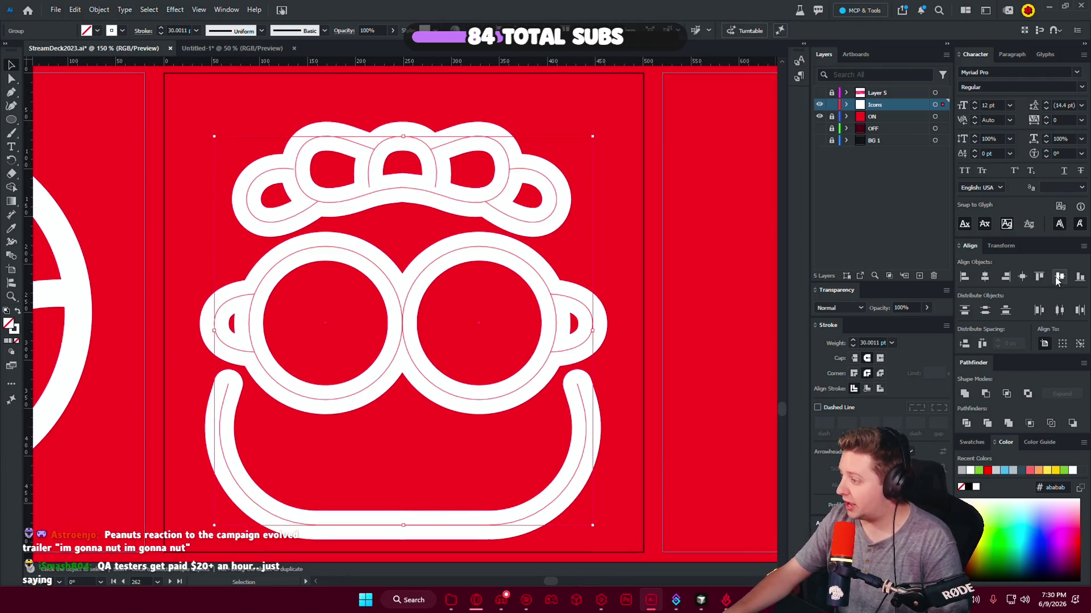
{"action": "left_click", "coordinate": [1059, 277]}
{"action": "key", "text": "ctrl+shift+a"}
Shrink the bear icon group slightly around its centre and compare it with neighbouring icons.
{"action": "key", "text": "ctrl+minus"}
{"action": "key", "text": "ctrl+minus"}
{"action": "key", "text": "ctrl+minus"}
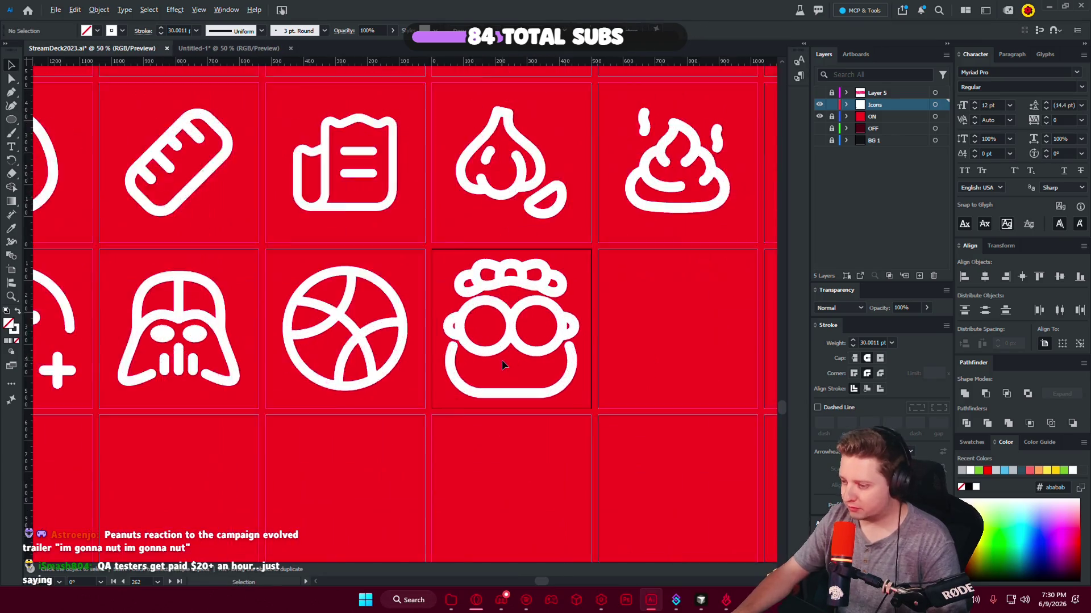
{"action": "scroll", "coordinate": [511, 364], "scroll_direction": "up", "scroll_amount": 1}
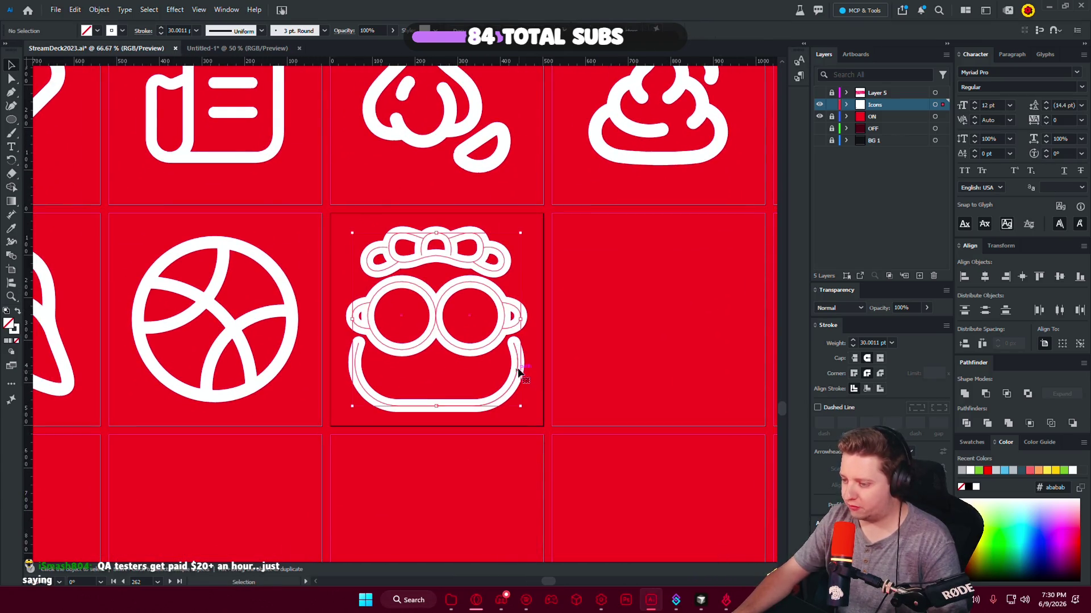
{"action": "left_click", "coordinate": [518, 373]}
{"action": "scroll", "coordinate": [518, 363], "scroll_direction": "up", "scroll_amount": 1}
{"action": "scroll", "coordinate": [525, 316], "scroll_direction": "up", "scroll_amount": 1}
{"action": "left_click_drag", "start_coordinate": [543, 304], "coordinate": [540, 304]}
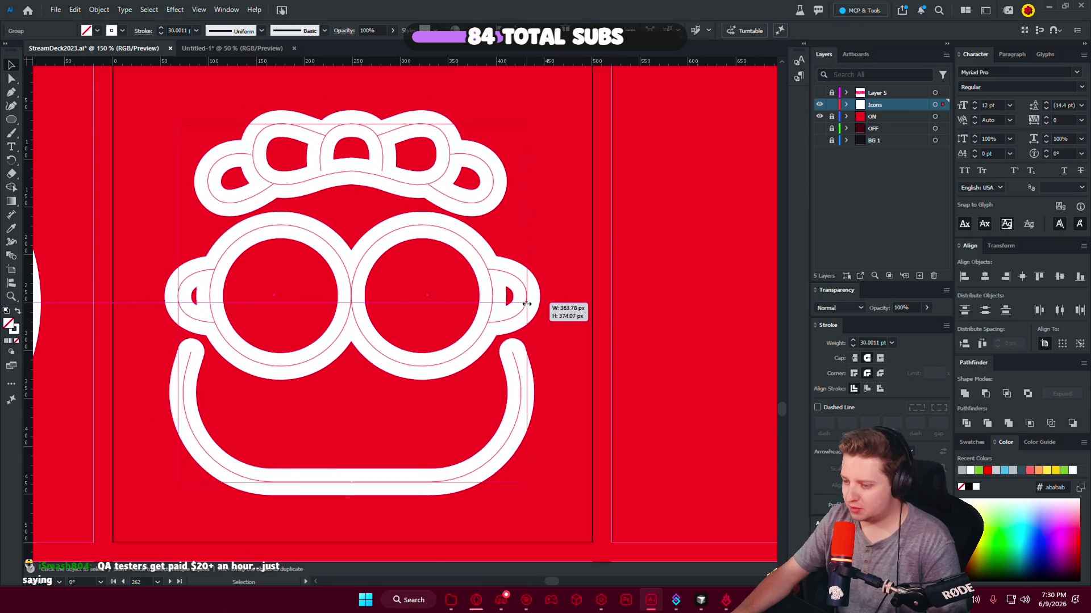
{"action": "left_click_drag", "start_coordinate": [559, 489], "coordinate": [174, 184]}
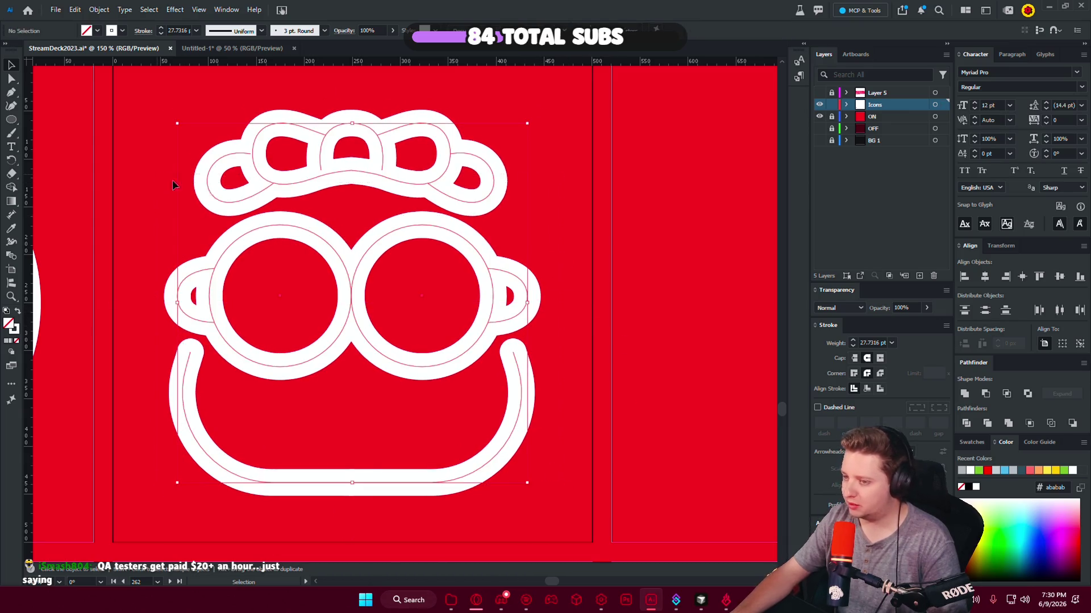
{"action": "key", "text": "ctrl+minus"}
{"action": "key", "text": "i"}
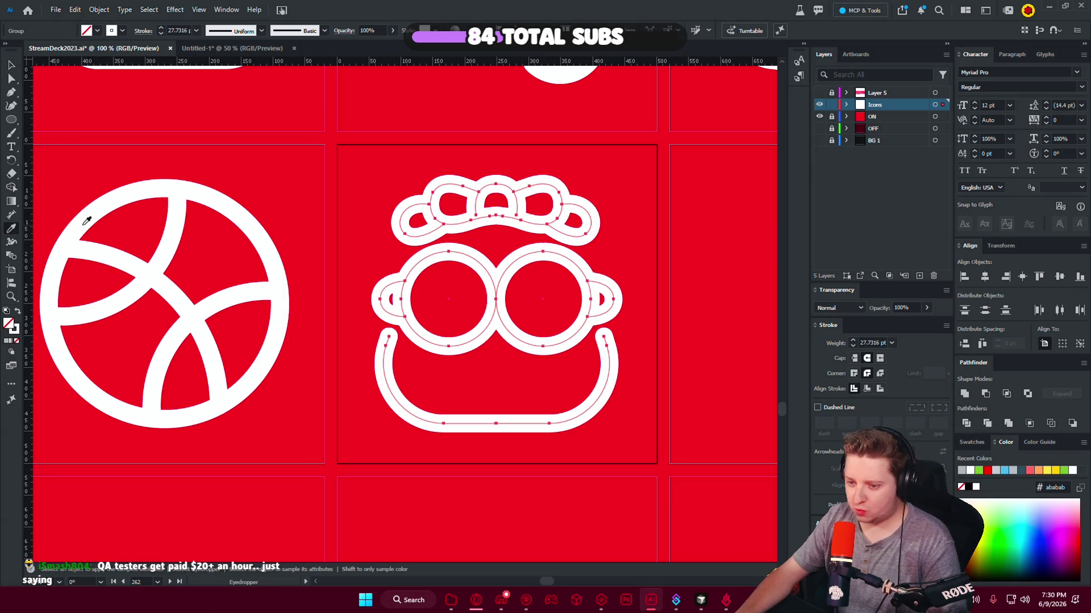
{"action": "key", "text": "v"}
{"action": "left_click", "coordinate": [287, 190]}
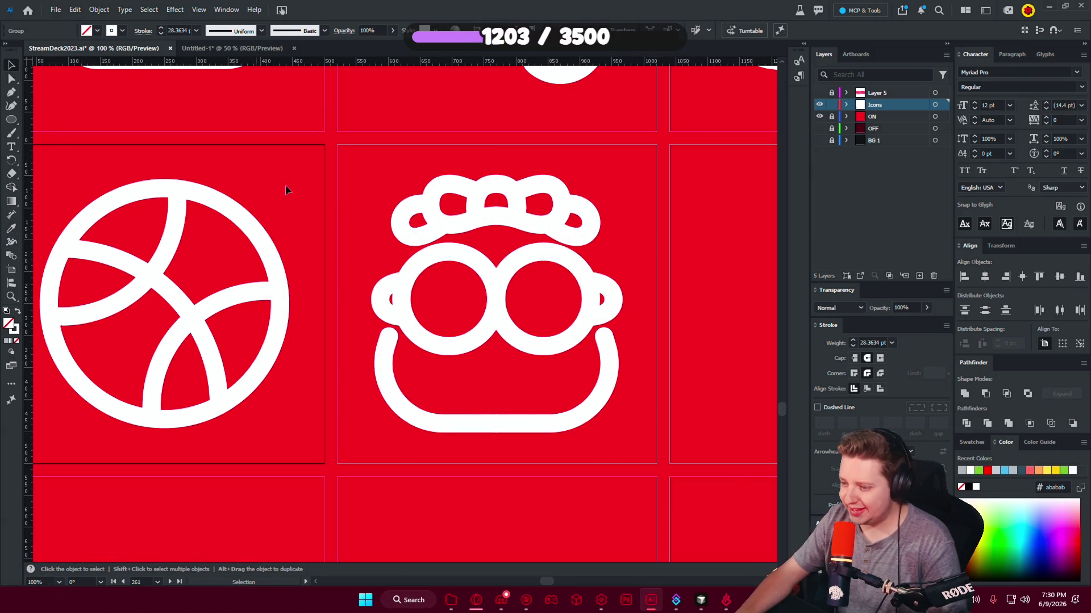
Copy an eye ellipse into the bear's left eye.
{"action": "scroll", "coordinate": [591, 311], "scroll_direction": "right", "scroll_amount": 5}
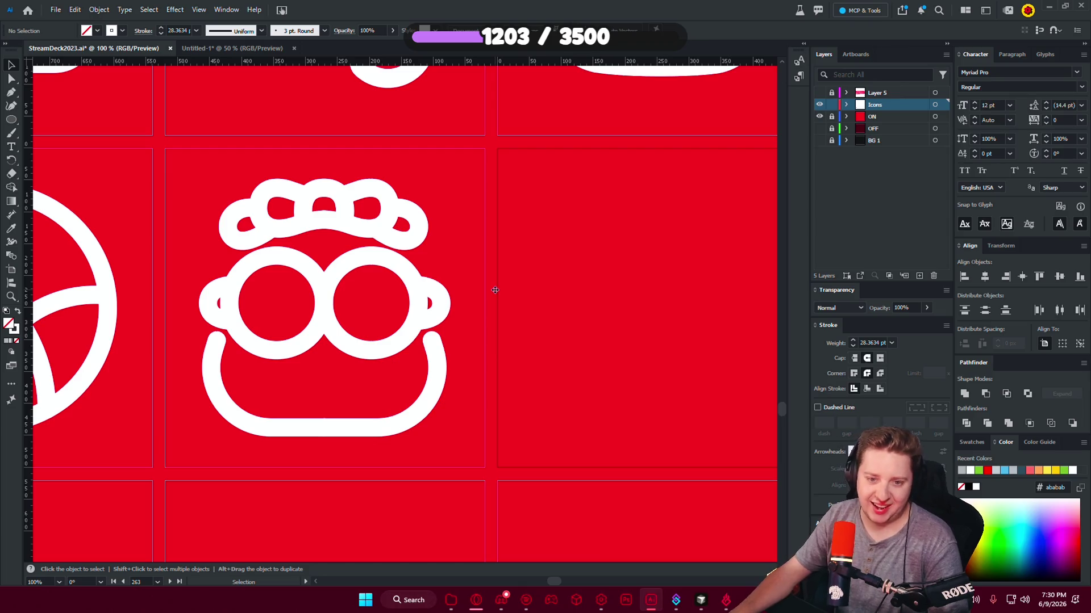
{"action": "scroll", "coordinate": [492, 287], "scroll_direction": "left", "scroll_amount": 1}
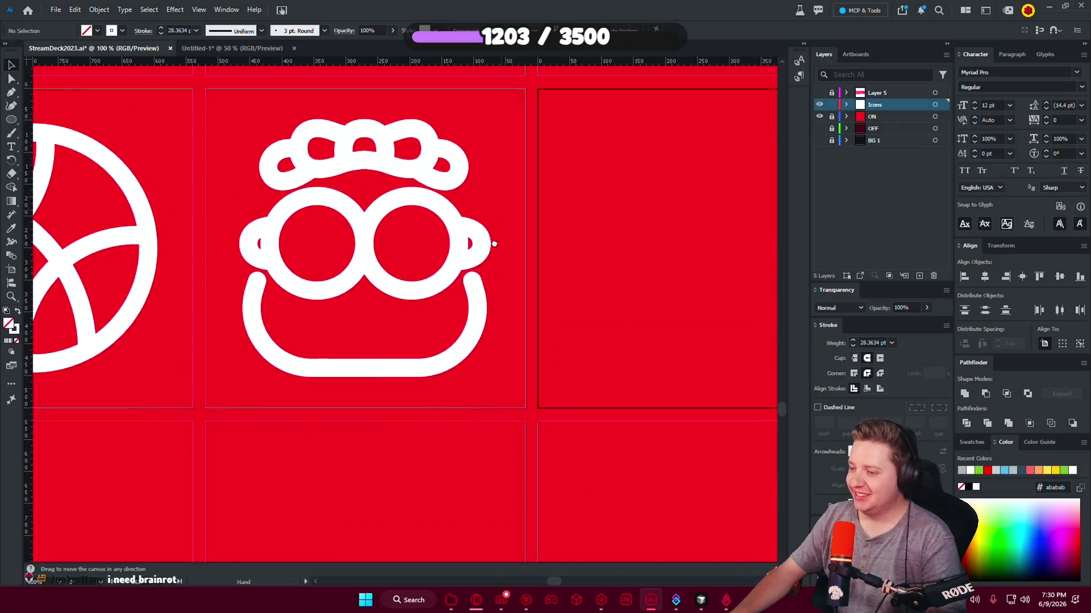
{"action": "scroll", "coordinate": [486, 277], "scroll_direction": "down", "scroll_amount": 4}
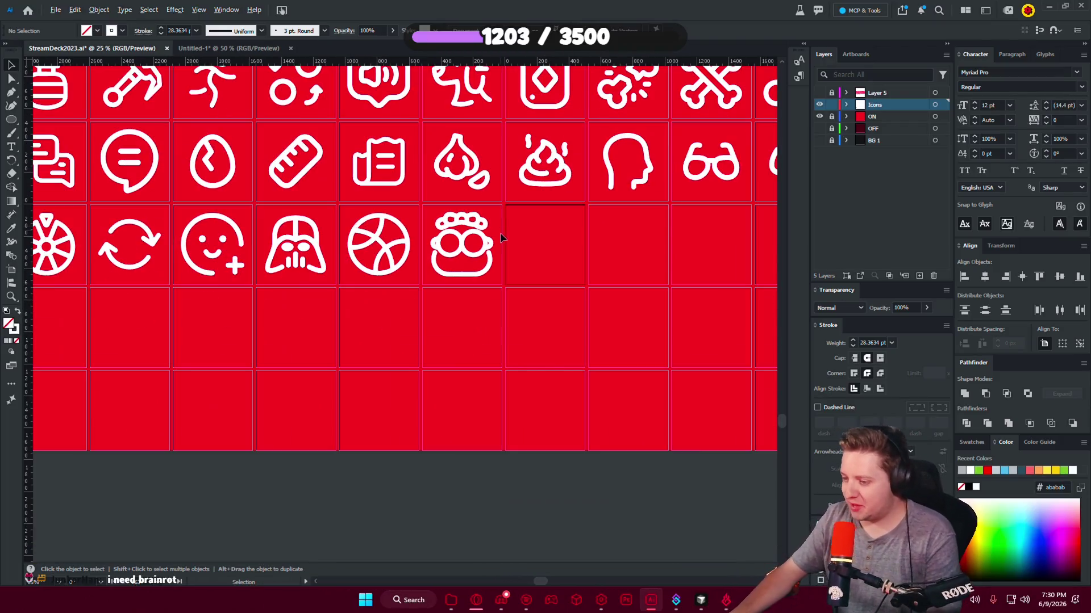
{"action": "scroll", "coordinate": [486, 243], "scroll_direction": "up", "scroll_amount": 3}
{"action": "left_click_drag", "start_coordinate": [511, 190], "coordinate": [534, 308]}
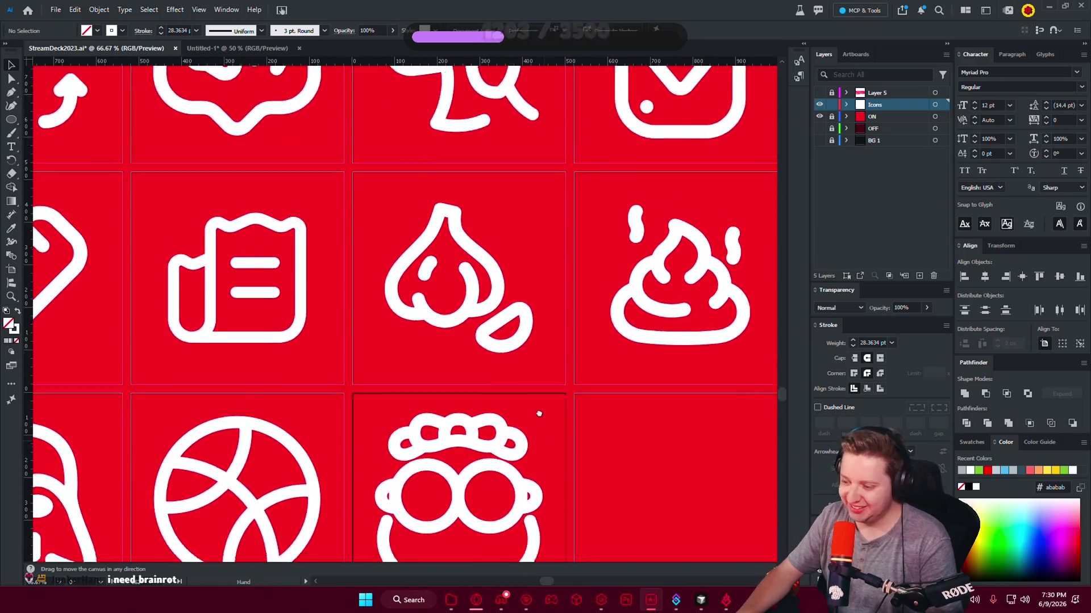
{"action": "scroll", "coordinate": [534, 308], "scroll_direction": "down", "scroll_amount": 4}
{"action": "scroll", "coordinate": [525, 325], "scroll_direction": "up", "scroll_amount": 4}
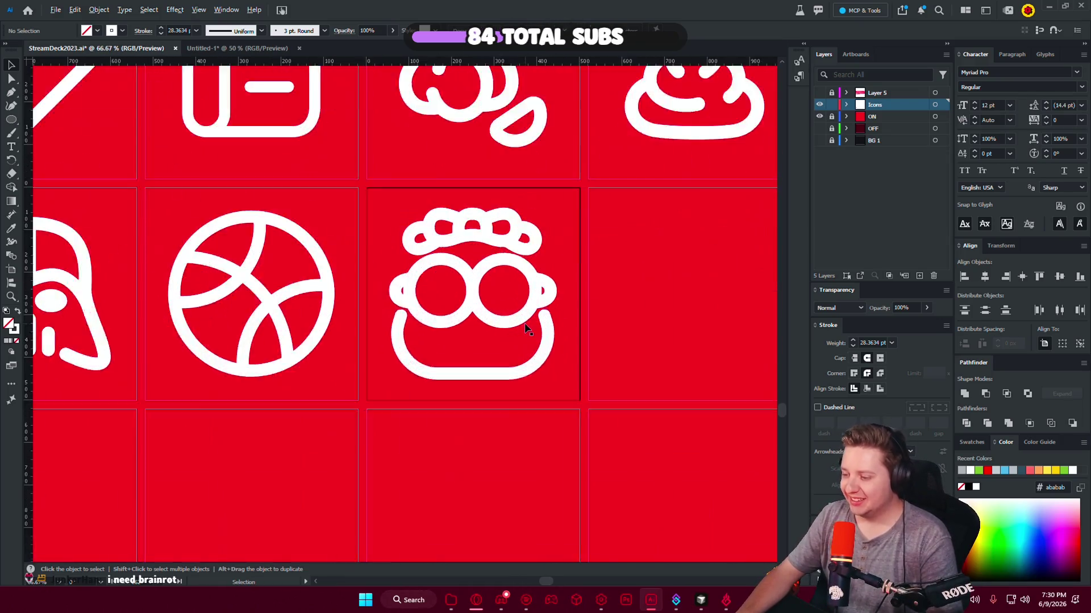
{"action": "scroll", "coordinate": [263, 353], "scroll_direction": "up", "scroll_amount": 1}
{"action": "scroll", "coordinate": [420, 336], "scroll_direction": "left", "scroll_amount": 3}
{"action": "left_click_drag", "start_coordinate": [99, 276], "coordinate": [685, 266]}
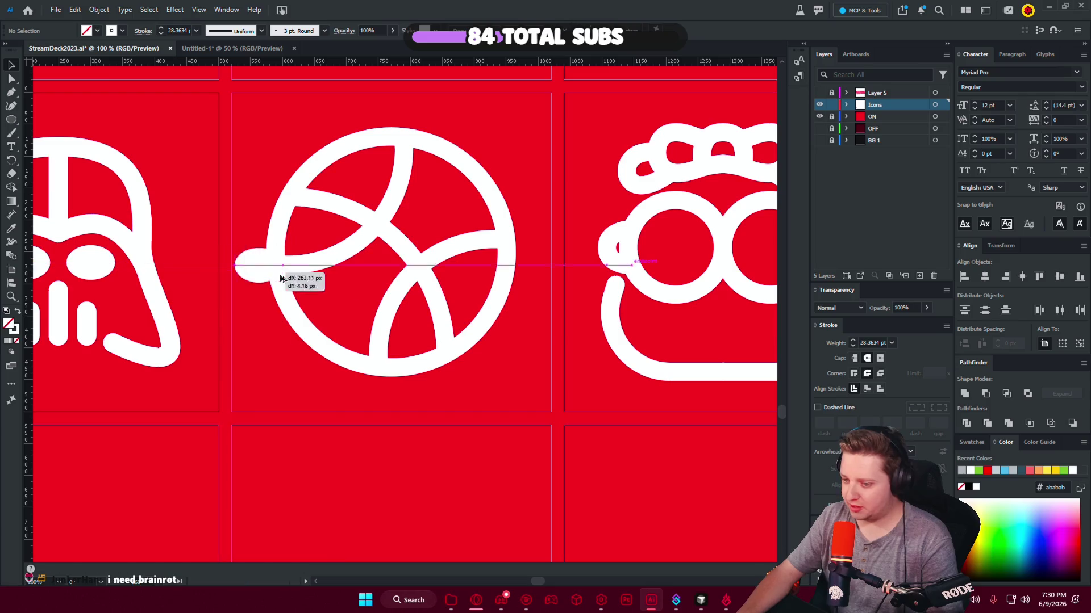
{"action": "left_click_drag", "start_coordinate": [740, 321], "coordinate": [474, 331]}
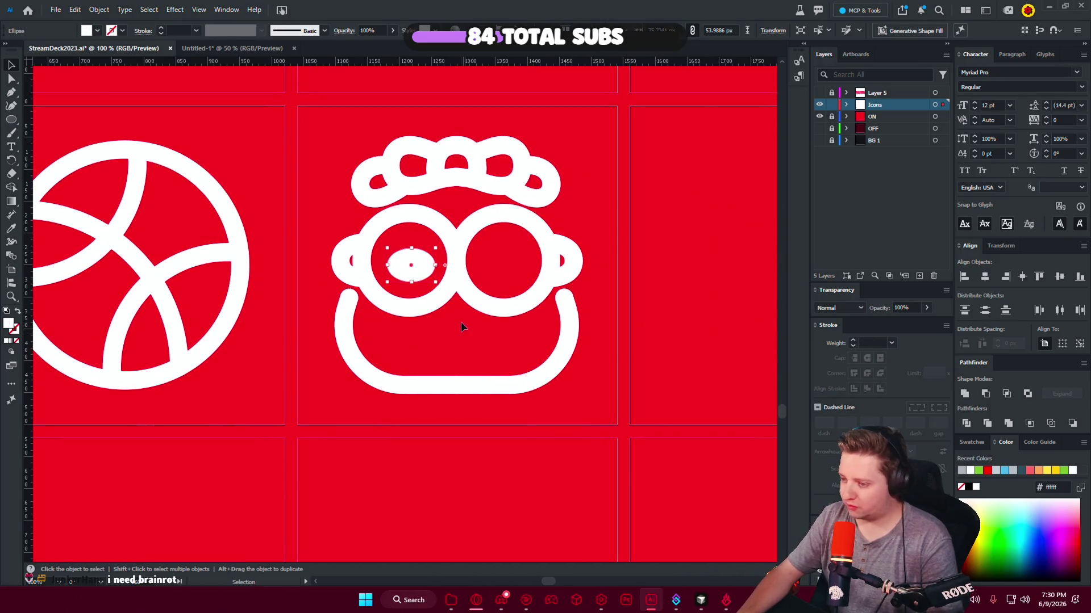
{"action": "left_click_drag", "start_coordinate": [414, 266], "coordinate": [509, 274]}
{"action": "left_click", "coordinate": [489, 360]}
{"action": "scroll", "coordinate": [490, 360], "scroll_direction": "down", "scroll_amount": 4}
{"action": "scroll", "coordinate": [508, 316], "scroll_direction": "up", "scroll_amount": 3}
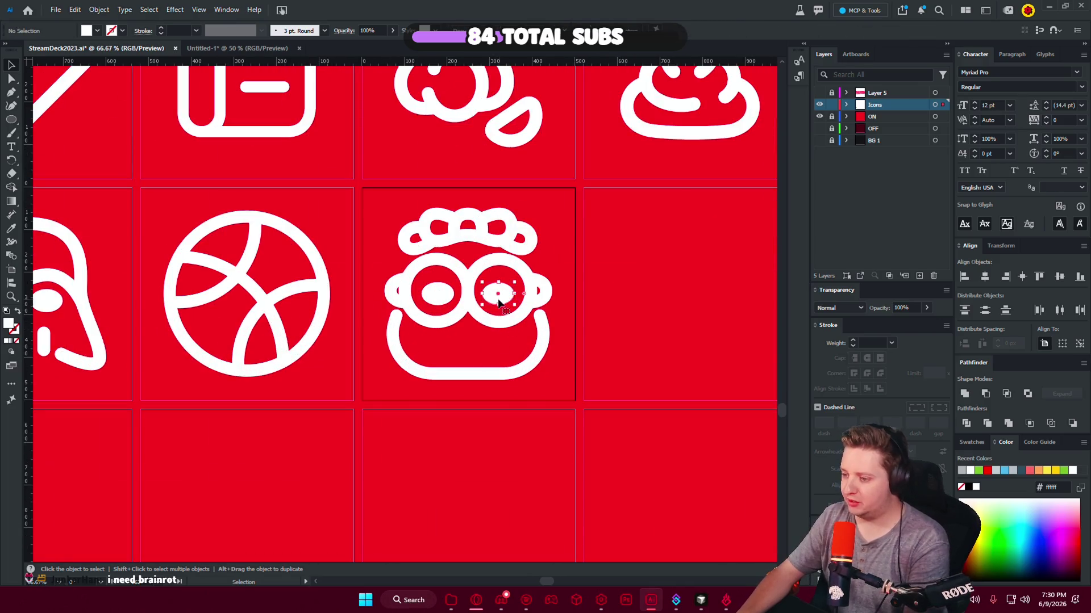
{"action": "left_click", "coordinate": [602, 290]}
{"action": "left_click", "coordinate": [438, 291]}
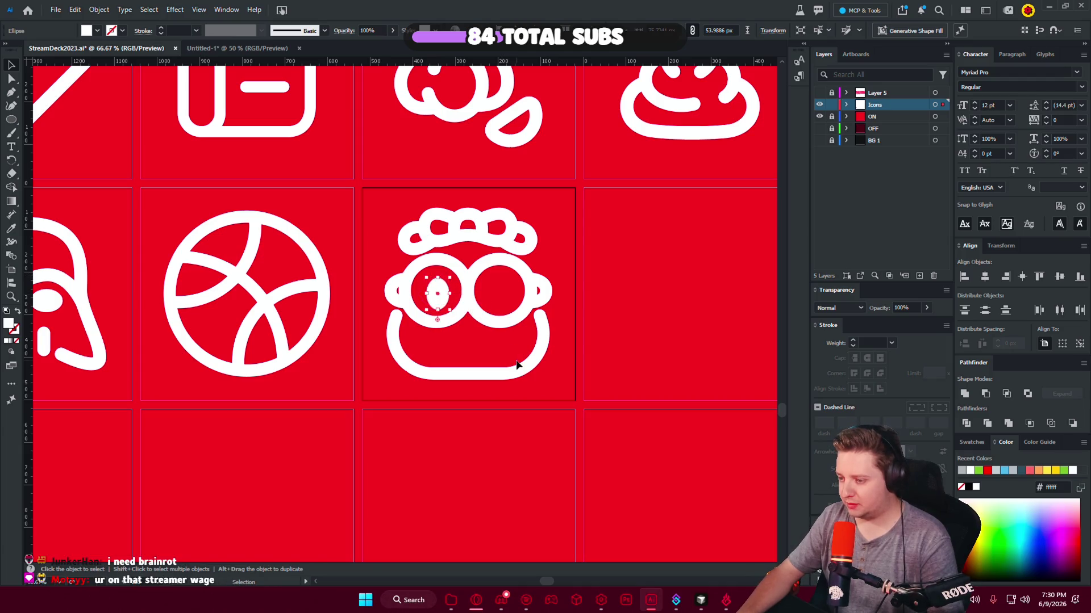
{"action": "scroll", "coordinate": [516, 364], "scroll_direction": "up", "scroll_amount": 4}
{"action": "left_click_drag", "start_coordinate": [377, 237], "coordinate": [515, 237]}
{"action": "left_click", "coordinate": [539, 364]}
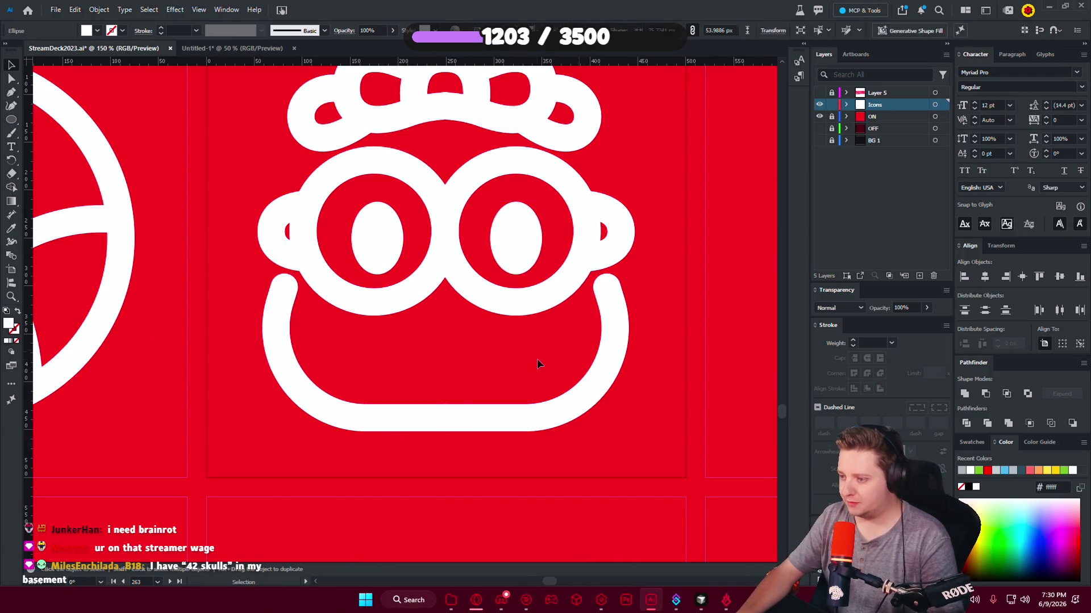
{"action": "scroll", "coordinate": [539, 364], "scroll_direction": "down", "scroll_amount": 5}
{"action": "scroll", "coordinate": [565, 365], "scroll_direction": "up", "scroll_amount": 3}
{"action": "key", "text": "ctrl+z"}
{"action": "key", "text": "ctrl+z"}
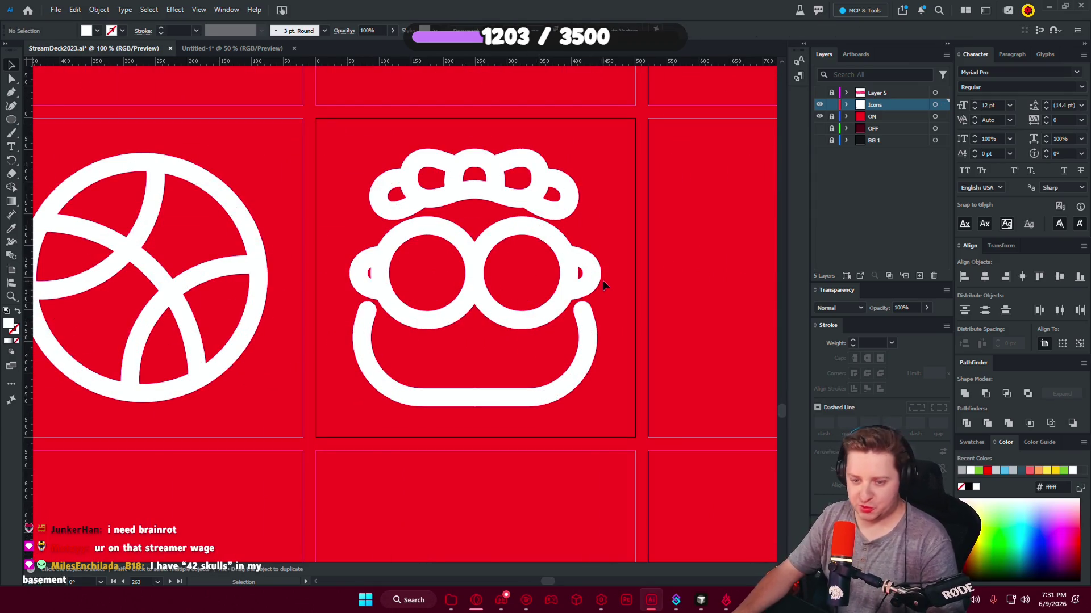
{"action": "left_click_drag", "start_coordinate": [602, 281], "coordinate": [442, 232]}
{"action": "scroll", "coordinate": [442, 232], "scroll_direction": "down", "scroll_amount": 1}
{"action": "scroll", "coordinate": [448, 236], "scroll_direction": "down", "scroll_amount": 2}
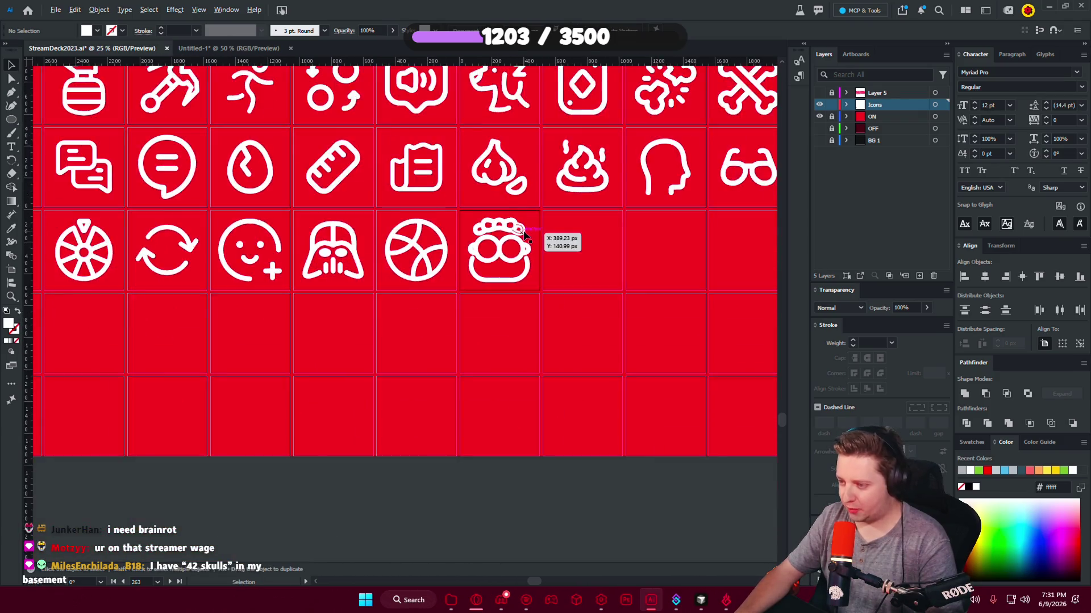
{"action": "scroll", "coordinate": [460, 244], "scroll_direction": "up", "scroll_amount": 2}
{"action": "scroll", "coordinate": [468, 248], "scroll_direction": "up", "scroll_amount": 1}
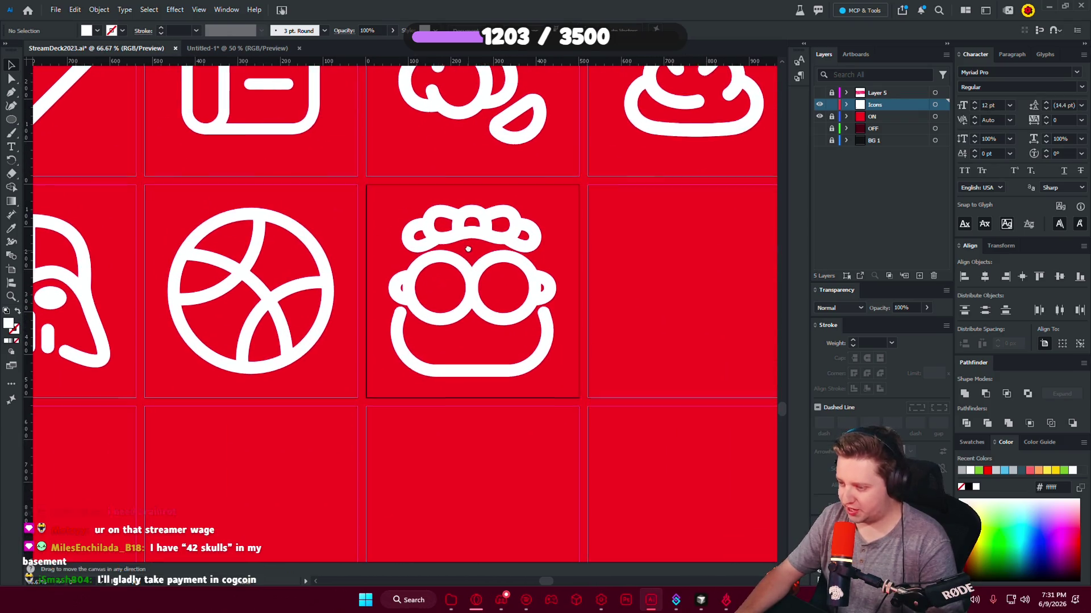
Hide the ON layer's red backgrounds and icons before exporting the artboards.
{"action": "left_click", "coordinate": [819, 116]}
{"action": "left_click", "coordinate": [55, 10]}
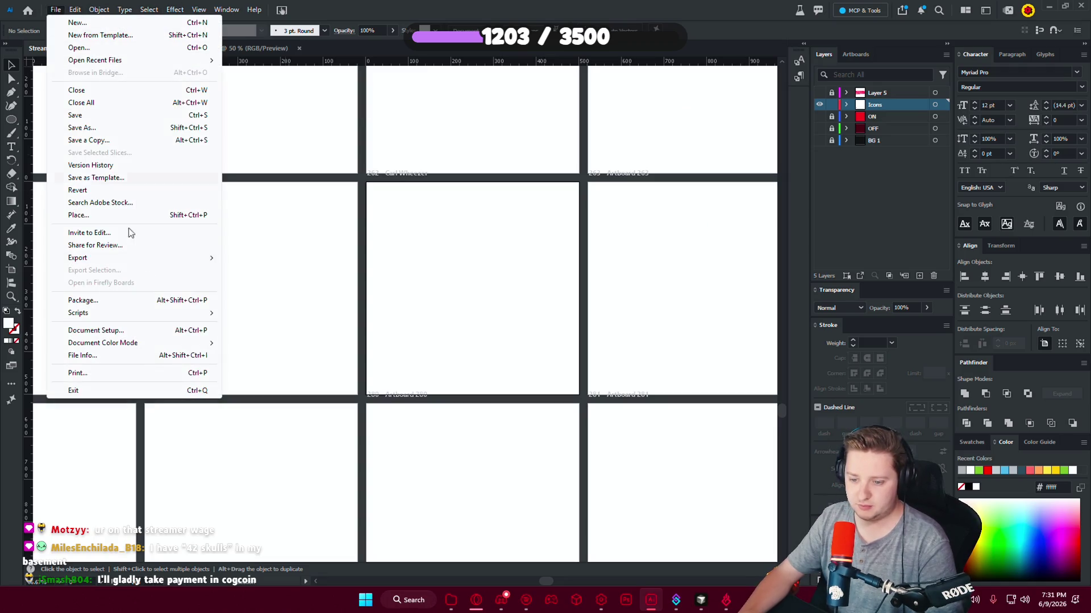
{"action": "left_click", "coordinate": [331, 258]}
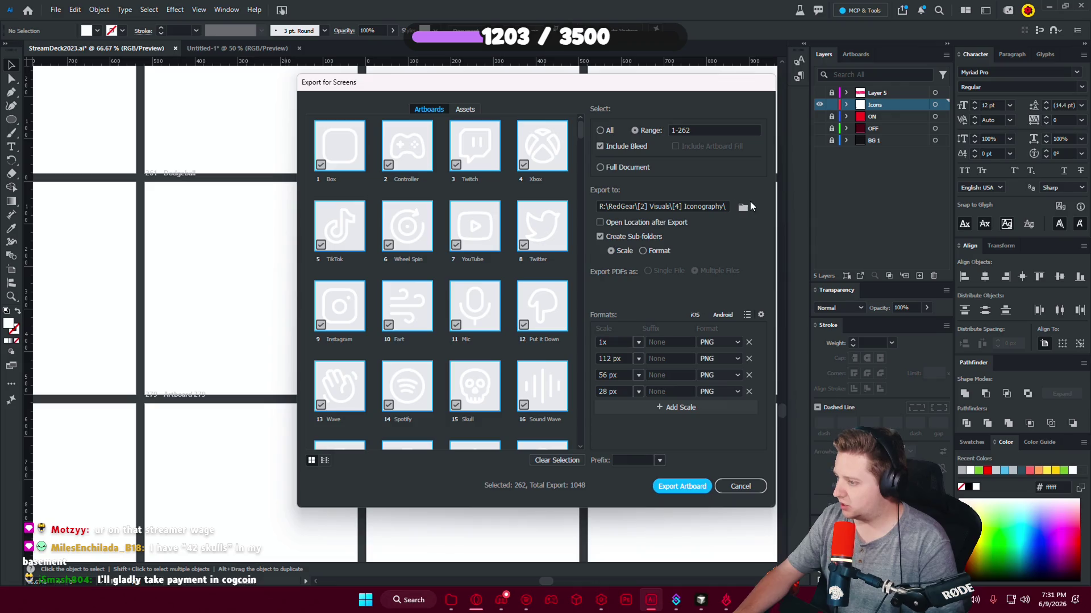
Choose [1] PNG Icons > [4] - White [All Sizes] as the Export for Screens destination.
{"action": "left_click", "coordinate": [743, 207]}
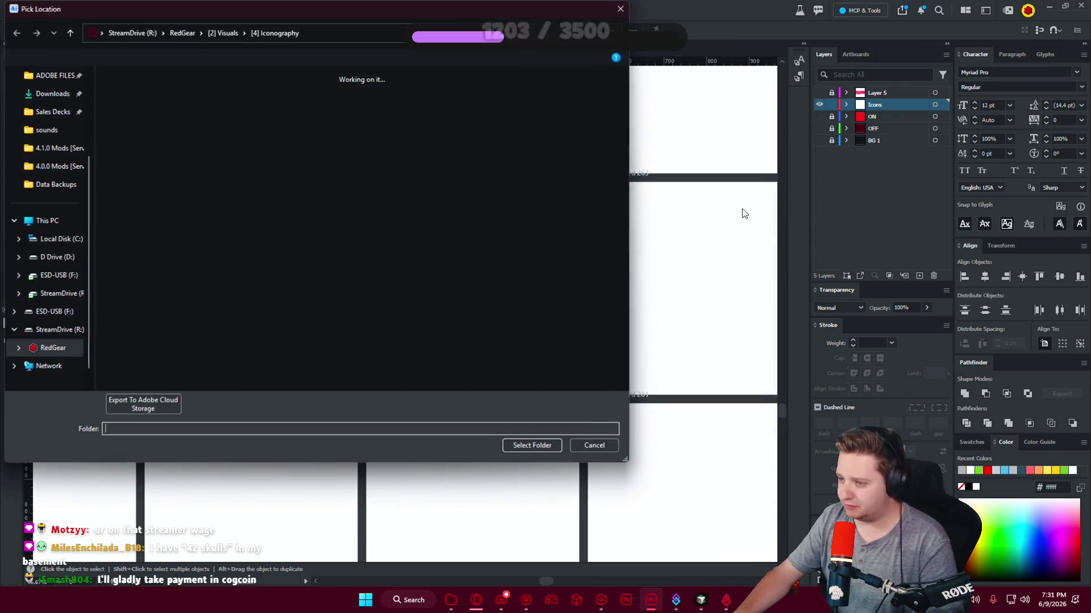
{"action": "double_click", "coordinate": [148, 125]}
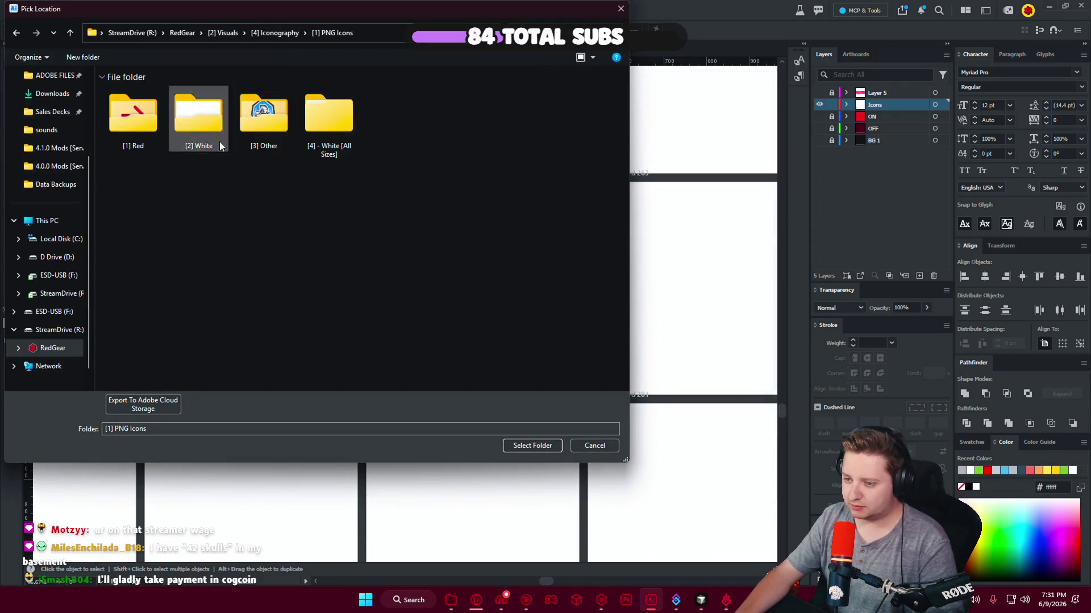
{"action": "double_click", "coordinate": [189, 126]}
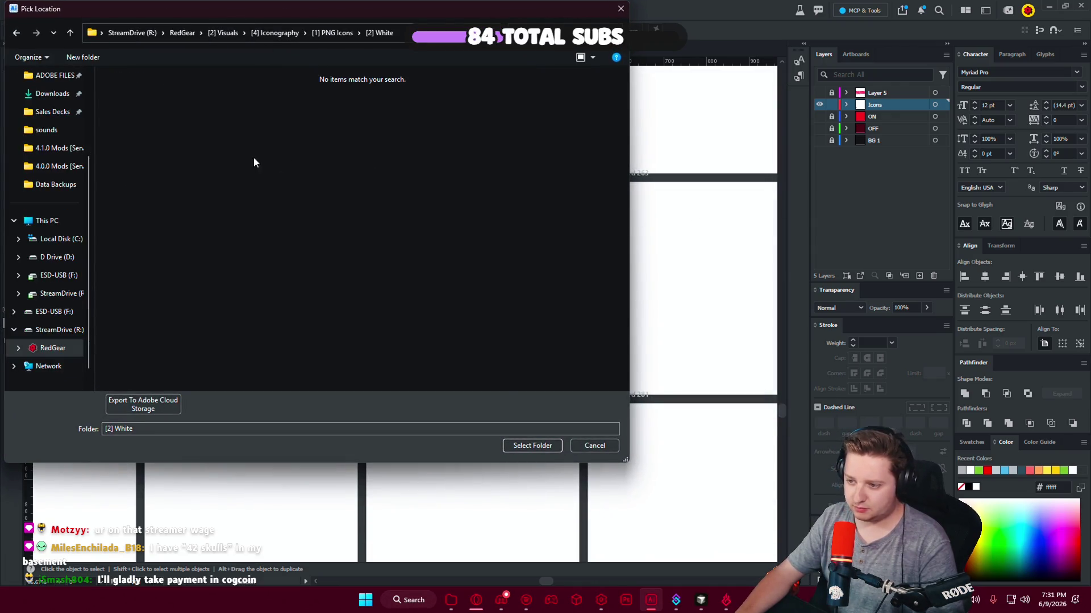
{"action": "left_click", "coordinate": [16, 32]}
{"action": "double_click", "coordinate": [329, 117]}
{"action": "left_click", "coordinate": [532, 447]}
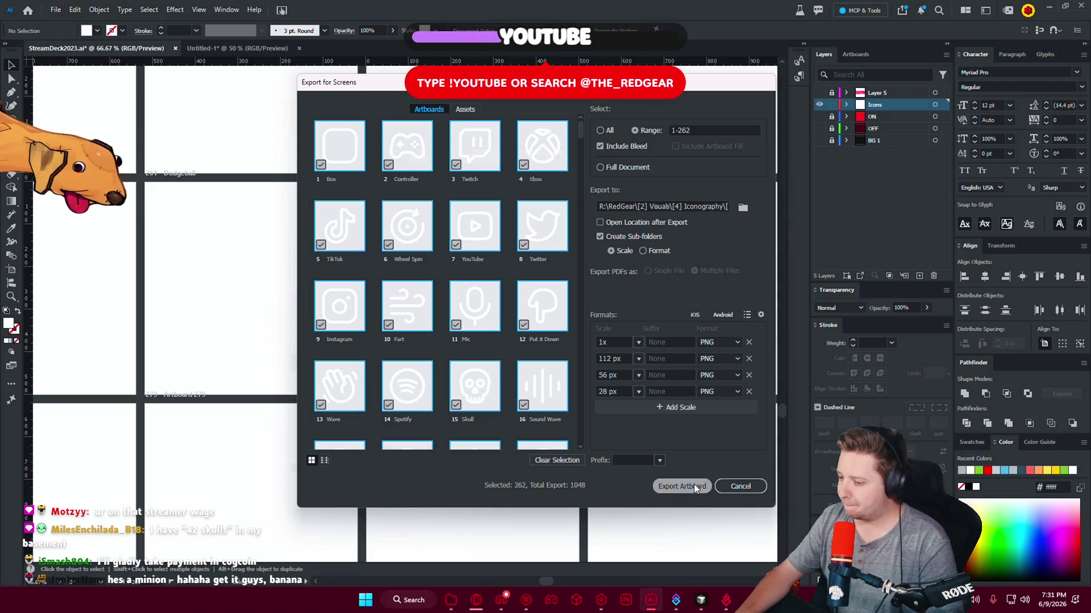
Export all artboards as PNGs, replacing existing files, and minimize Illustrator once finished.
{"action": "left_click", "coordinate": [681, 486]}
{"action": "left_click", "coordinate": [650, 422]}
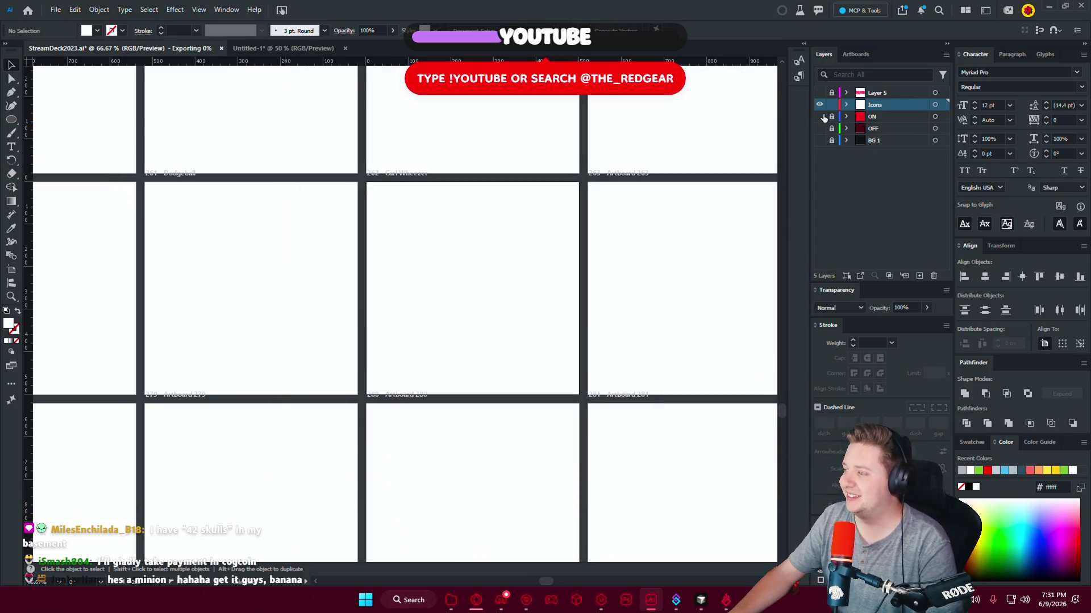
{"action": "left_click", "coordinate": [819, 116]}
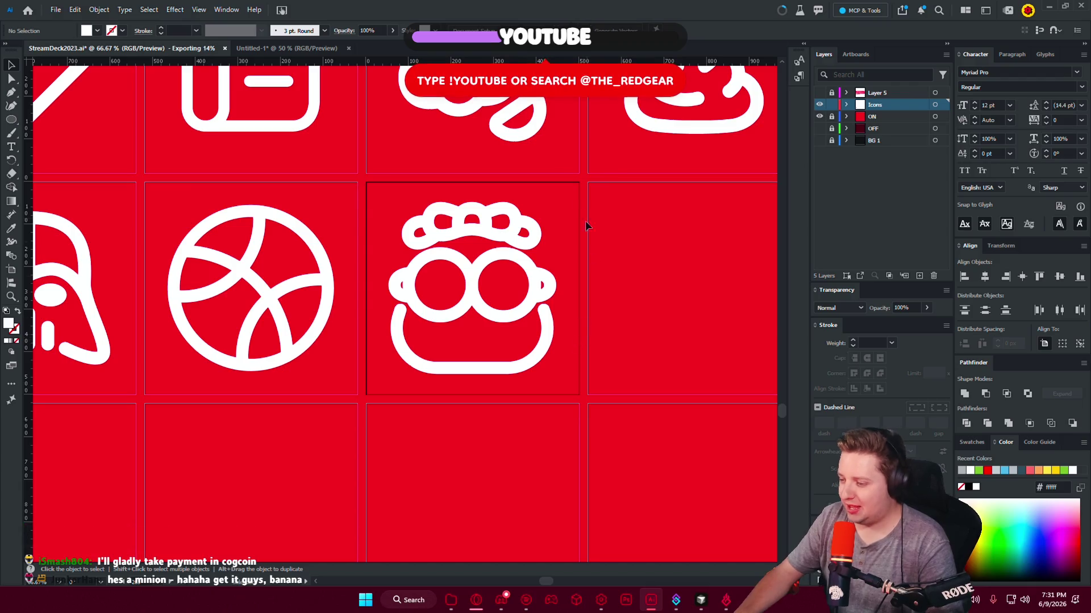
{"action": "scroll", "coordinate": [581, 279], "scroll_direction": "down", "scroll_amount": 3}
{"action": "scroll", "coordinate": [582, 278], "scroll_direction": "down", "scroll_amount": 3}
{"action": "scroll", "coordinate": [581, 278], "scroll_direction": "up", "scroll_amount": 2}
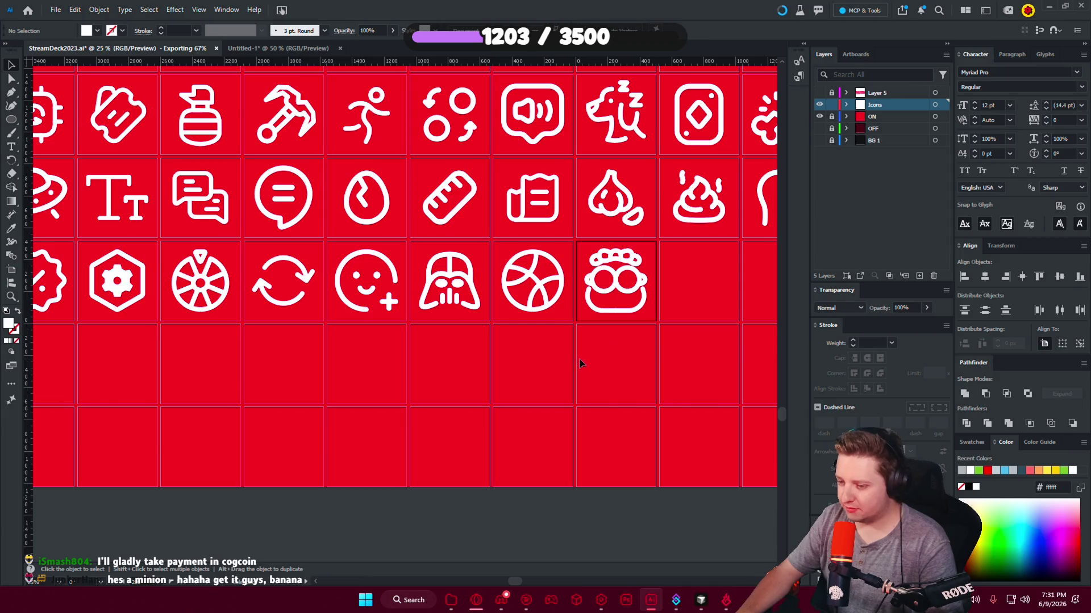
{"action": "left_click", "coordinate": [1049, 7]}
Copy the new Carl Wheezer PNG from the White [All Sizes] 1x folder into icon-cache.
{"action": "key", "text": "alt+Tab"}
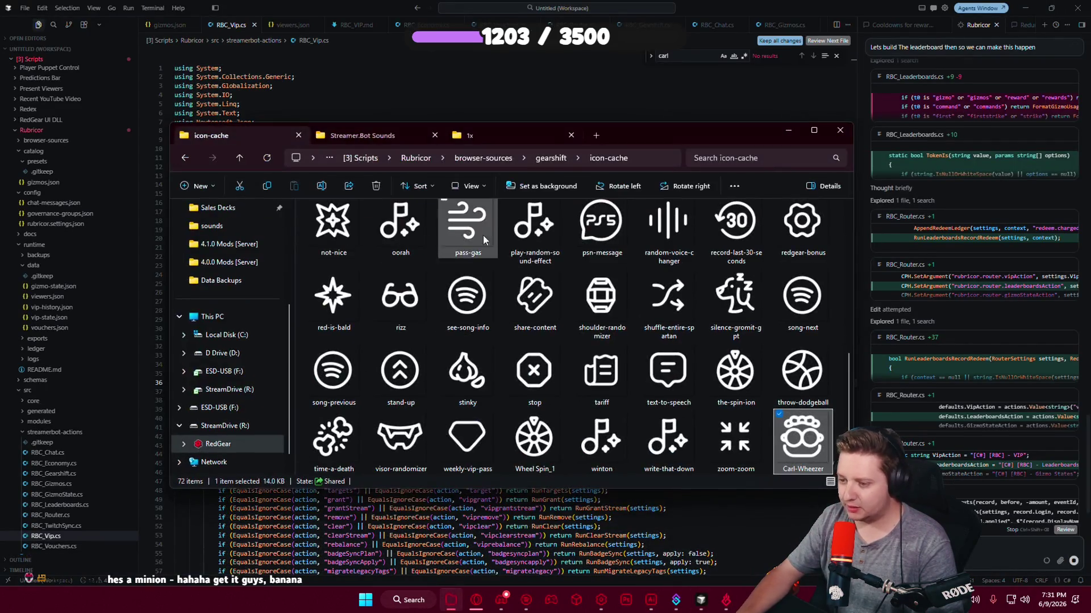
{"action": "left_click", "coordinate": [418, 348]}
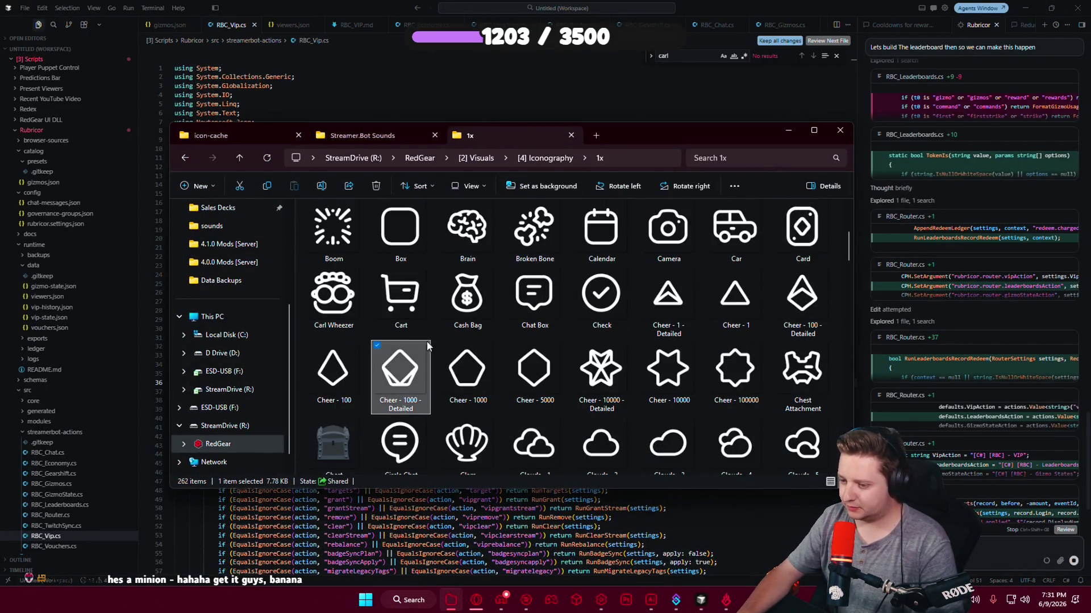
{"action": "left_click", "coordinate": [435, 339]}
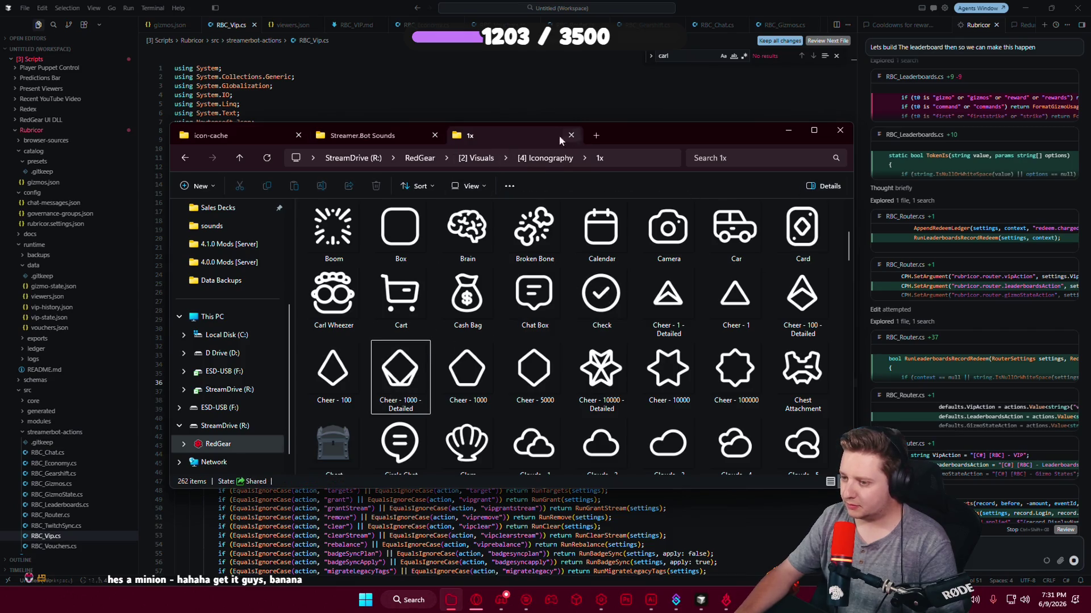
{"action": "left_click", "coordinate": [530, 159]}
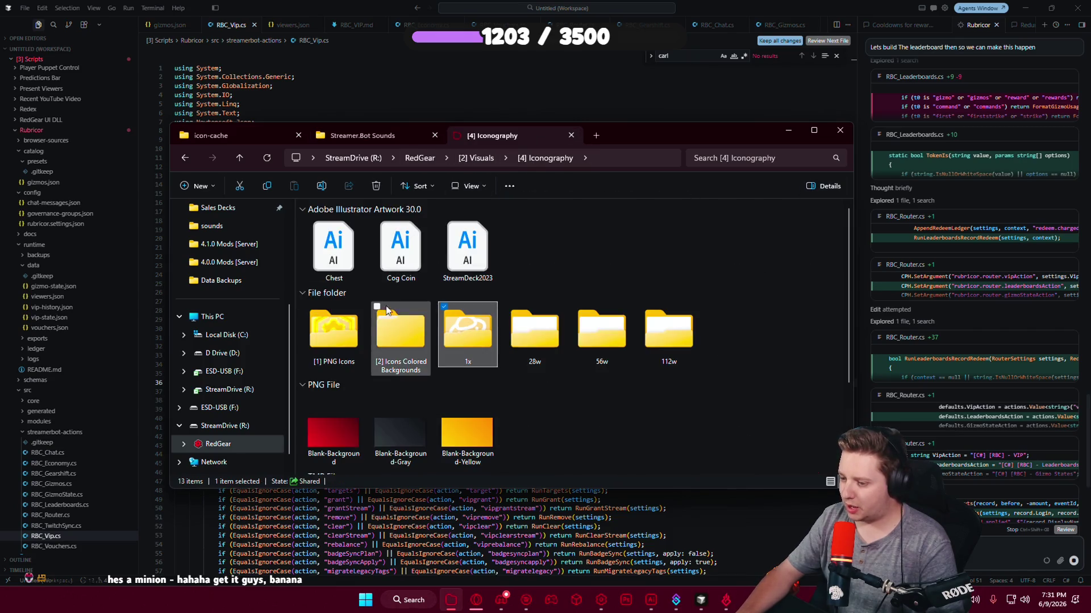
{"action": "double_click", "coordinate": [326, 342]}
{"action": "double_click", "coordinate": [516, 255]}
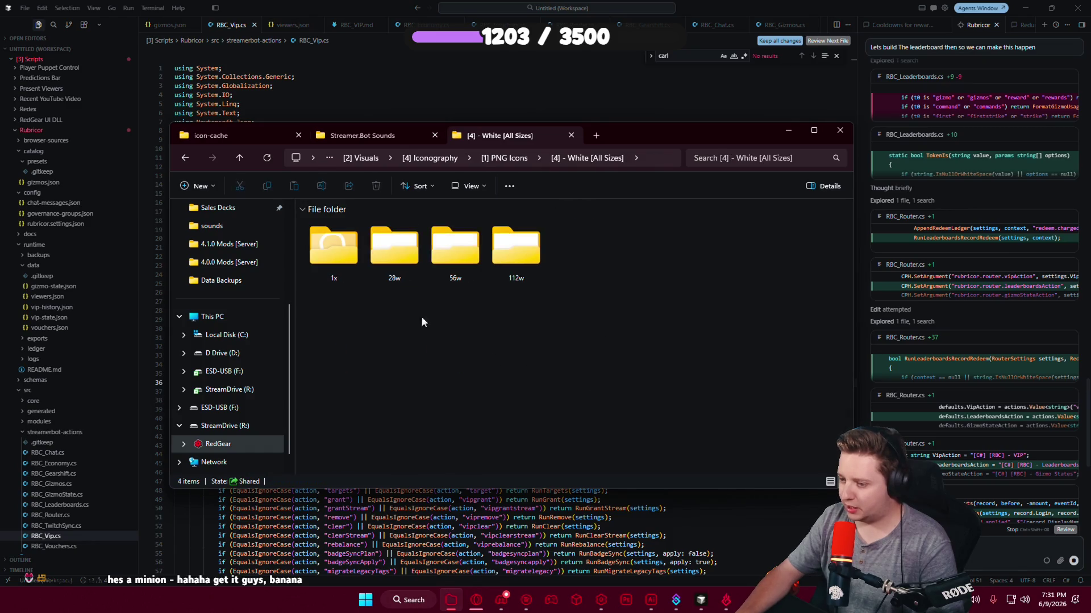
{"action": "double_click", "coordinate": [334, 247]}
{"action": "scroll", "coordinate": [530, 330], "scroll_direction": "down", "scroll_amount": 3}
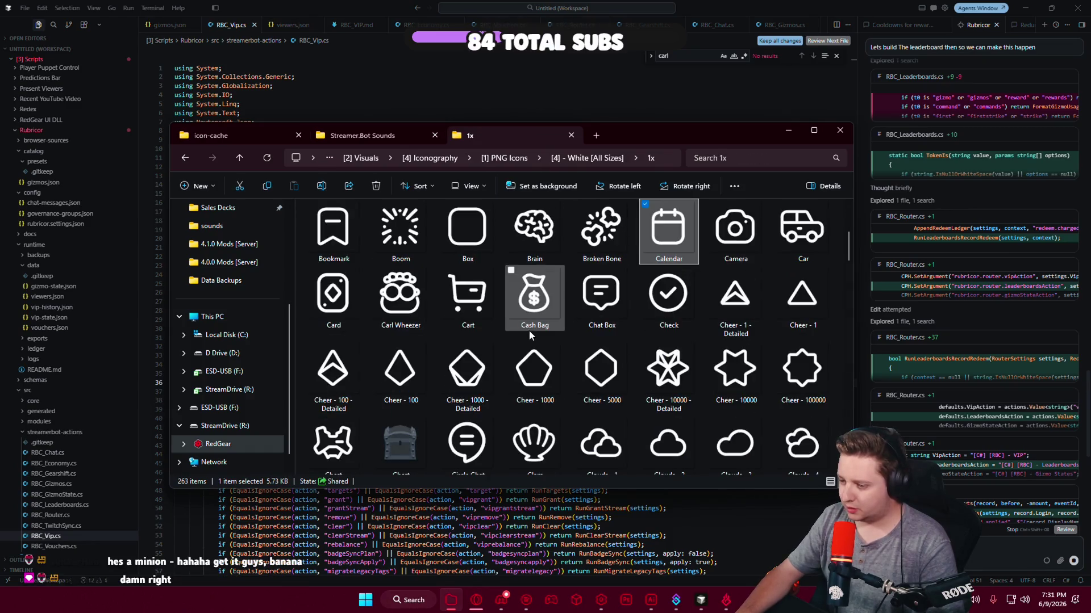
{"action": "left_click", "coordinate": [401, 316]}
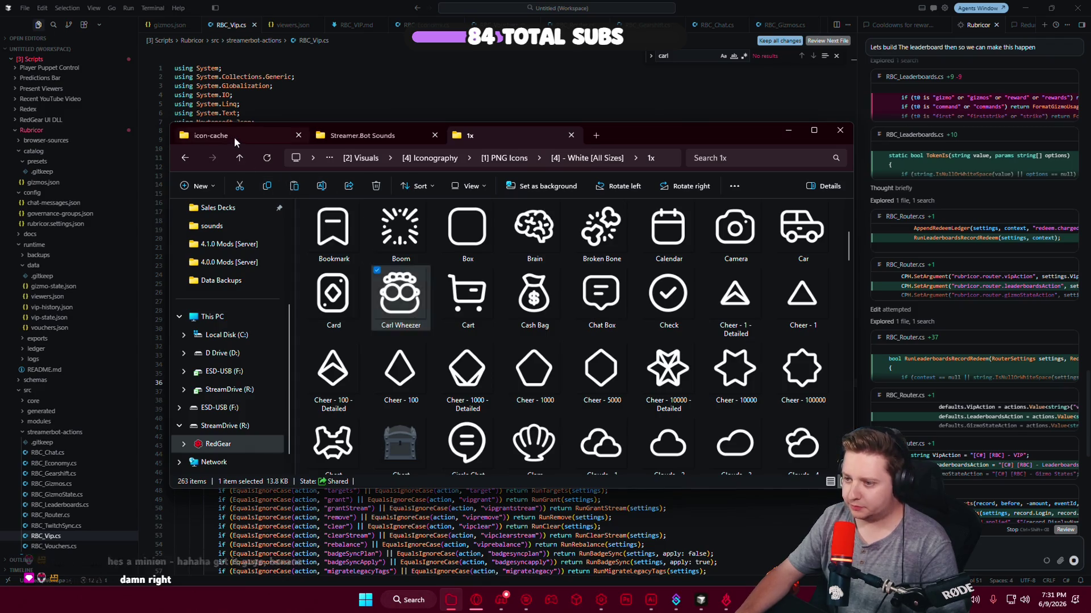
{"action": "left_click", "coordinate": [234, 138]}
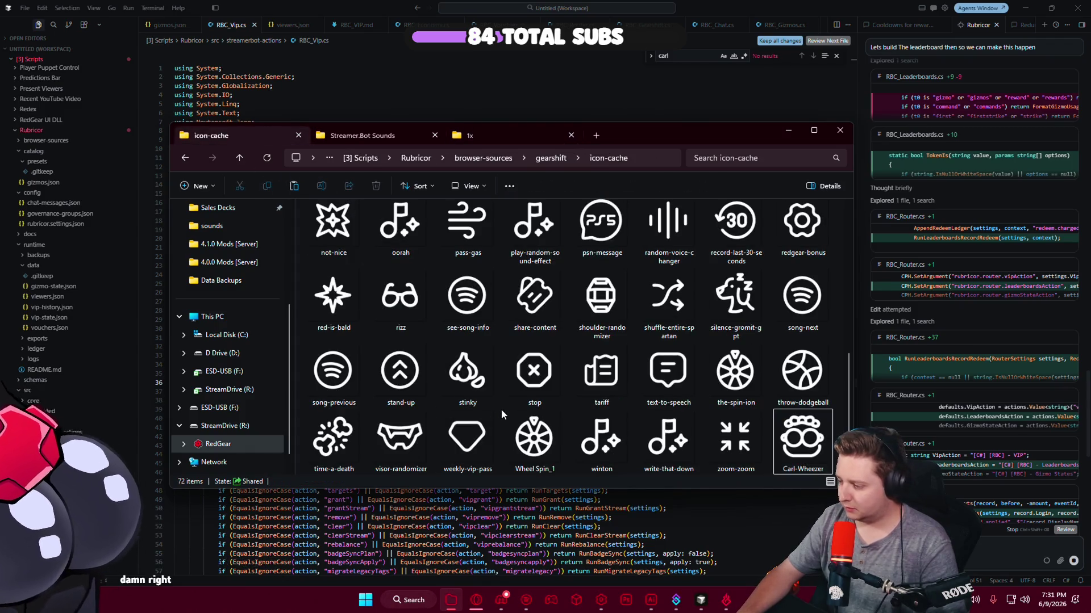
{"action": "key", "text": "ctrl+v"}
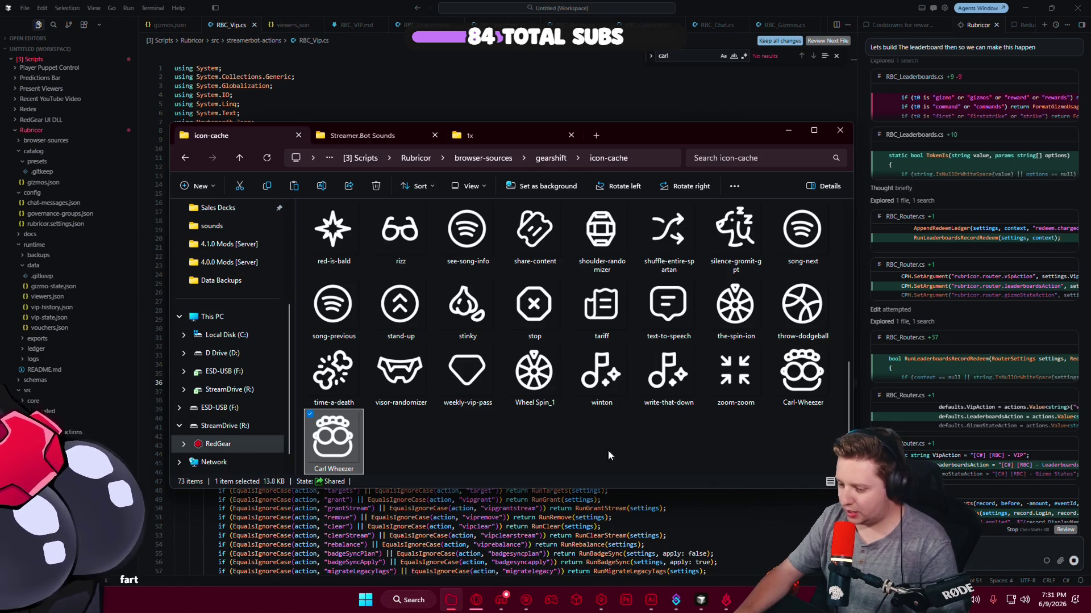
Delete the old Carl-Wheezer icon and rename the pasted file to 'Carl-Wheezer'.
{"action": "left_click", "coordinate": [809, 403]}
{"action": "left_click", "coordinate": [805, 409]}
{"action": "left_click", "coordinate": [808, 395]}
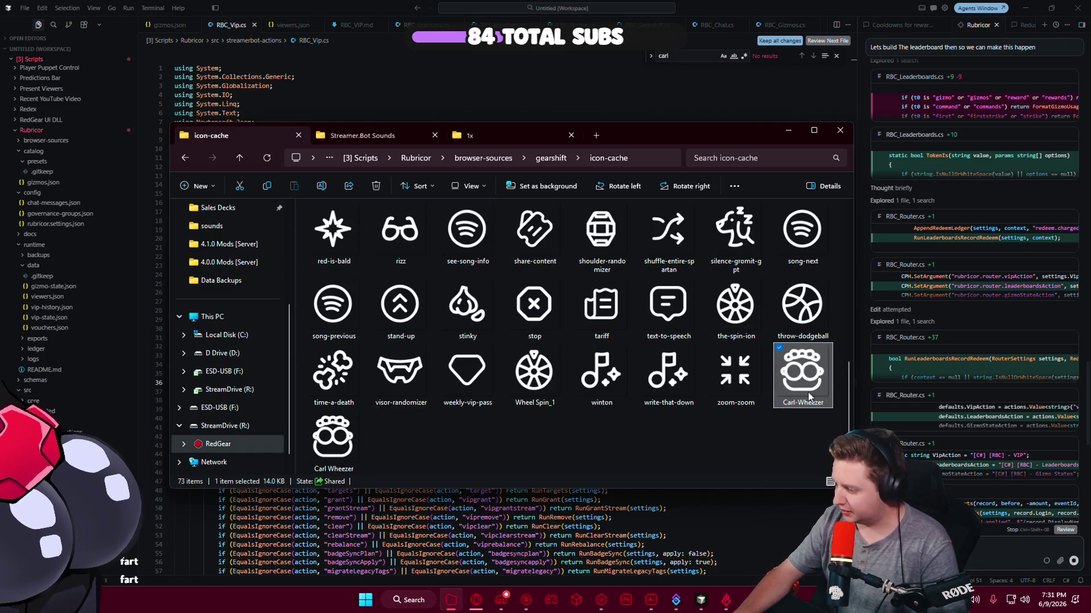
{"action": "key", "text": "Delete"}
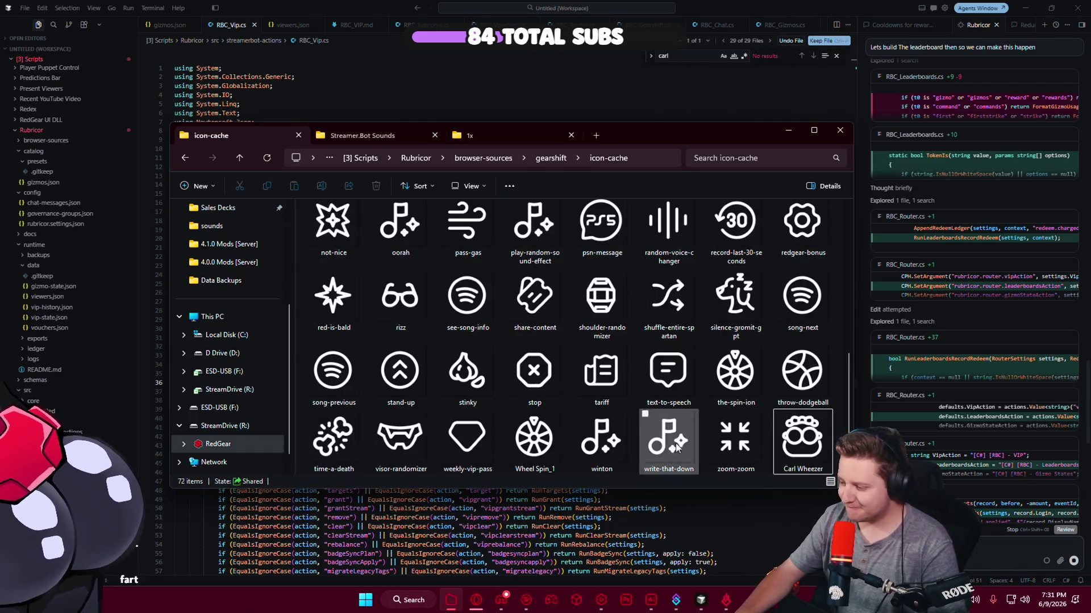
{"action": "left_click", "coordinate": [812, 467]}
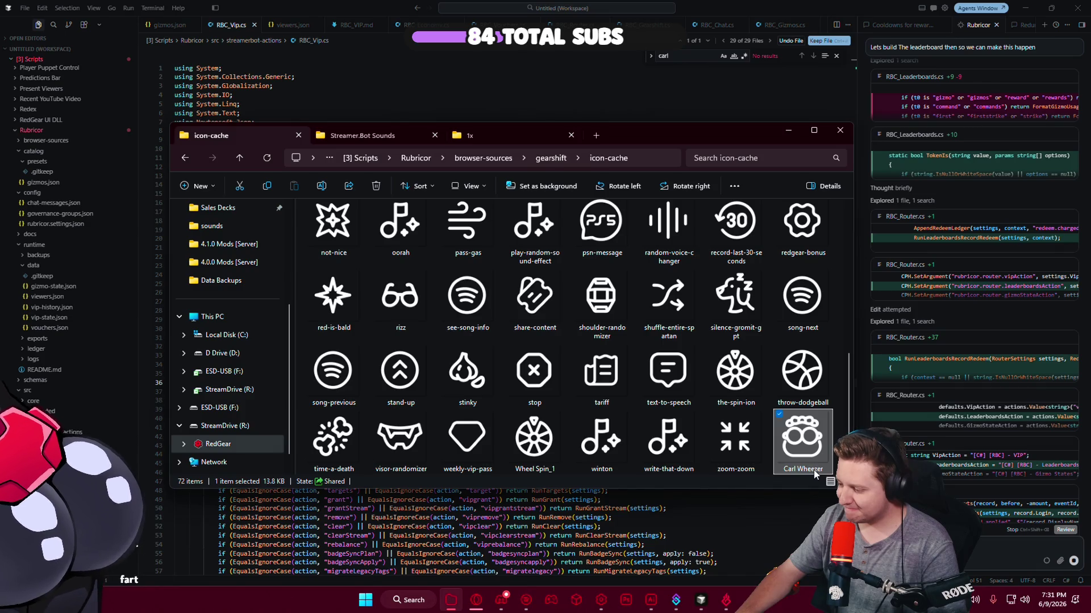
{"action": "key", "text": "F2"}
{"action": "type", "text": "Carl-Wheezer"}
{"action": "key", "text": "Return"}
{"action": "mouse_move", "coordinate": [735, 441]}
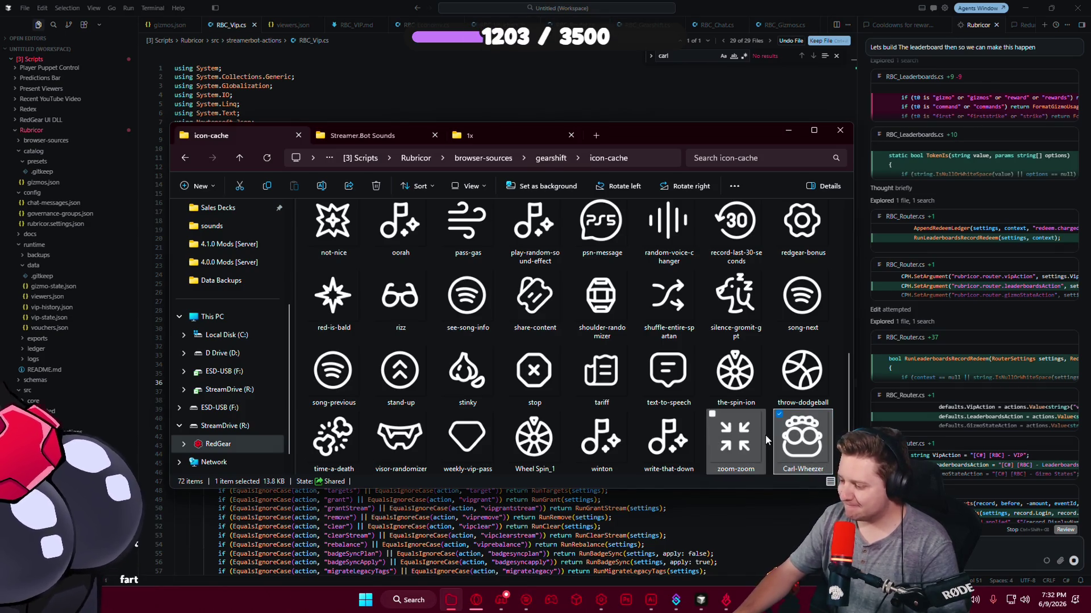
{"action": "left_click", "coordinate": [766, 437]}
{"action": "left_click", "coordinate": [767, 437], "text": "ctrl"}
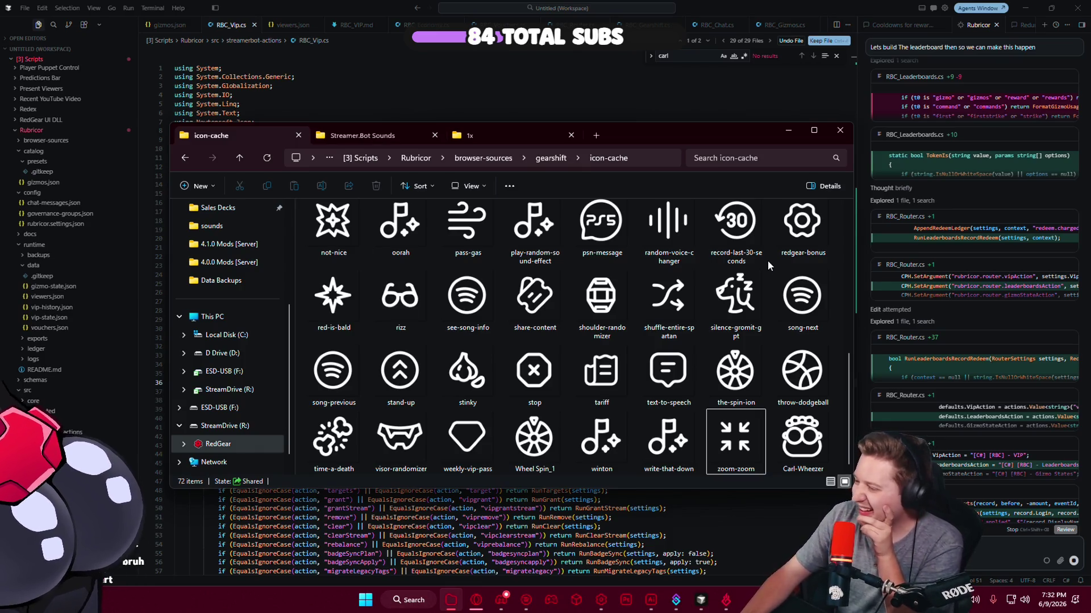
Minimize File Explorer and put the cursor on empty line 30 of RBC_Vip.cs.
{"action": "left_click", "coordinate": [788, 131]}
{"action": "left_click", "coordinate": [592, 329]}
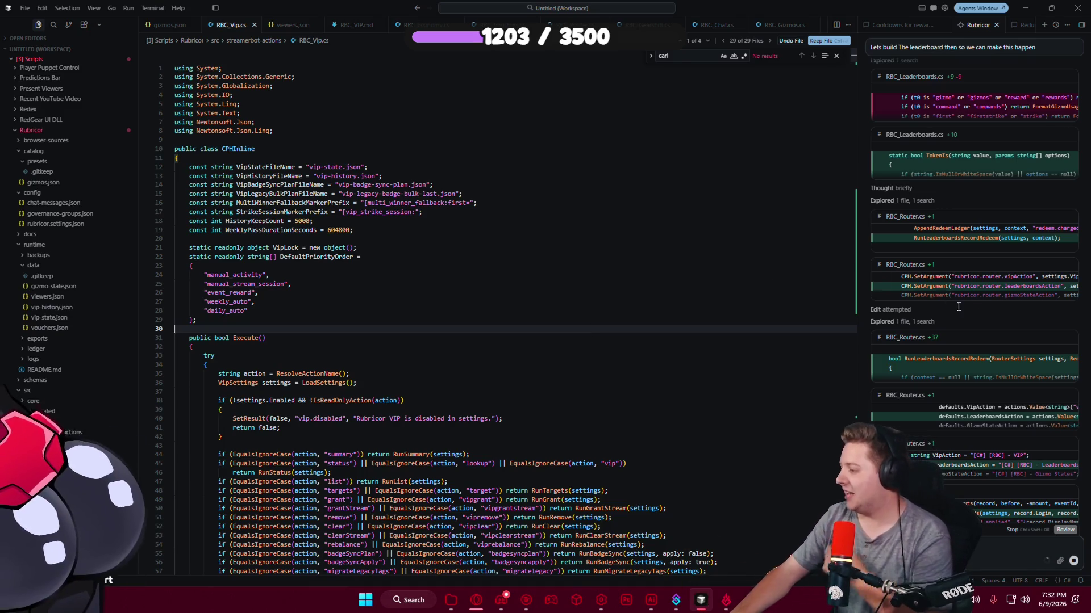
Bring up the Opera browser showing the Rubricor Gearshift rewards page.
{"action": "scroll", "coordinate": [1003, 339], "scroll_direction": "down", "scroll_amount": 5}
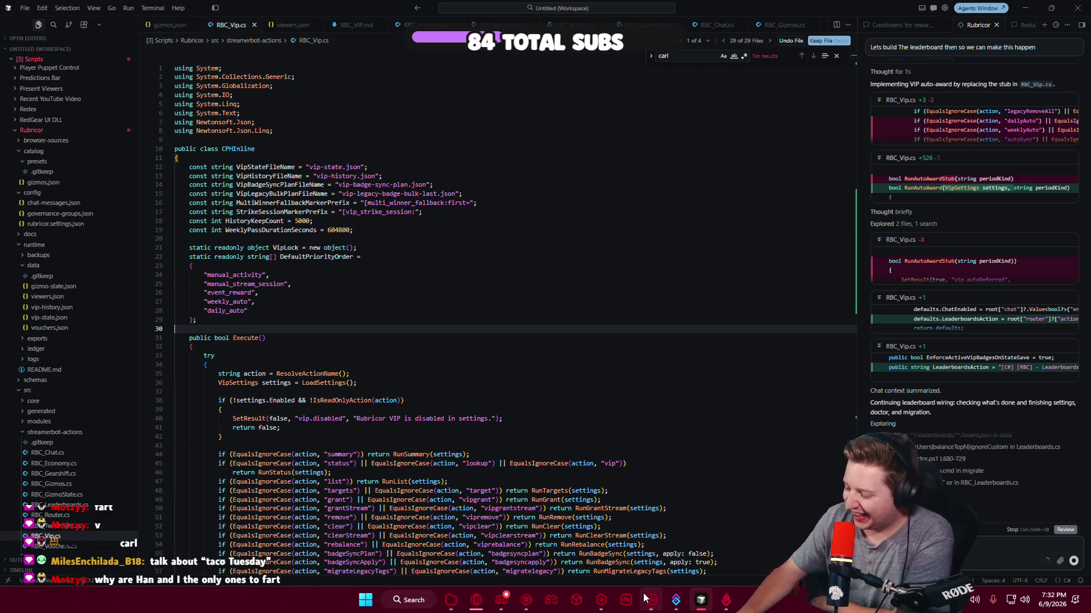
{"action": "left_click", "coordinate": [476, 601]}
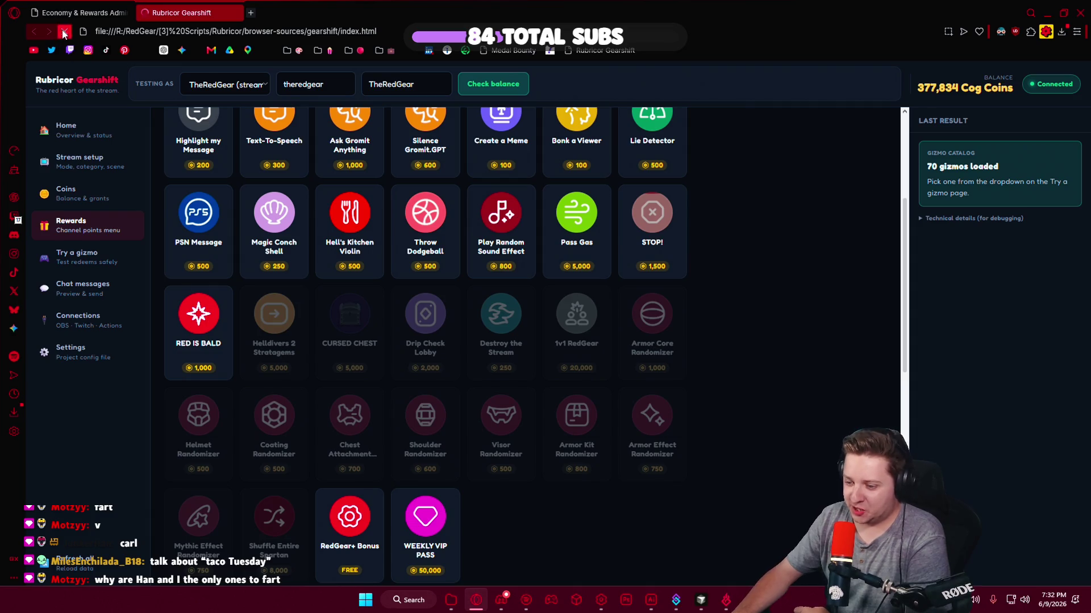
Reload Gearshift and open the Carl Wheezer audio stim, priced at 50 Cog Coins, with its new icon.
{"action": "left_click", "coordinate": [71, 225]}
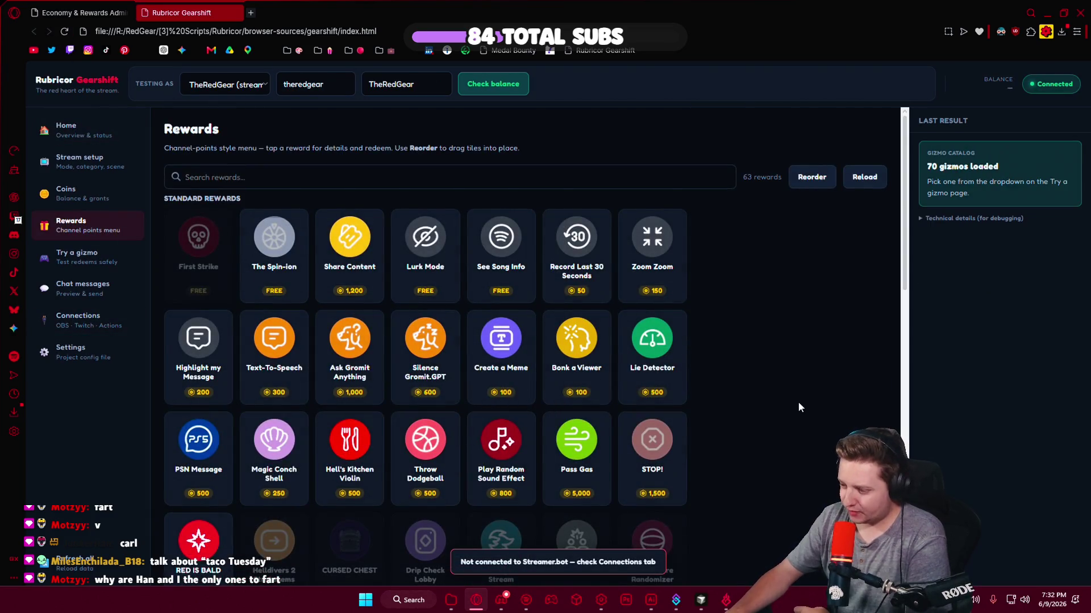
{"action": "scroll", "coordinate": [746, 357], "scroll_direction": "down", "scroll_amount": 2}
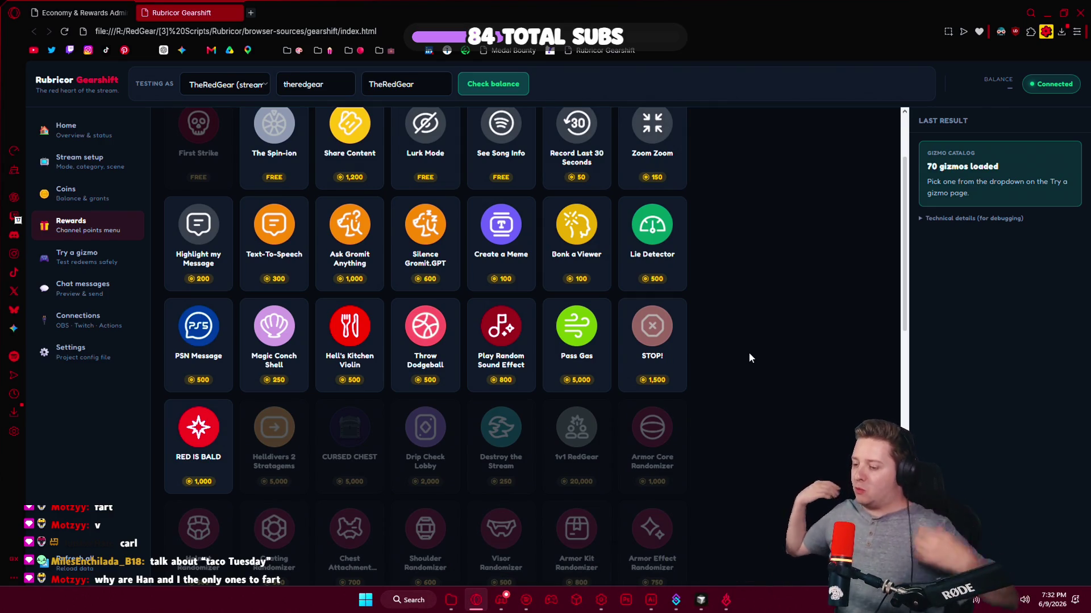
{"action": "scroll", "coordinate": [748, 357], "scroll_direction": "down", "scroll_amount": 3}
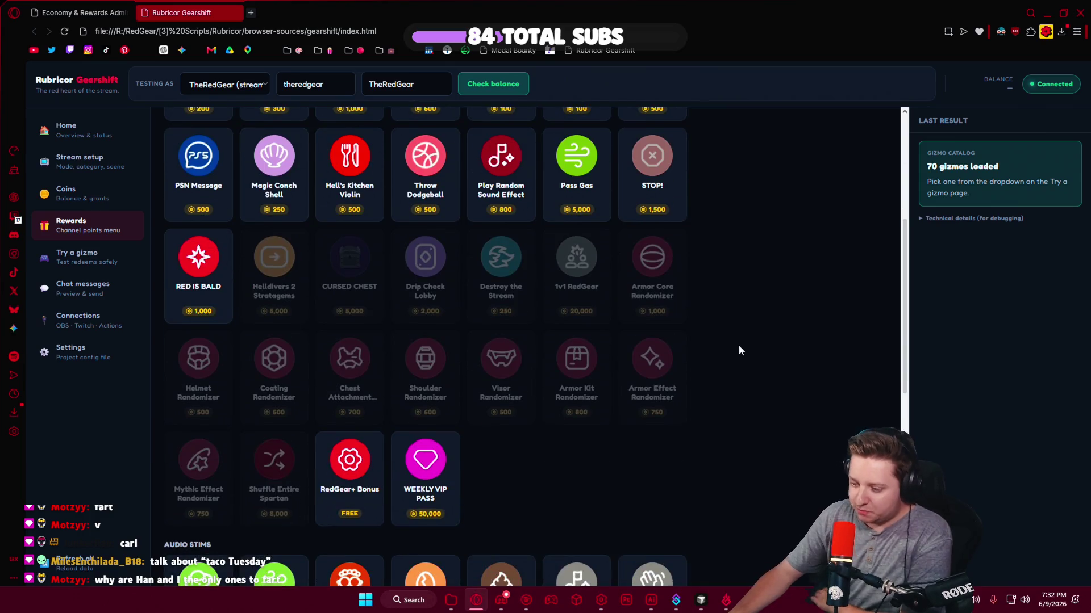
{"action": "scroll", "coordinate": [739, 346], "scroll_direction": "down", "scroll_amount": 2}
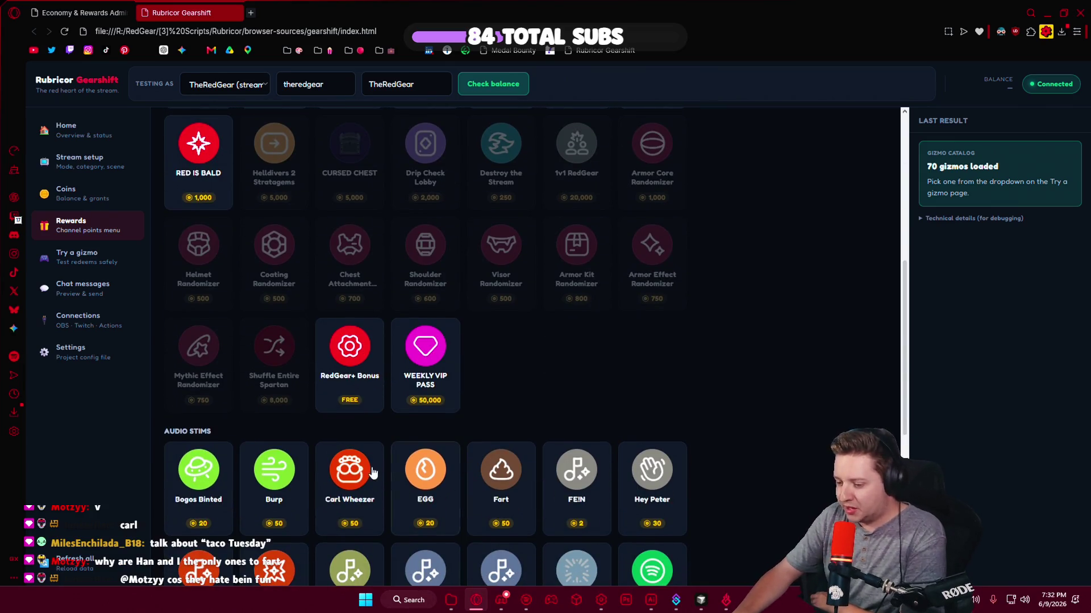
{"action": "scroll", "coordinate": [791, 375], "scroll_direction": "down", "scroll_amount": 2}
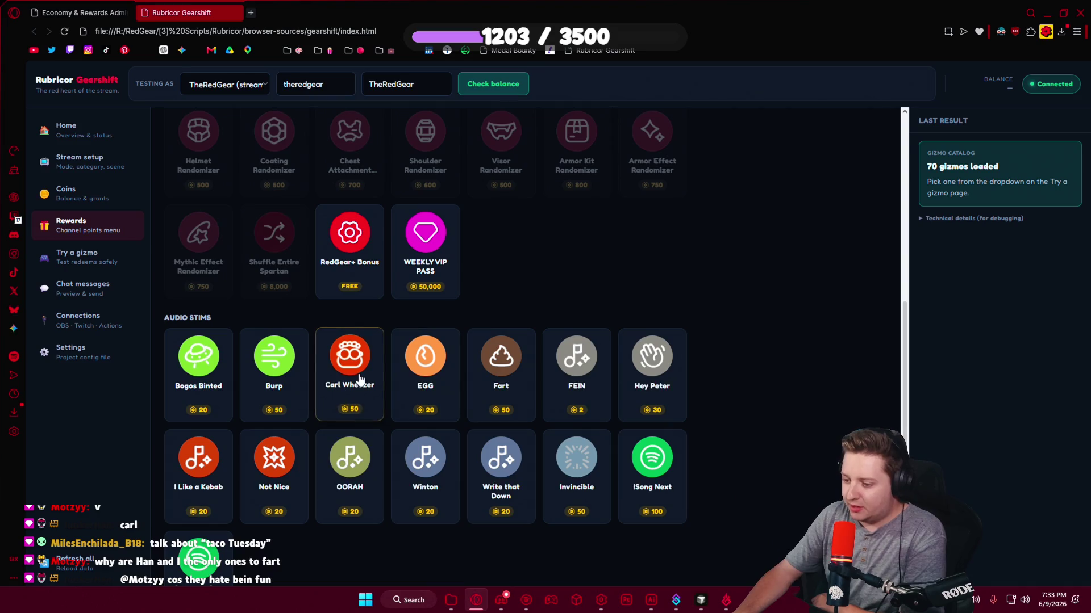
{"action": "left_click", "coordinate": [360, 379]}
{"action": "left_click", "coordinate": [784, 355]}
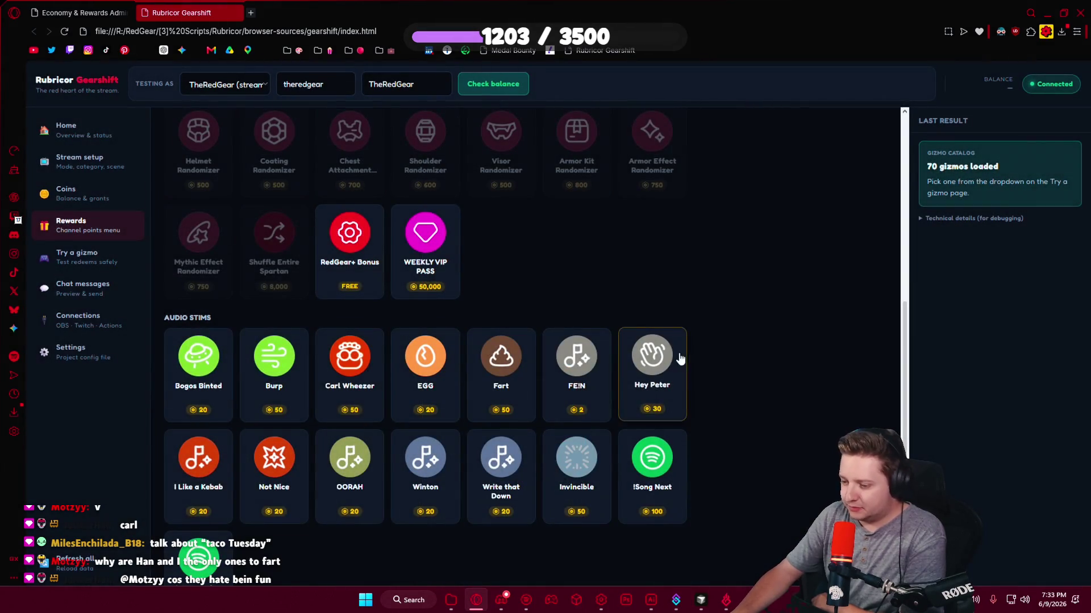
{"action": "scroll", "coordinate": [577, 290], "scroll_direction": "down", "scroll_amount": 2}
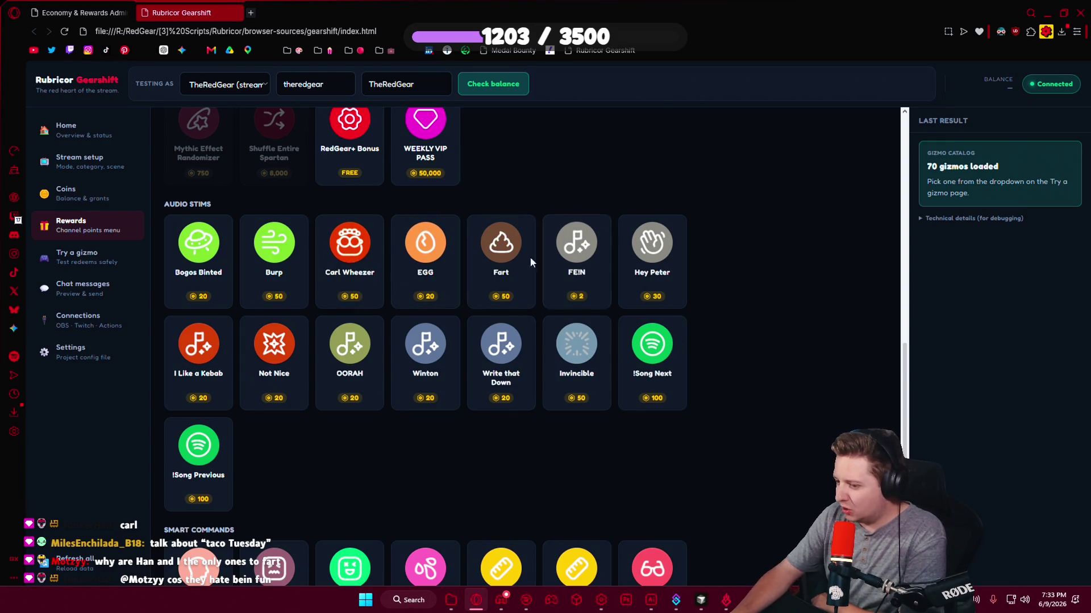
{"action": "scroll", "coordinate": [681, 216], "scroll_direction": "up", "scroll_amount": 1}
{"action": "scroll", "coordinate": [687, 250], "scroll_direction": "up", "scroll_amount": 4}
{"action": "scroll", "coordinate": [625, 307], "scroll_direction": "down", "scroll_amount": 2}
{"action": "scroll", "coordinate": [454, 341], "scroll_direction": "down", "scroll_amount": 2}
{"action": "left_click", "coordinate": [367, 333]}
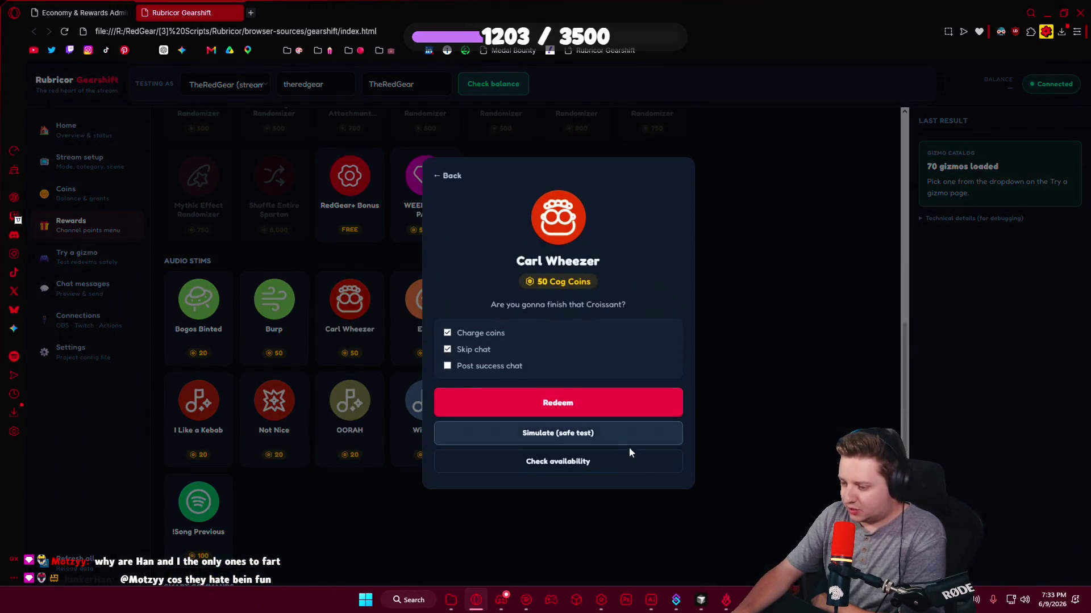
Run safe-test Simulate redeems of the Carl Wheezer and FE!N rewards.
{"action": "left_click", "coordinate": [554, 435]}
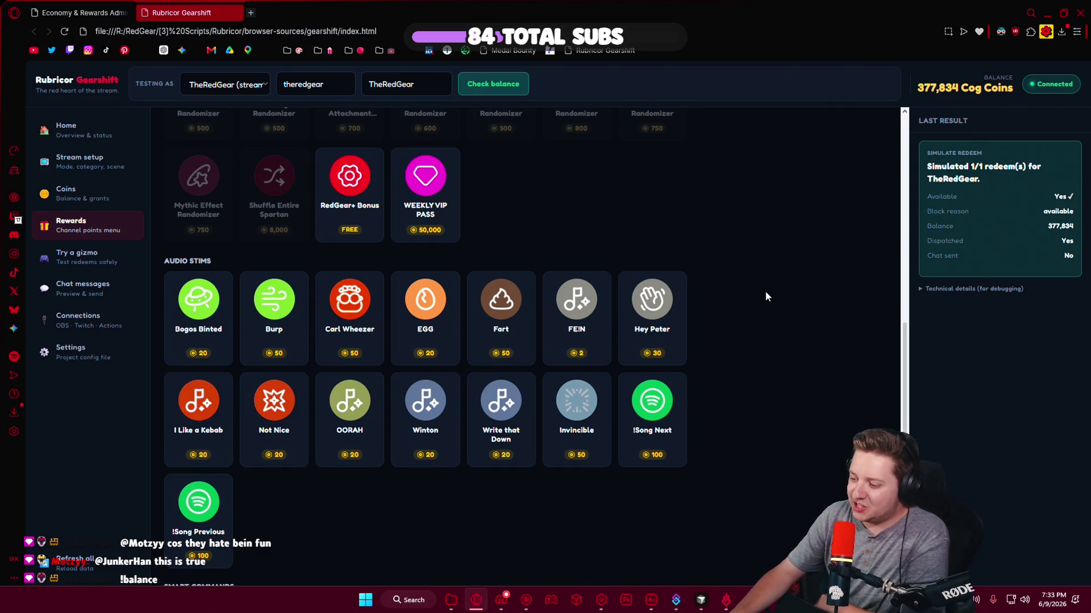
{"action": "left_click", "coordinate": [587, 314]}
{"action": "left_click", "coordinate": [673, 436]}
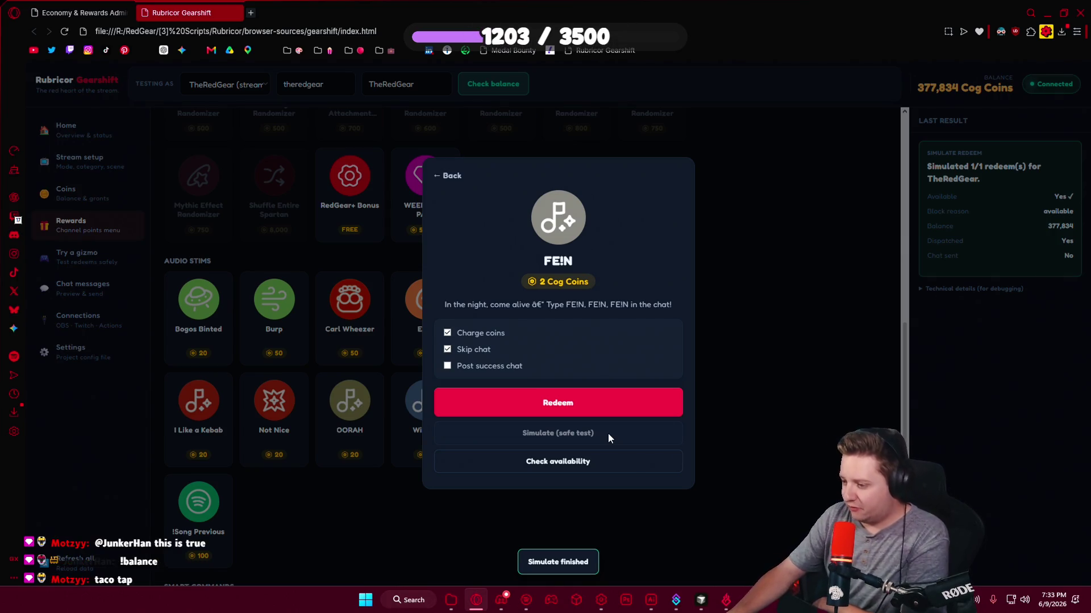
{"action": "left_click", "coordinate": [763, 421]}
Redeem FE!N for real and confirm the redemption with OK.
{"action": "left_click", "coordinate": [576, 301]}
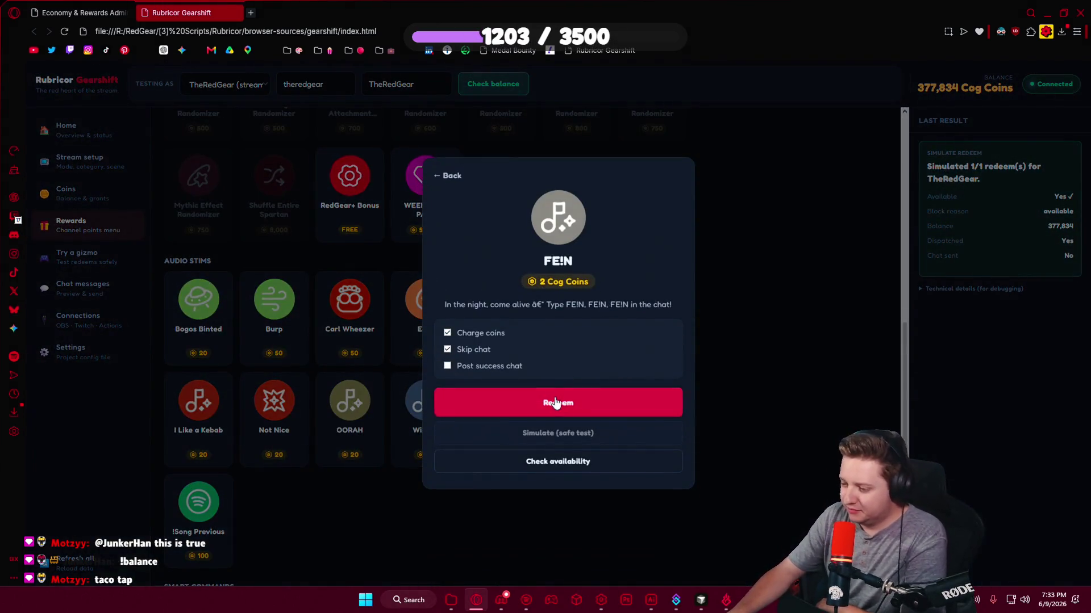
{"action": "left_click", "coordinate": [558, 402]}
{"action": "left_click", "coordinate": [601, 118]}
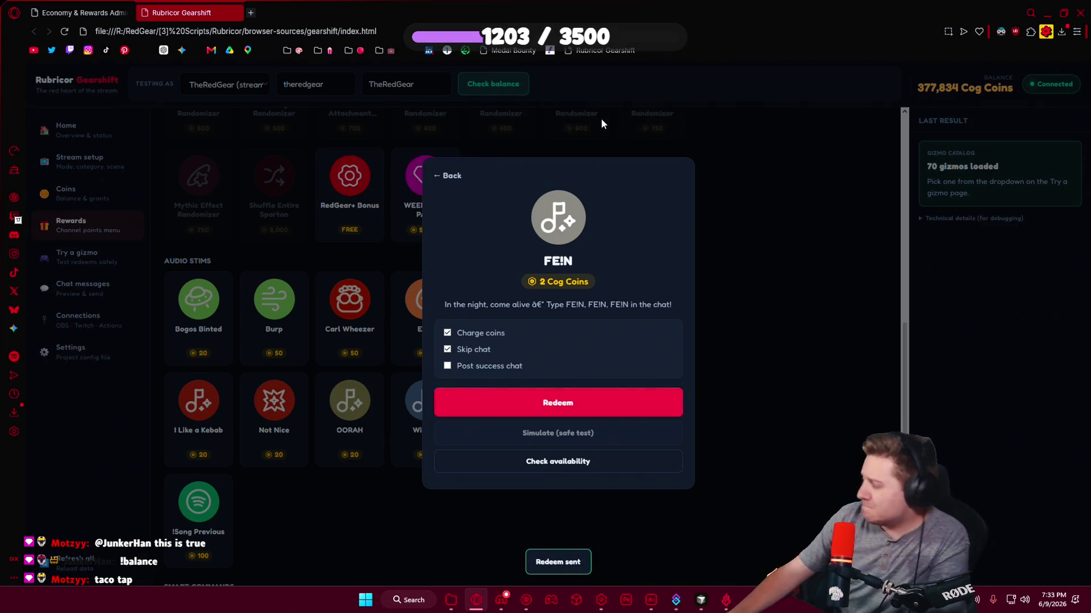
{"action": "left_click", "coordinate": [777, 223]}
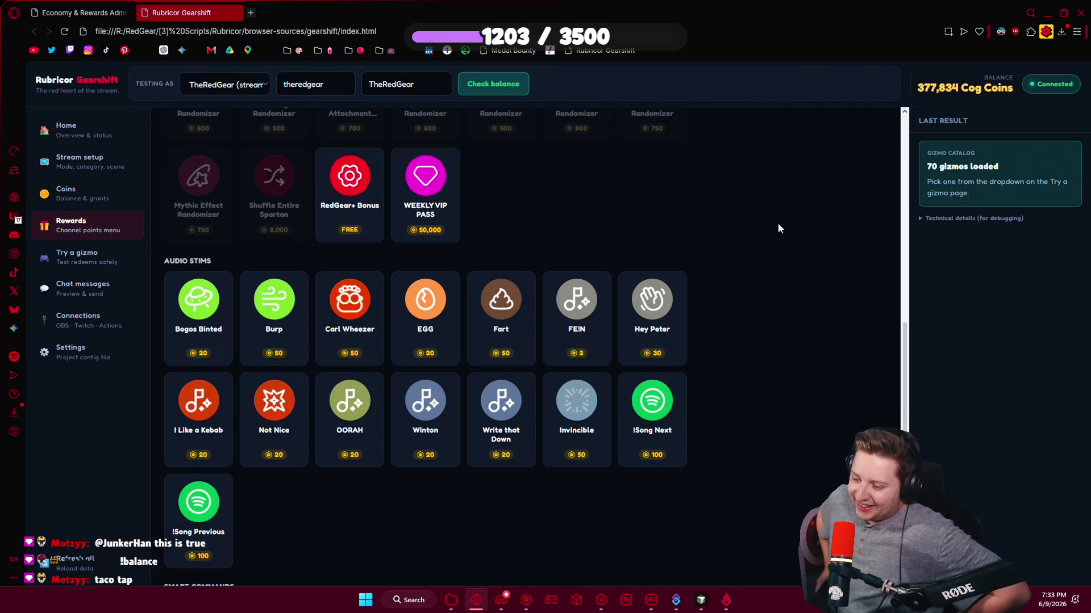
Look over The Spin-ion reward's details, then close them.
{"action": "scroll", "coordinate": [778, 227], "scroll_direction": "up", "scroll_amount": 3}
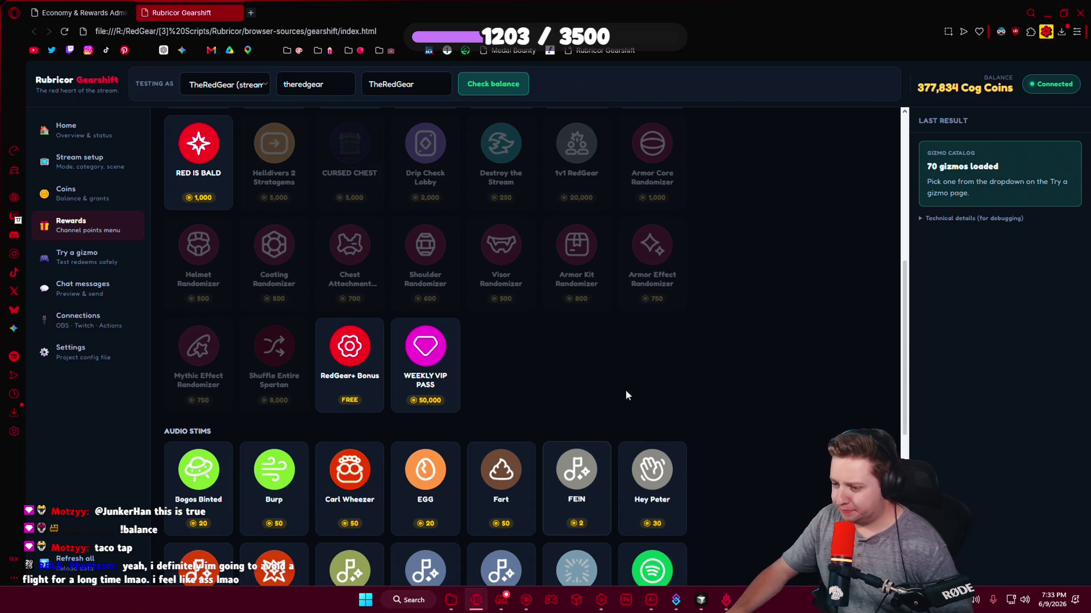
{"action": "scroll", "coordinate": [773, 397], "scroll_direction": "up", "scroll_amount": 5}
{"action": "scroll", "coordinate": [773, 409], "scroll_direction": "up", "scroll_amount": 2}
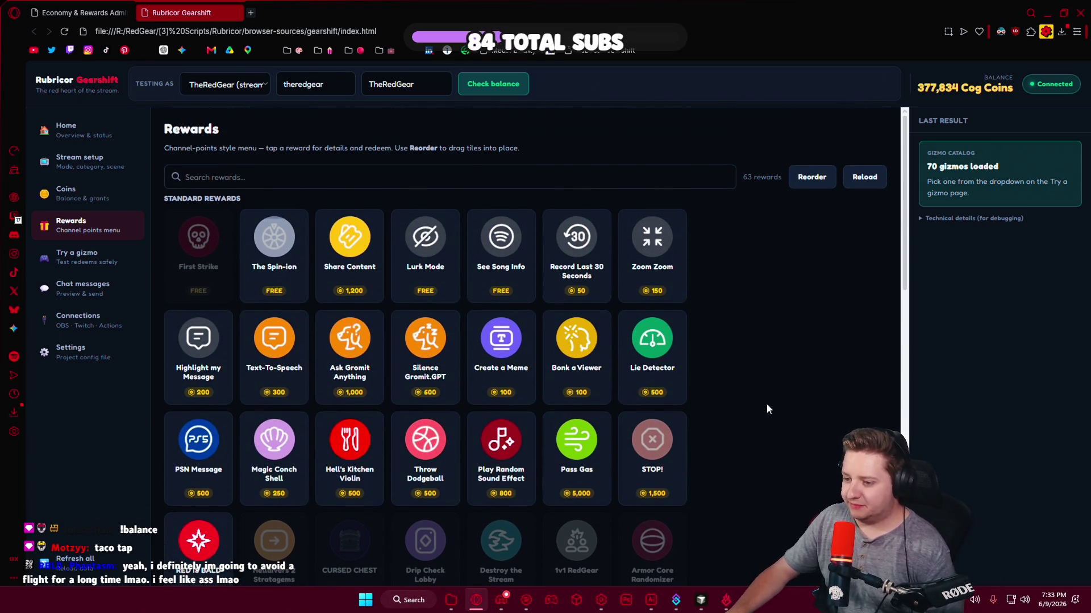
{"action": "left_click", "coordinate": [293, 256]}
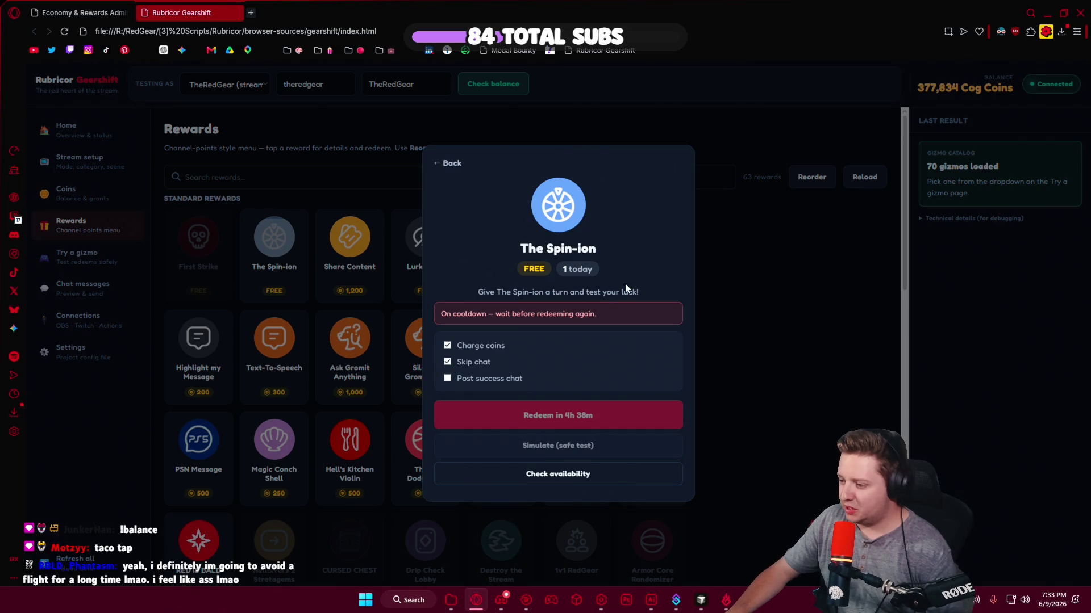
{"action": "left_click", "coordinate": [795, 332]}
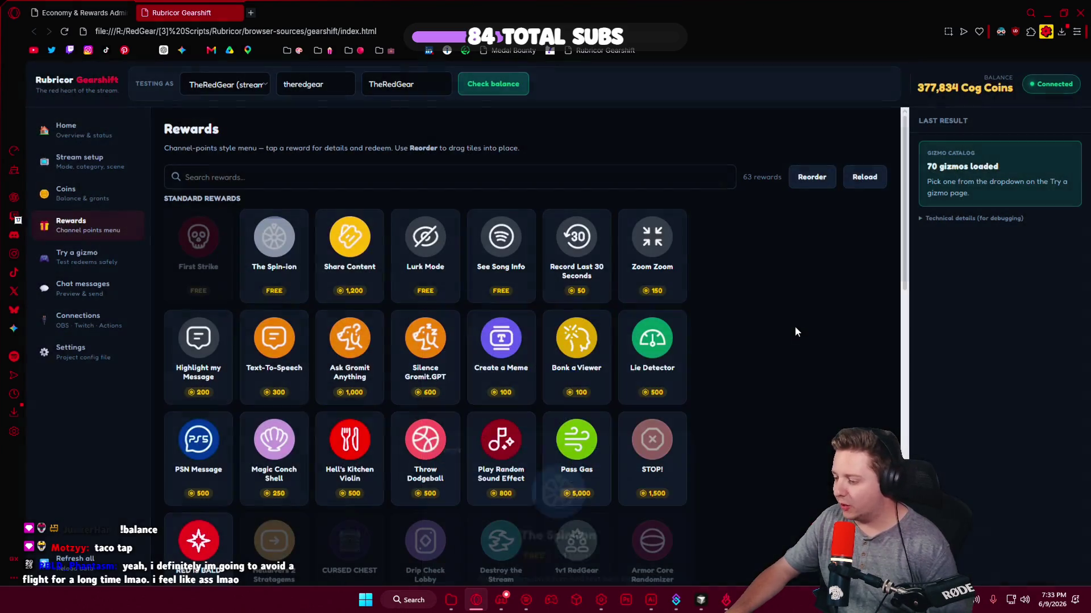
{"action": "scroll", "coordinate": [780, 430], "scroll_direction": "down", "scroll_amount": 4}
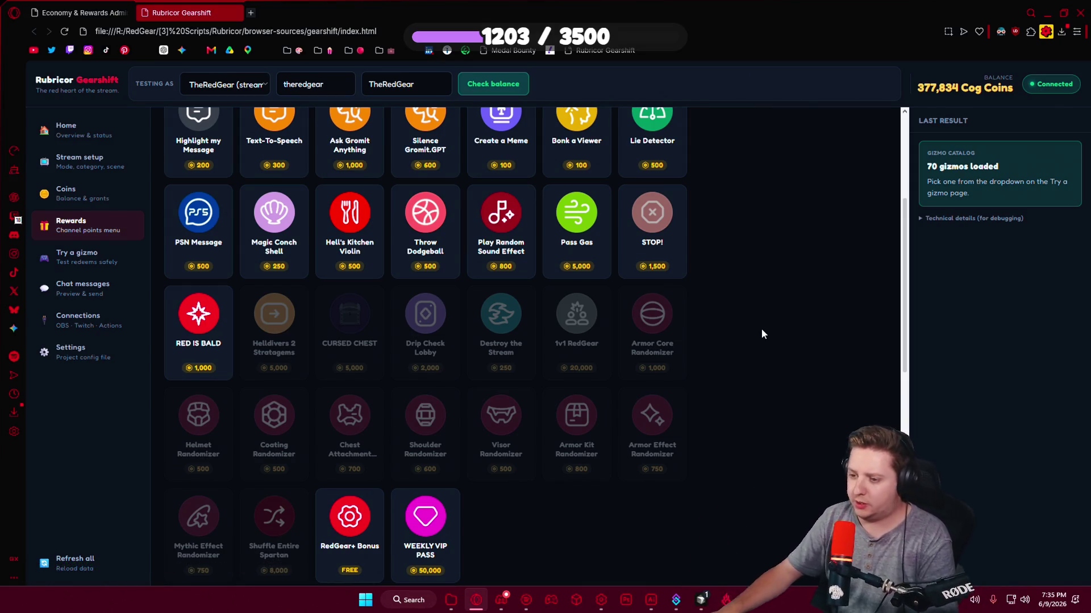
Leave the Rubricor Gearshift rewards list for the VS Code editor with RBC_Vip.cs and the agent chat.
{"action": "left_click", "coordinate": [699, 595]}
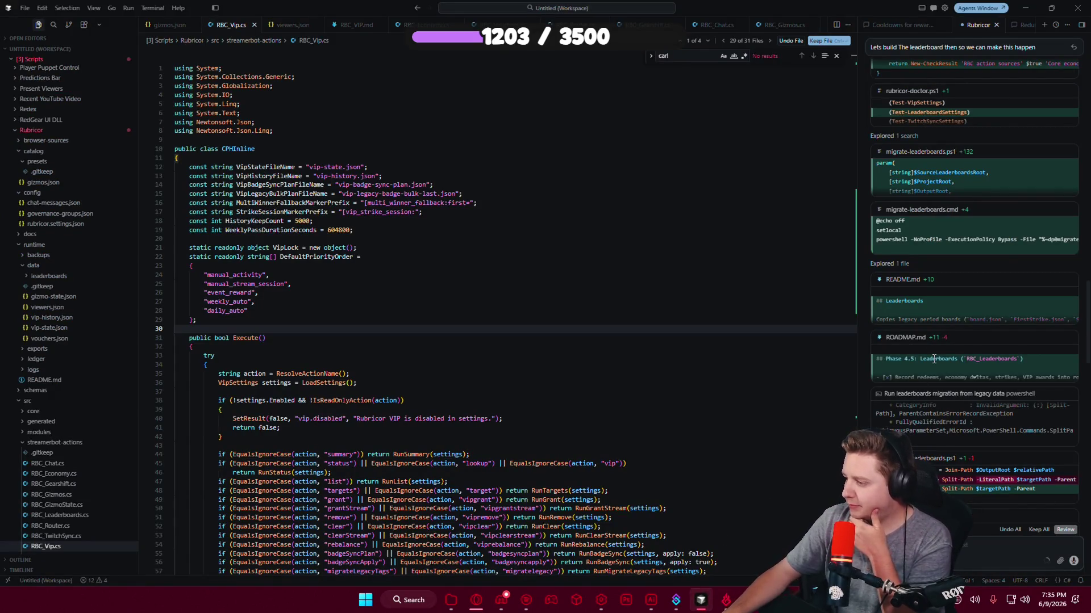
Open RBC_Leaderboards.cs and keep the agent's new code with Keep File.
{"action": "scroll", "coordinate": [931, 341], "scroll_direction": "down", "scroll_amount": 6}
{"action": "scroll", "coordinate": [946, 249], "scroll_direction": "down", "scroll_amount": 5}
{"action": "scroll", "coordinate": [945, 245], "scroll_direction": "down", "scroll_amount": 5}
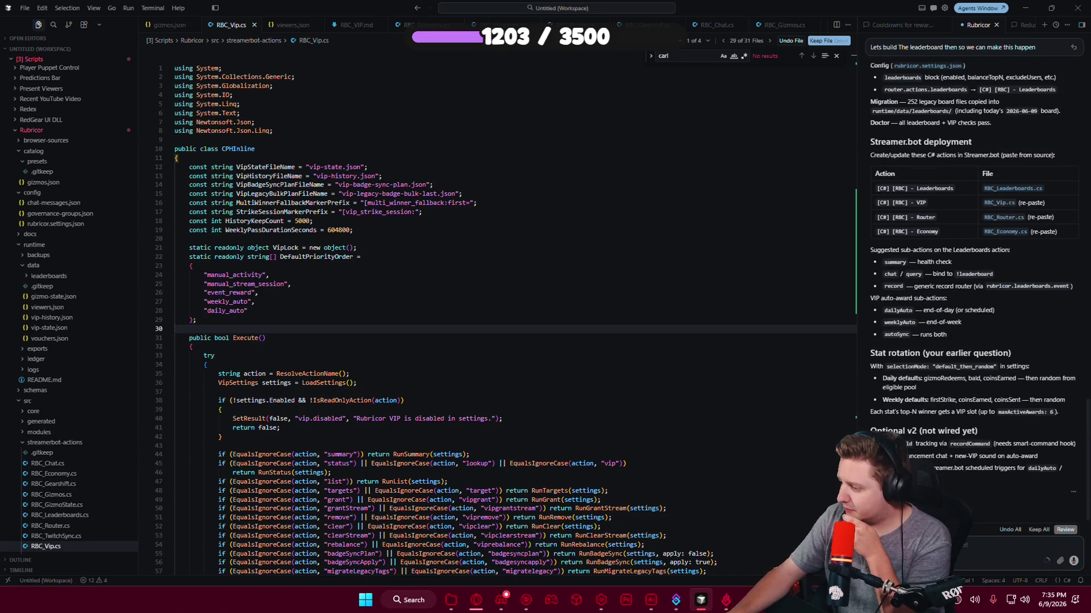
{"action": "left_click", "coordinate": [60, 515]}
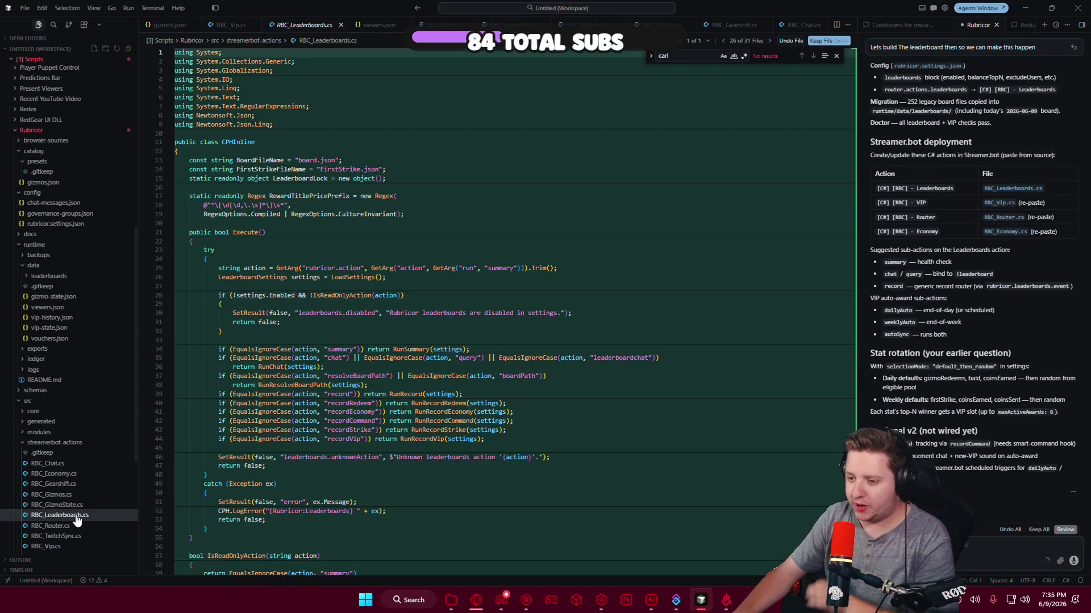
{"action": "left_click", "coordinate": [817, 43]}
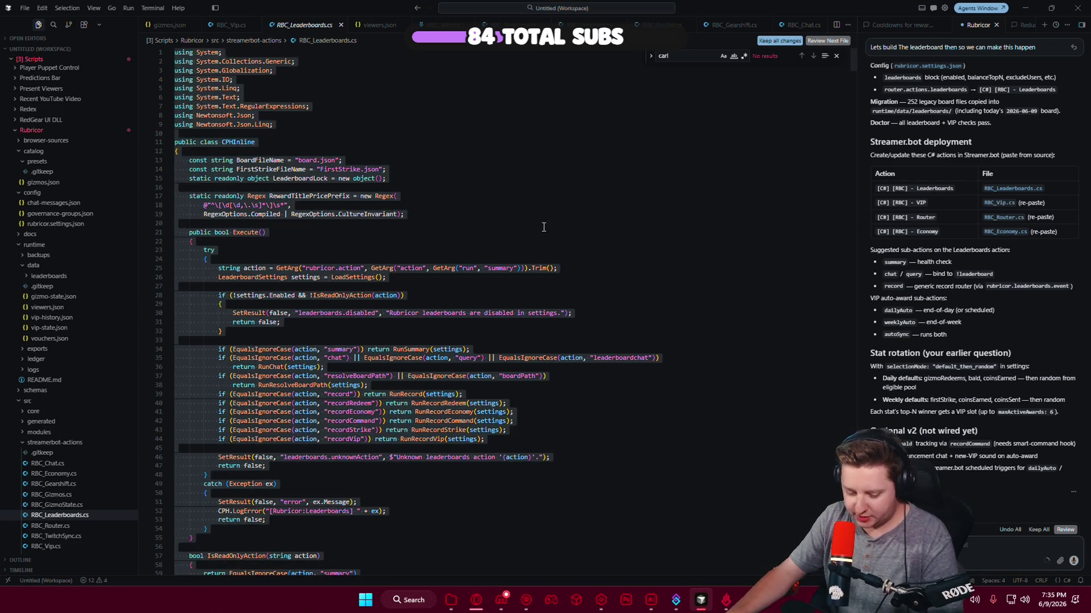
In Streamer.bot, duplicate the [C#] [RBC] - VIP action into a VIP (Copy) action.
{"action": "left_click", "coordinate": [646, 564]}
{"action": "right_click", "coordinate": [239, 271]}
{"action": "left_click", "coordinate": [262, 318]}
{"action": "right_click", "coordinate": [254, 284]}
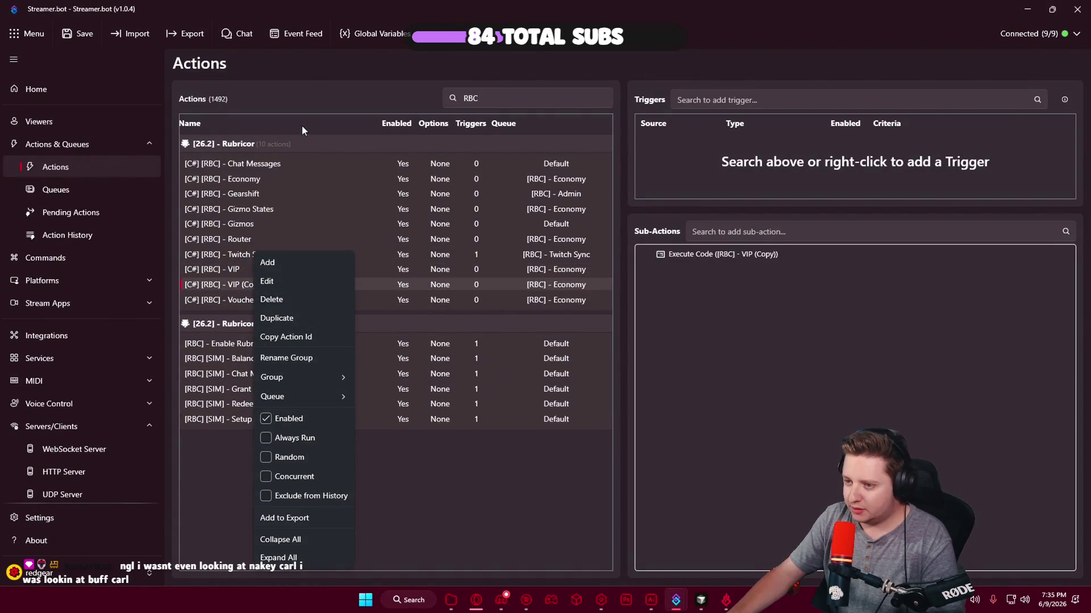
Rename the VIP copy to '[C#] [RBC] - Leaderboard', select its Execute Code sub-action, and return to the editor.
{"action": "left_click", "coordinate": [281, 282]}
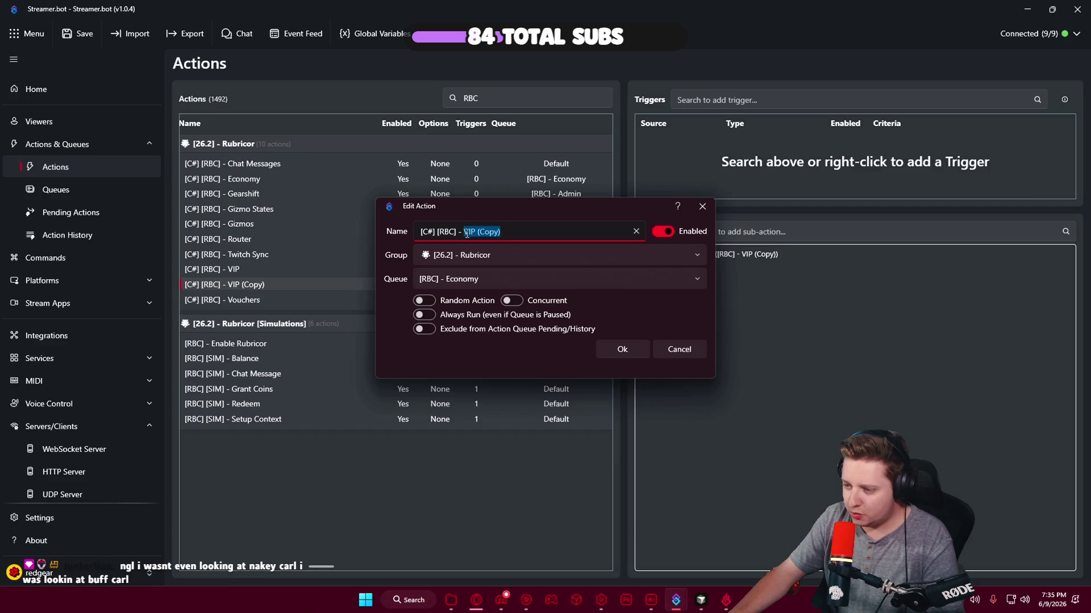
{"action": "type", "text": "Leaderboard"}
{"action": "left_click", "coordinate": [625, 346]}
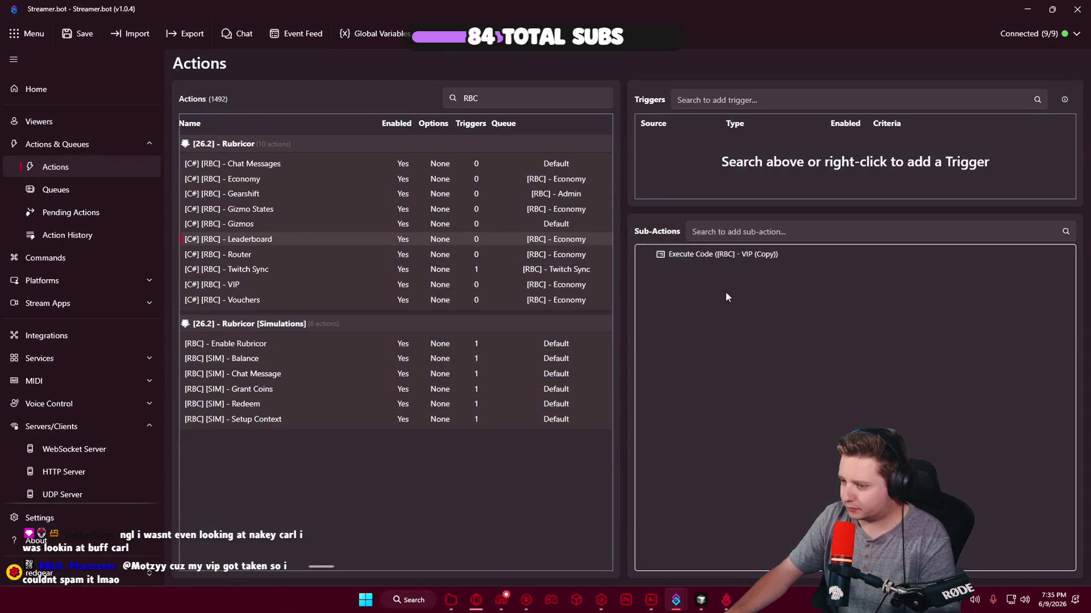
{"action": "left_click", "coordinate": [731, 255]}
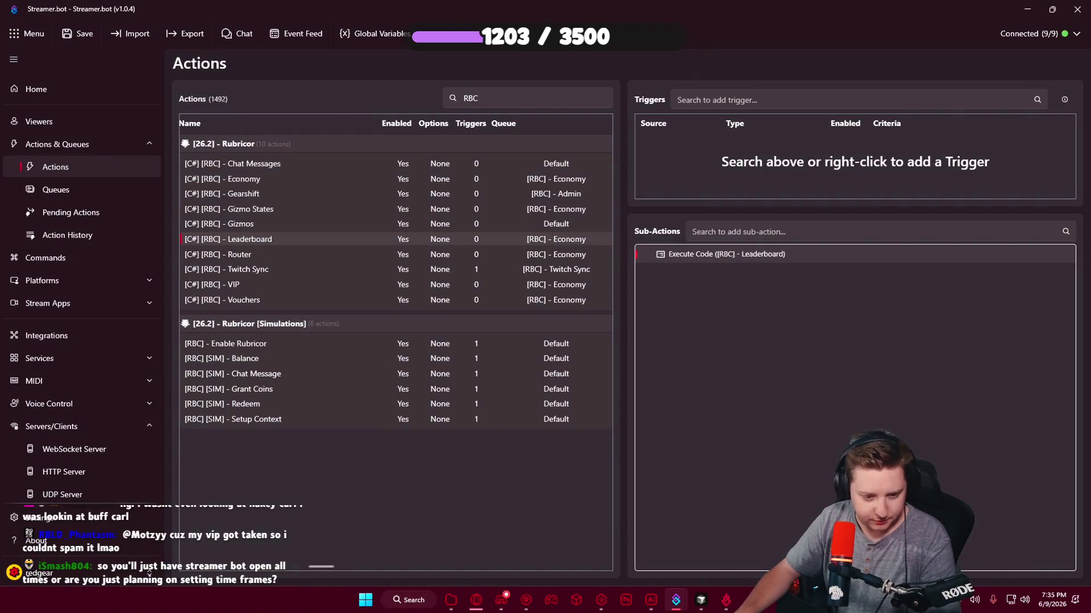
{"action": "left_click", "coordinate": [702, 599]}
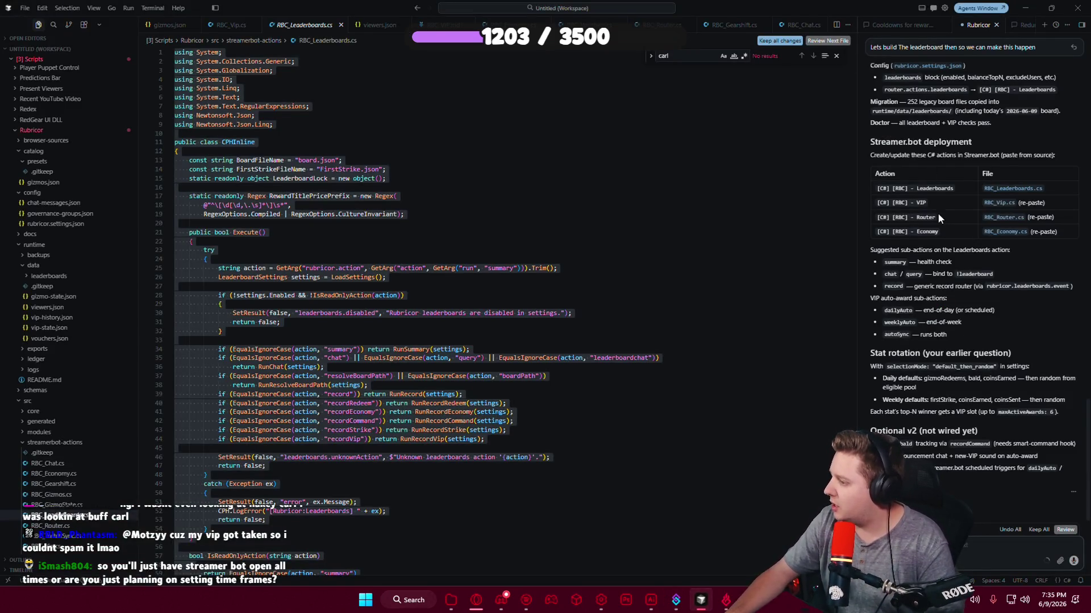
Keep the agent's RBC_Vip.cs changes and compare them with the VIP action's Execute Code sub-action.
{"action": "left_click", "coordinate": [999, 203]}
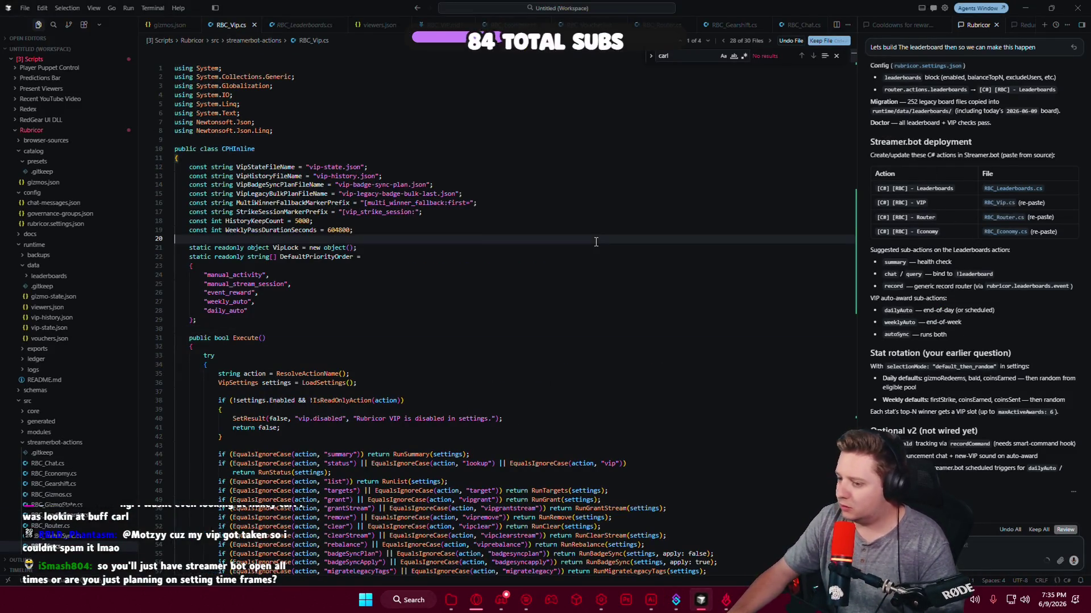
{"action": "key", "text": "ctrl+a"}
{"action": "left_click", "coordinate": [828, 41]}
{"action": "mouse_move", "coordinate": [676, 600]}
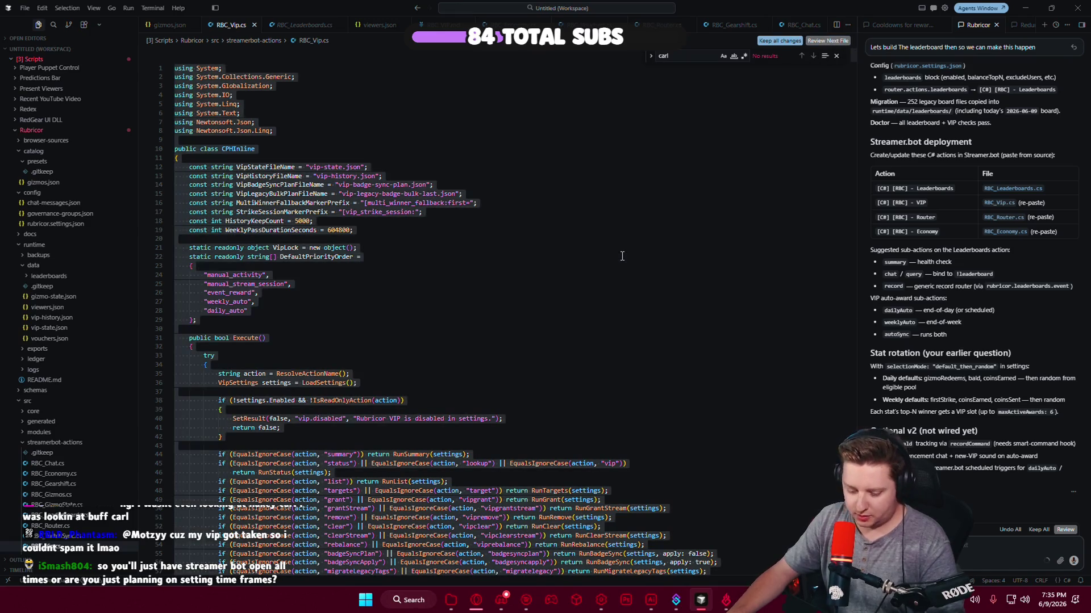
{"action": "left_click", "coordinate": [648, 565]}
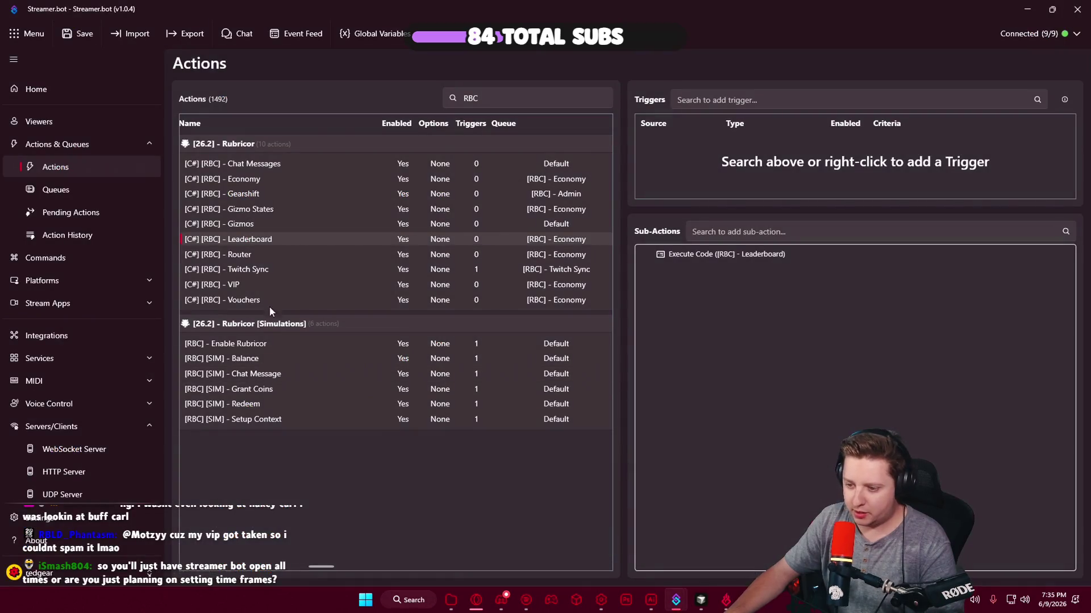
{"action": "left_click", "coordinate": [271, 284]}
{"action": "left_click", "coordinate": [721, 255]}
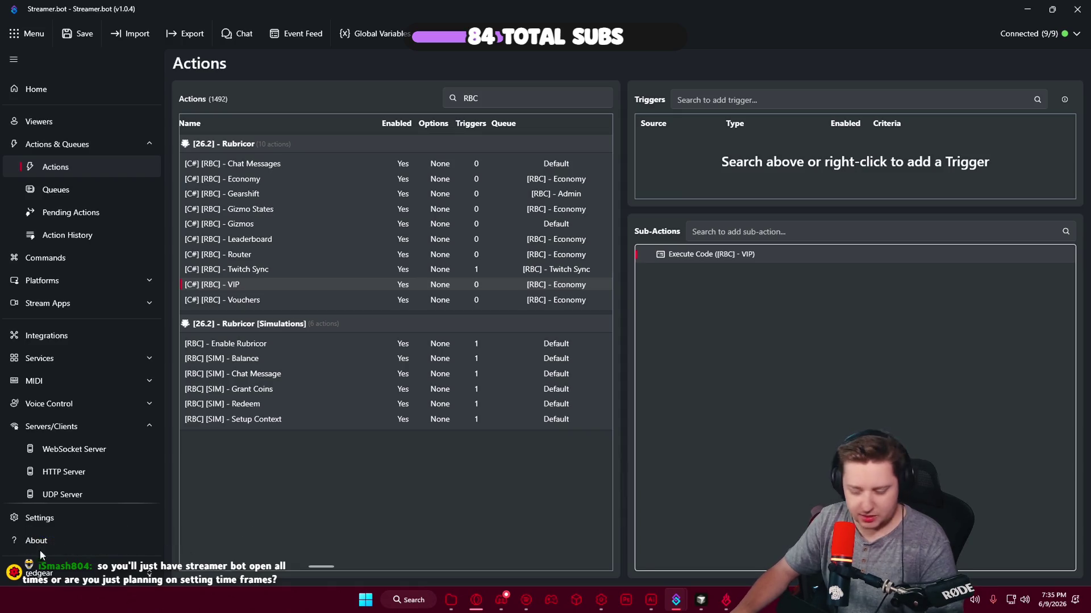
{"action": "key", "text": "alt+Tab"}
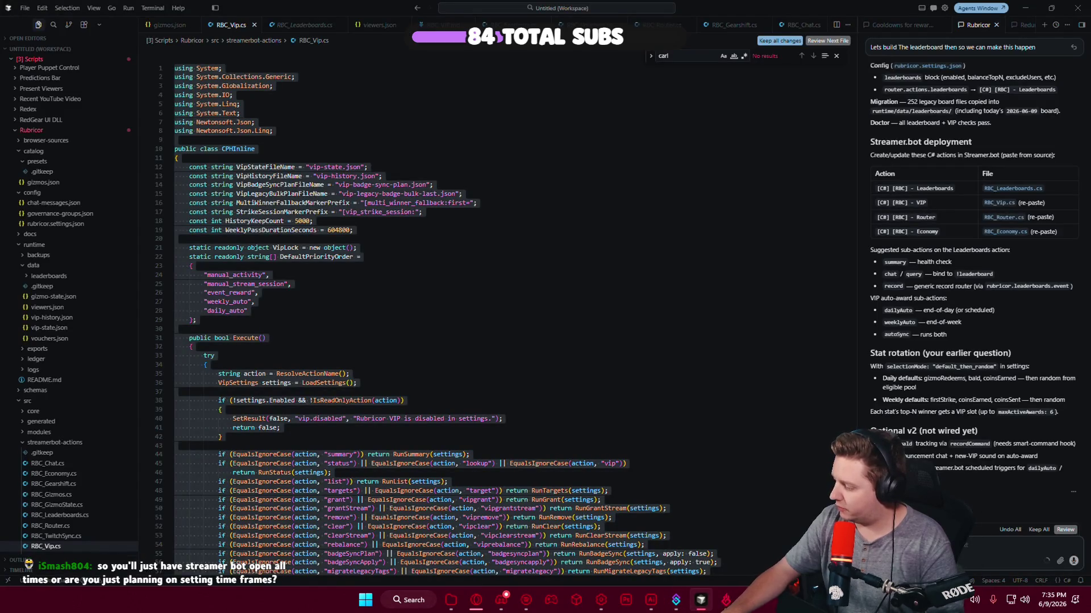
Send the CS1061 DisplayName error to the agent and keep its rec.DisplayName fix.
{"action": "left_click_drag", "start_coordinate": [1003, 209], "coordinate": [1058, 412]}
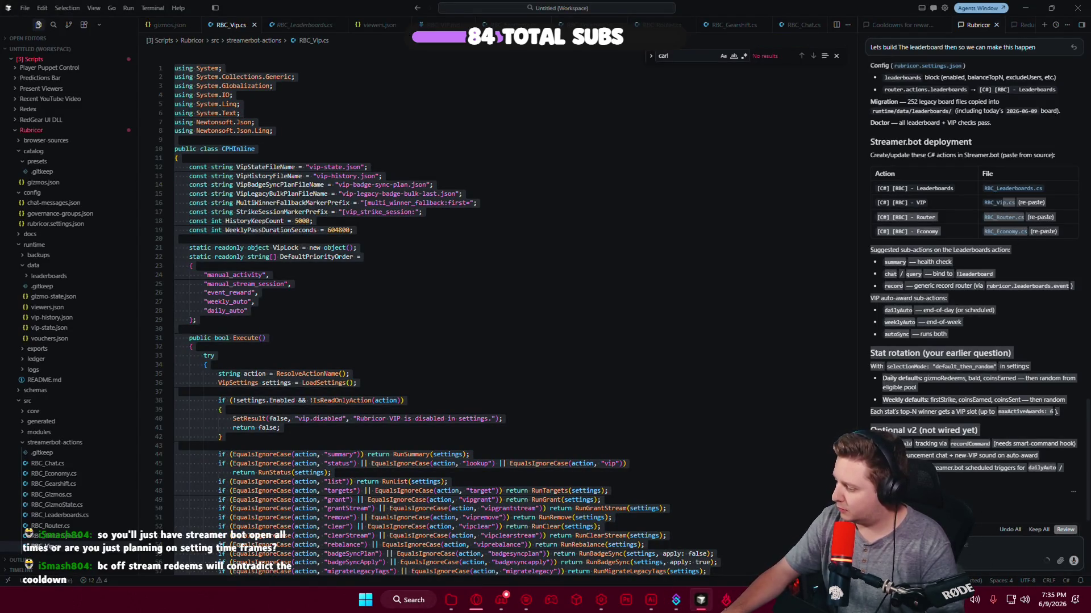
{"action": "scroll", "coordinate": [68, 313], "scroll_direction": "down", "scroll_amount": 2}
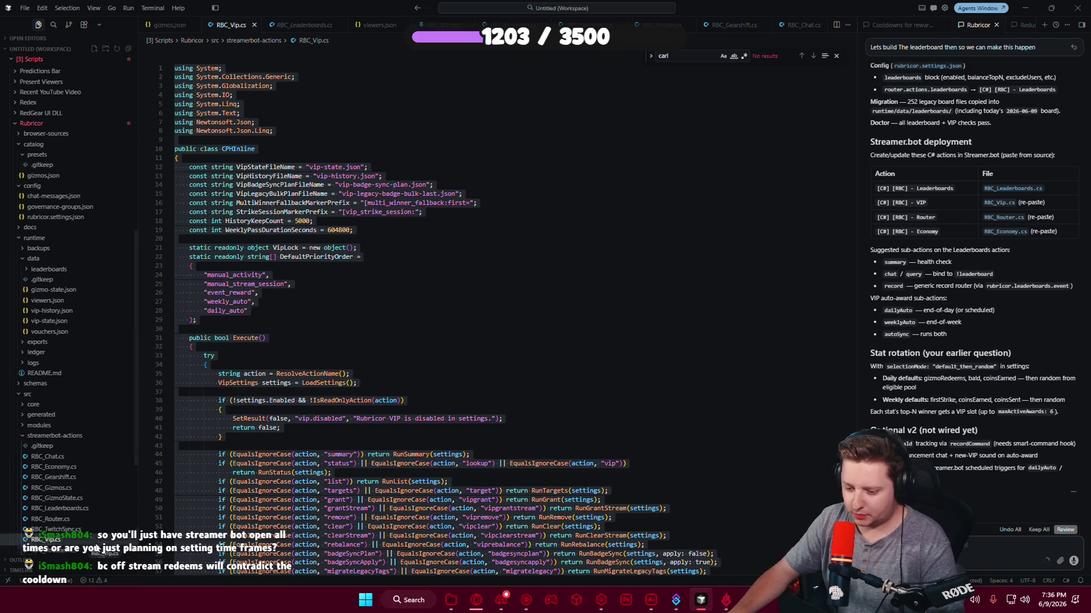
{"action": "scroll", "coordinate": [68, 309], "scroll_direction": "down", "scroll_amount": 2}
{"action": "key", "text": "Return"}
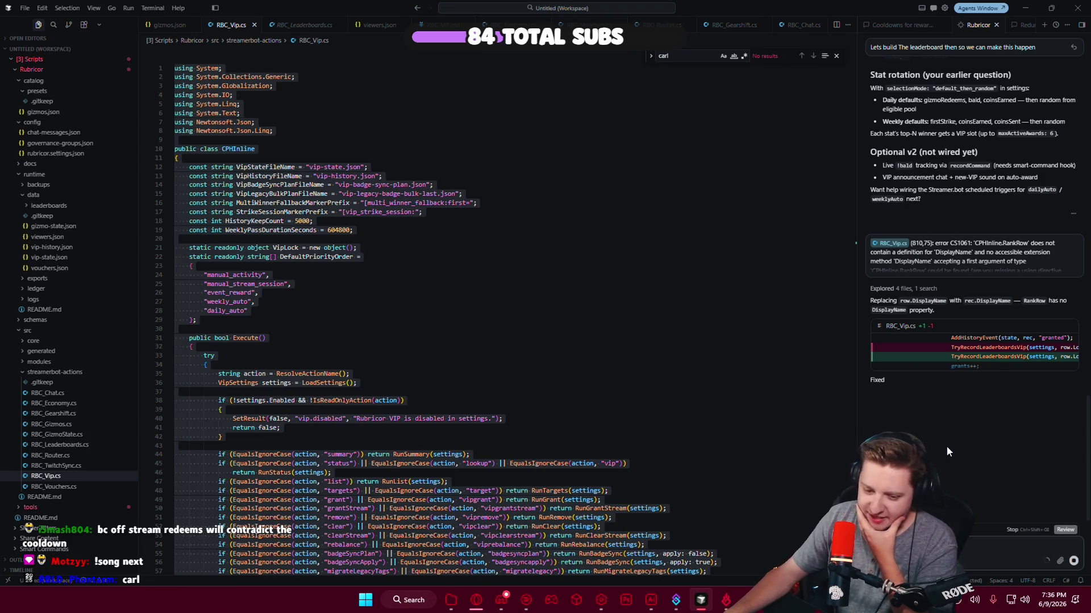
{"action": "left_click", "coordinate": [903, 326]}
{"action": "left_click", "coordinate": [825, 42]}
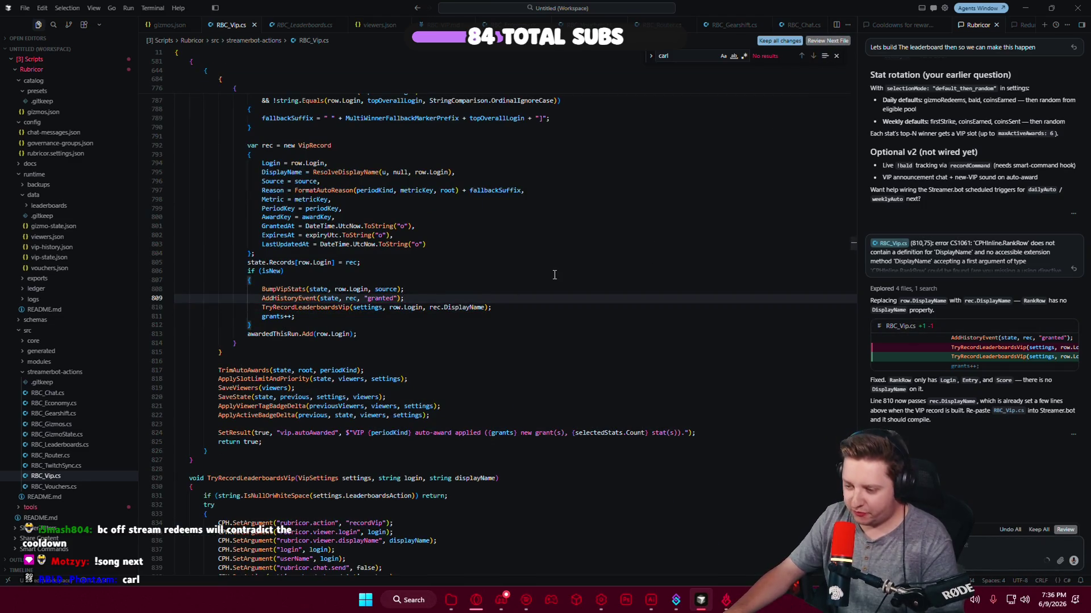
{"action": "key", "text": "alt+Tab"}
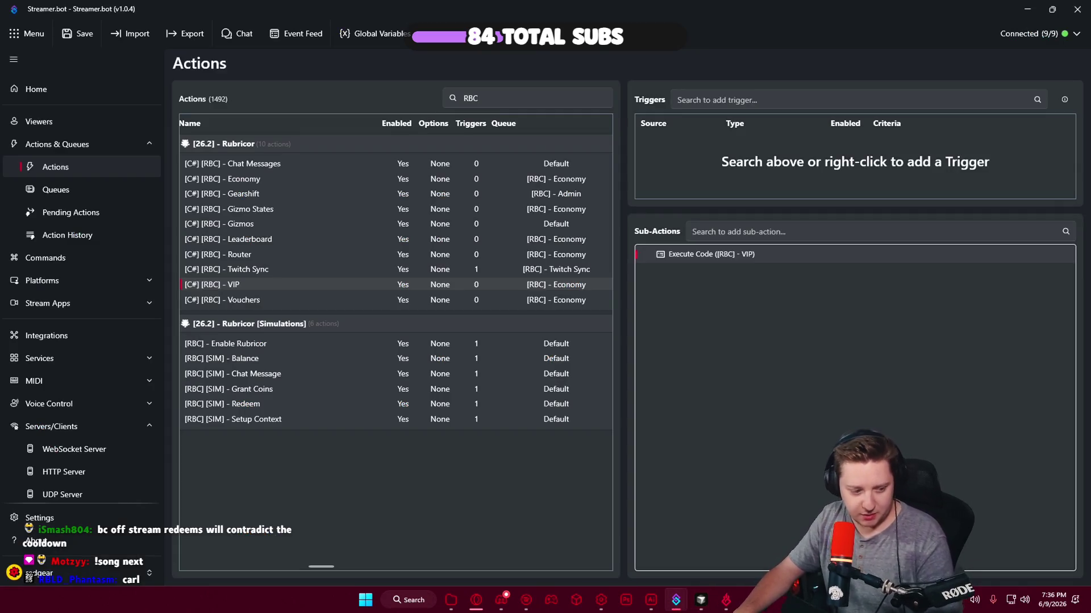
Compare RBC_Router.cs from the deployment table with the Router action's code step in Streamer.bot.
{"action": "left_click", "coordinate": [940, 437]}
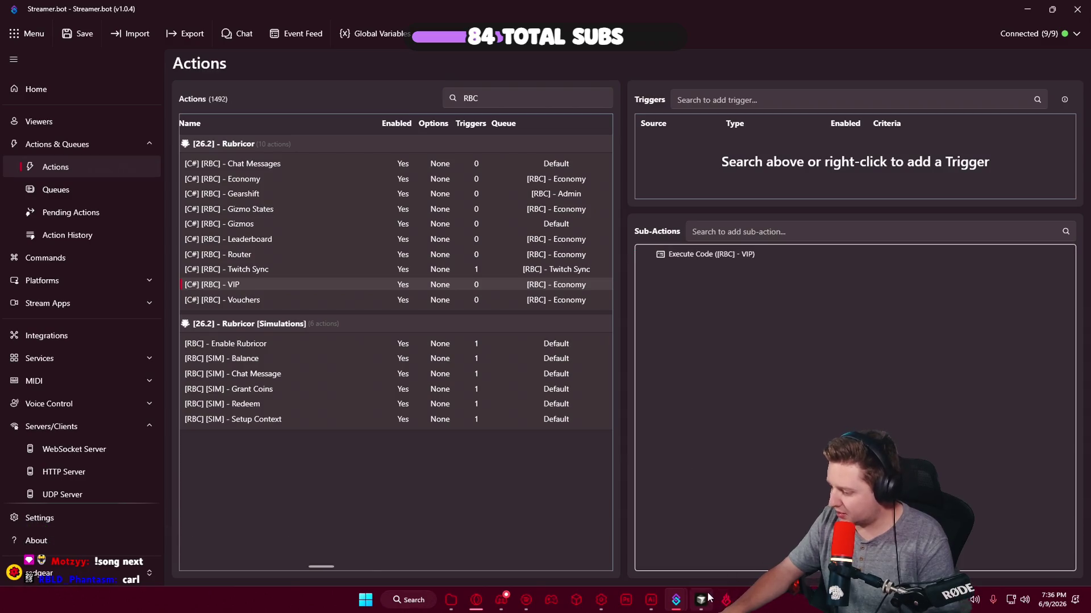
{"action": "left_click", "coordinate": [702, 600]}
{"action": "scroll", "coordinate": [1019, 257], "scroll_direction": "up", "scroll_amount": 5}
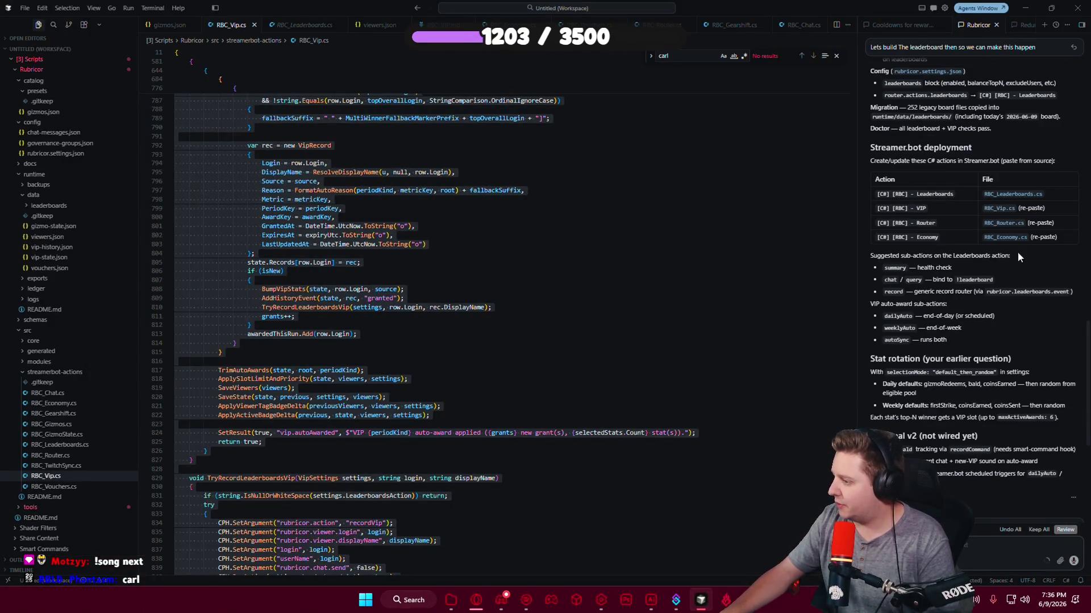
{"action": "left_click", "coordinate": [999, 223]}
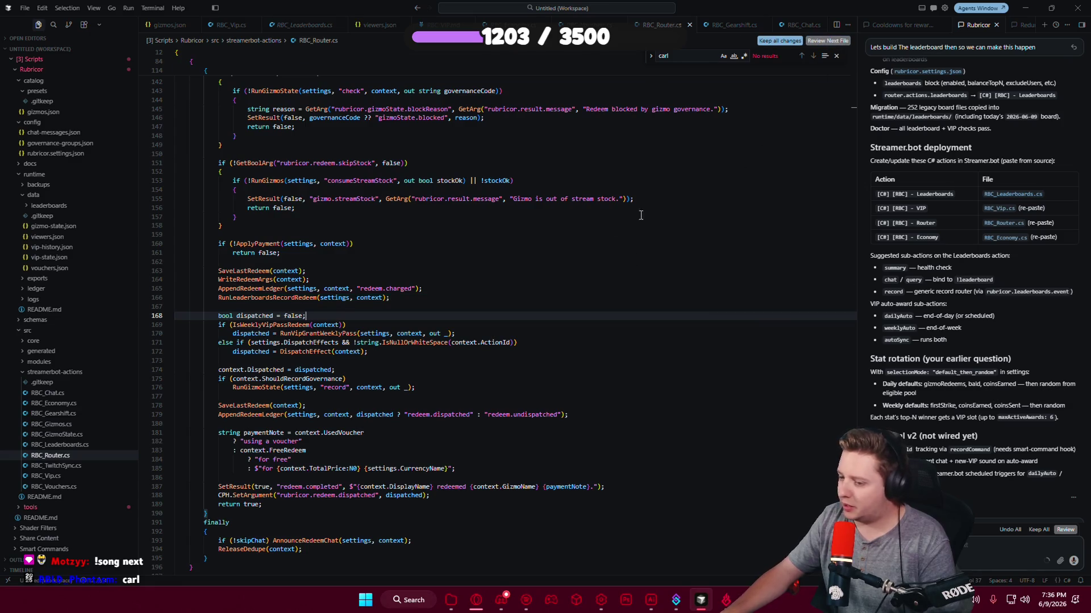
{"action": "left_click", "coordinate": [680, 573]}
{"action": "left_click", "coordinate": [271, 254]}
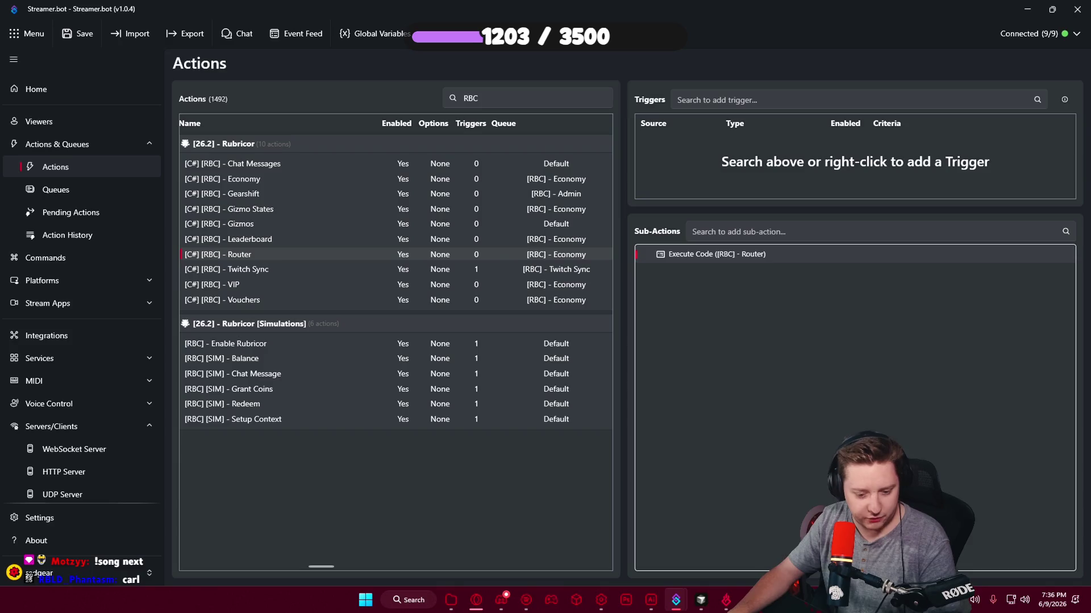
Compare RBC_Economy.cs with the Economy action's code, save Streamer.bot settings, and minimise it.
{"action": "left_click", "coordinate": [701, 603]}
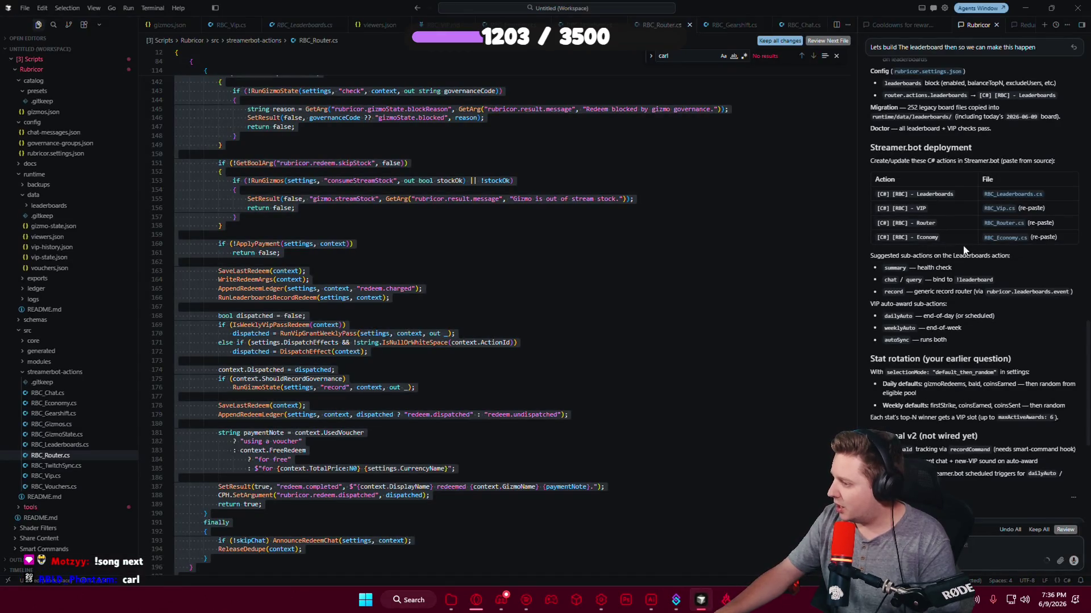
{"action": "left_click", "coordinate": [1006, 238]}
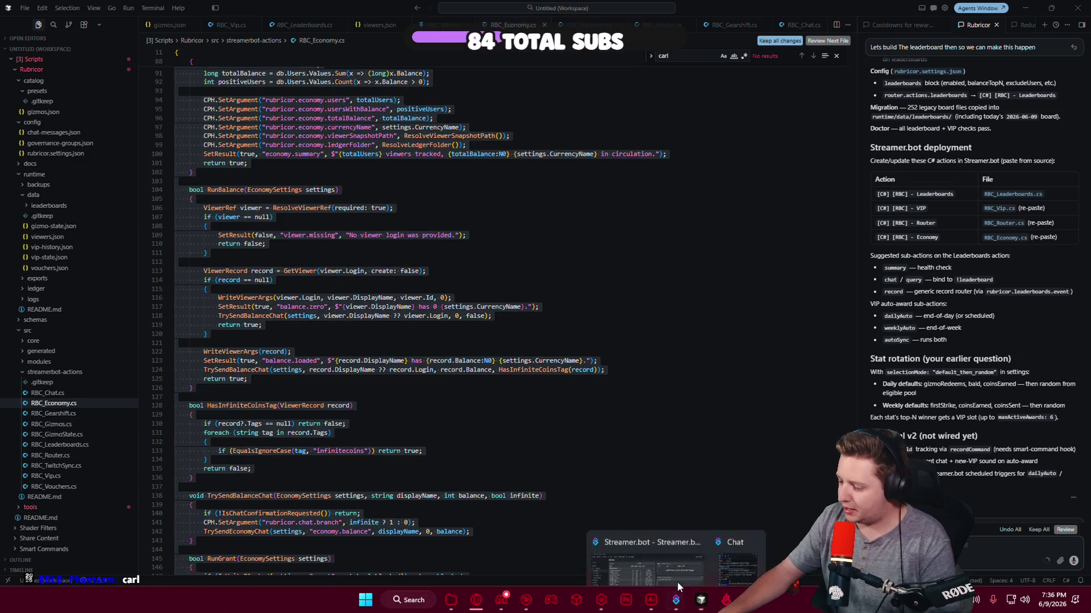
{"action": "left_click", "coordinate": [677, 582]}
{"action": "left_click", "coordinate": [264, 178]}
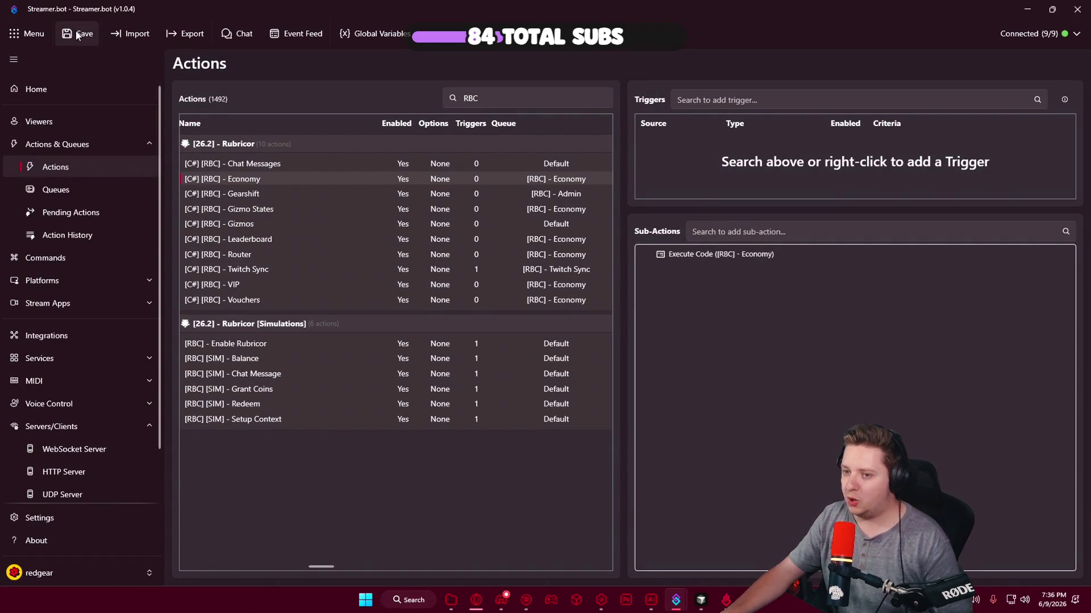
{"action": "key", "text": "ctrl+s"}
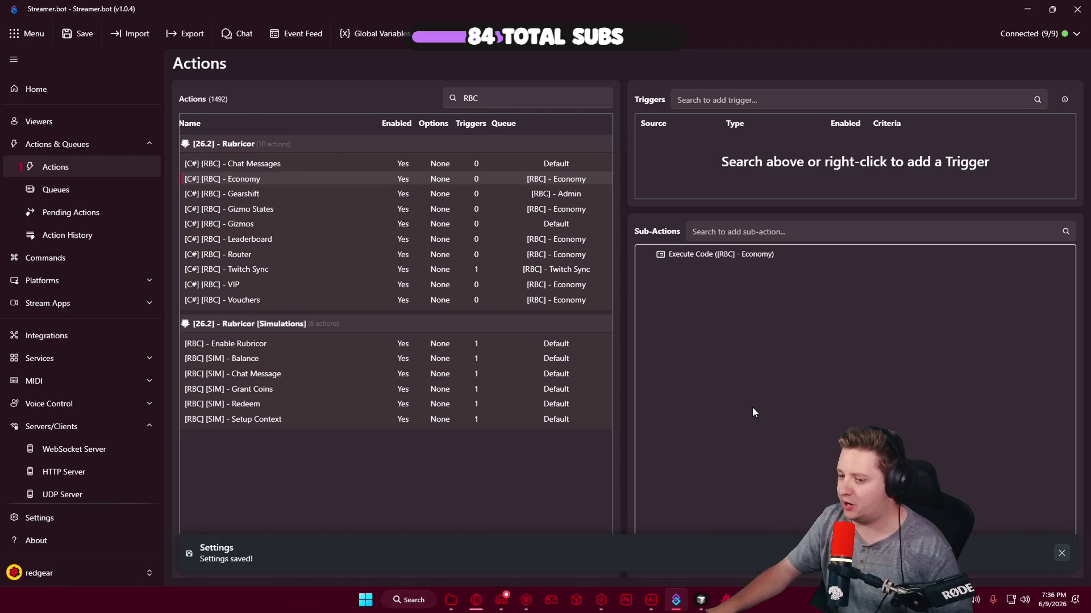
{"action": "left_click", "coordinate": [319, 239]}
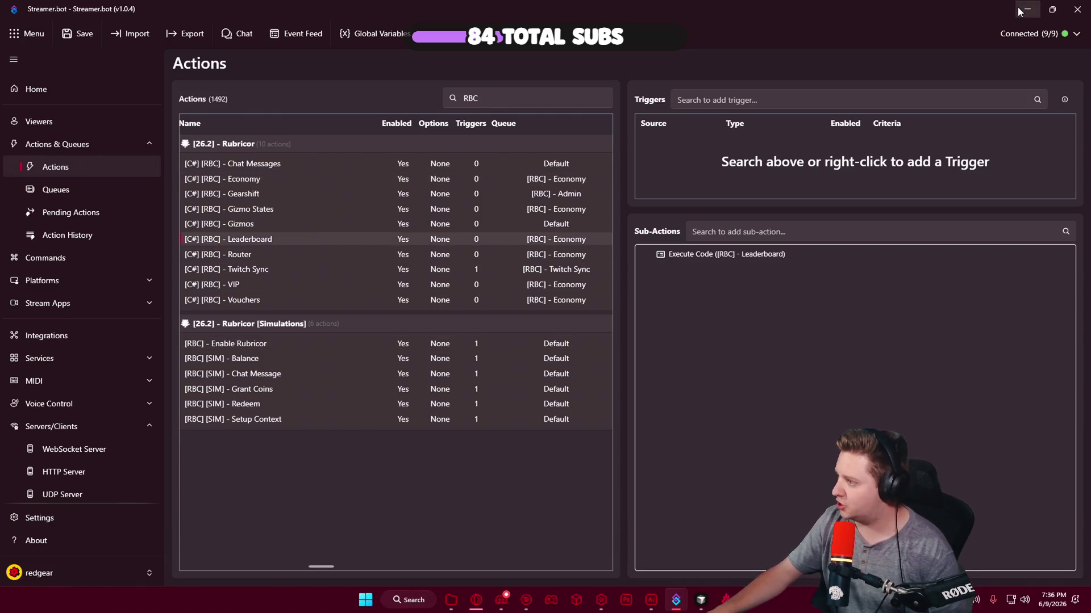
{"action": "left_click", "coordinate": [1019, 10]}
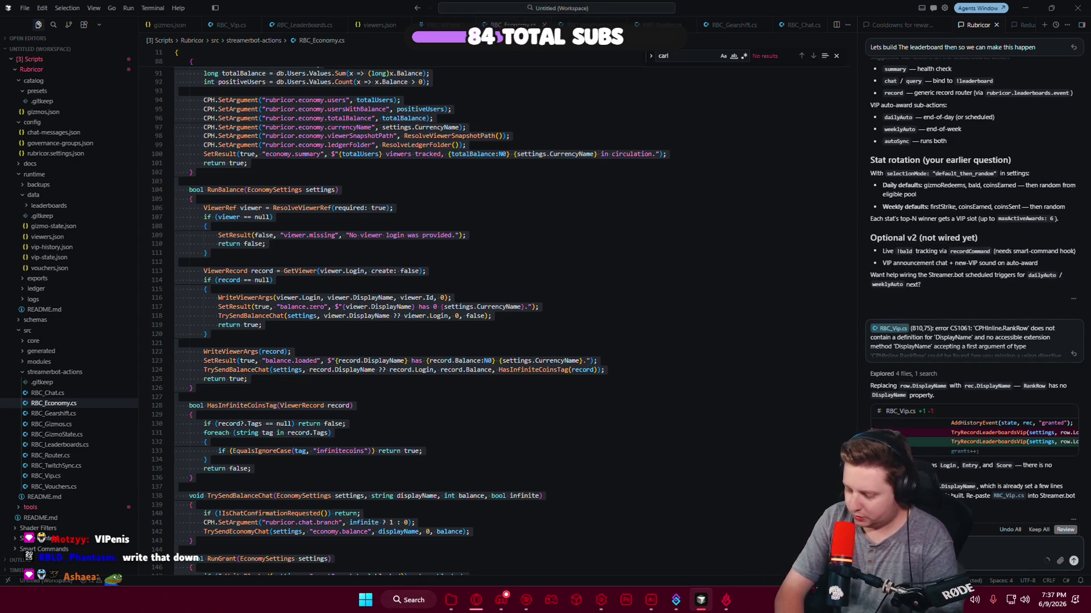
Paste the Optional v2 list into the agent chat and send it: smart-command tracking, VIP announcements and sound, dailyAuto/weeklyAuto triggers.
{"action": "key", "text": "ctrl+v"}
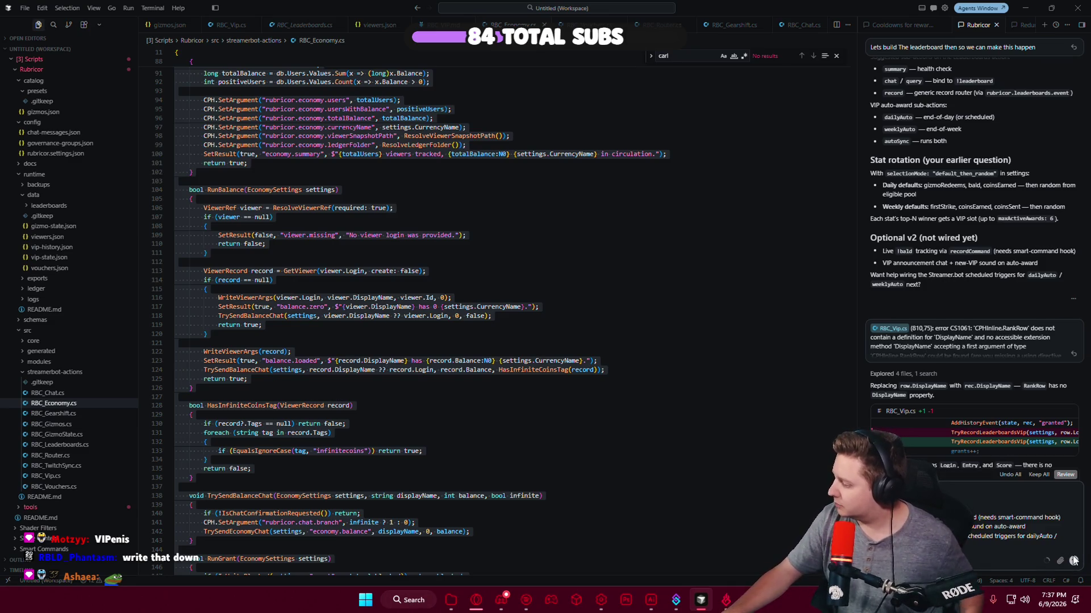
{"action": "left_click", "coordinate": [1074, 561]}
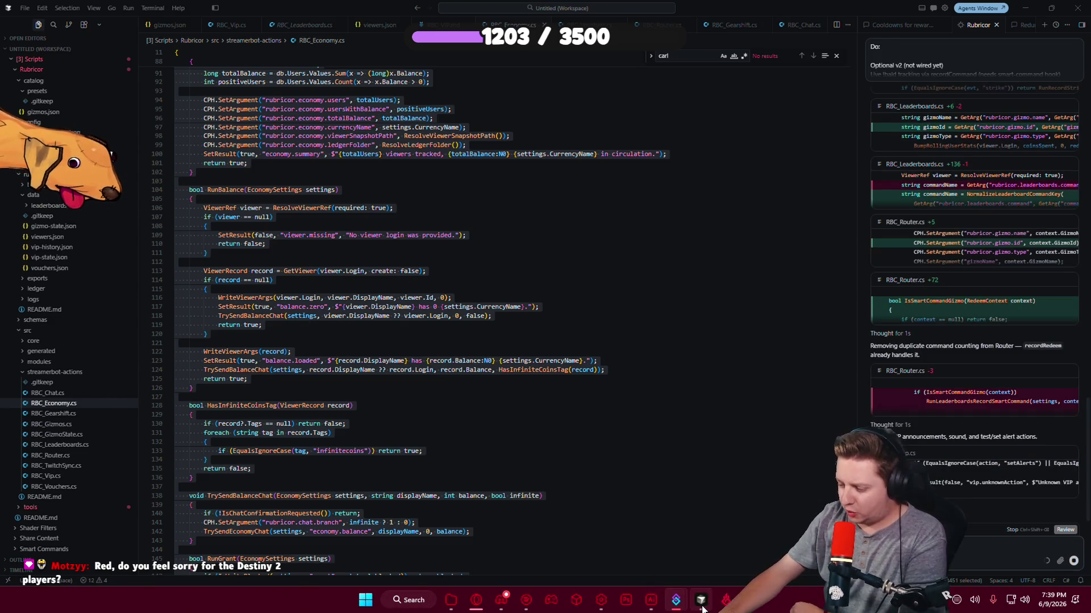
Bring the Rubricor Gearshift browser tab and its channel-points rewards to the front.
{"action": "left_click", "coordinate": [476, 601]}
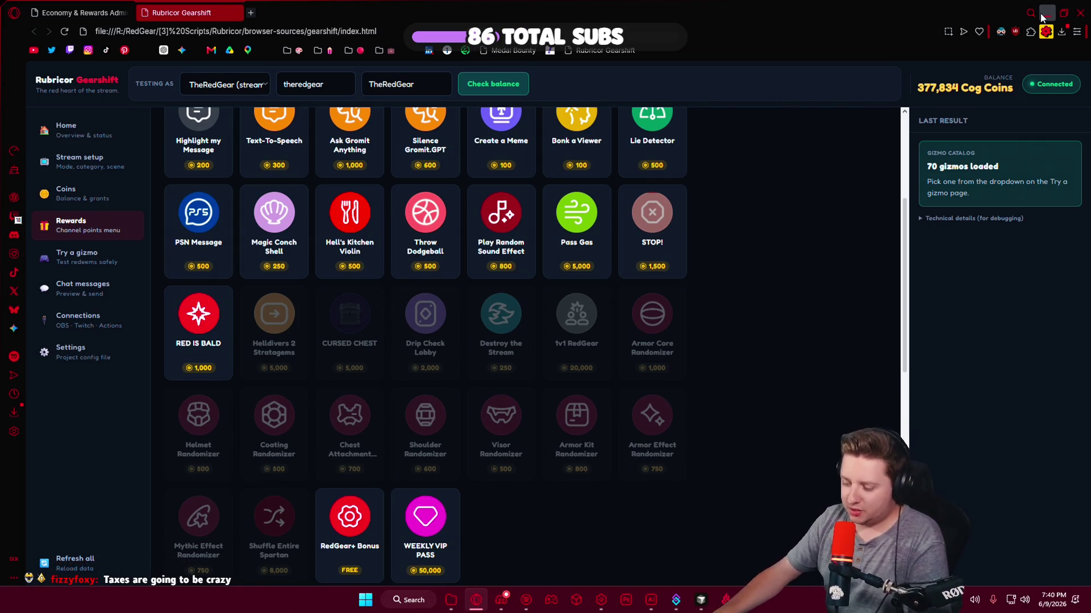
Return to the Cursor agent chat to see all three v2 items reported as implemented.
{"action": "left_click", "coordinate": [701, 602]}
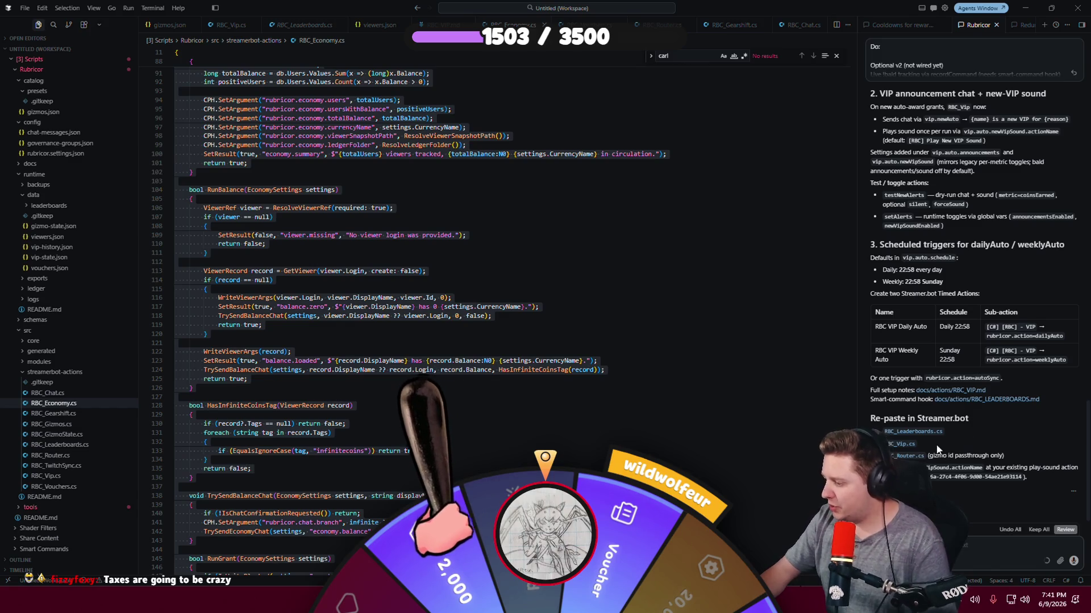
Keep the agent's RBC_Leaderboards.cs edits, then select the Leaderboard action's Execute Code sub-action in Streamer.bot.
{"action": "left_click", "coordinate": [914, 432]}
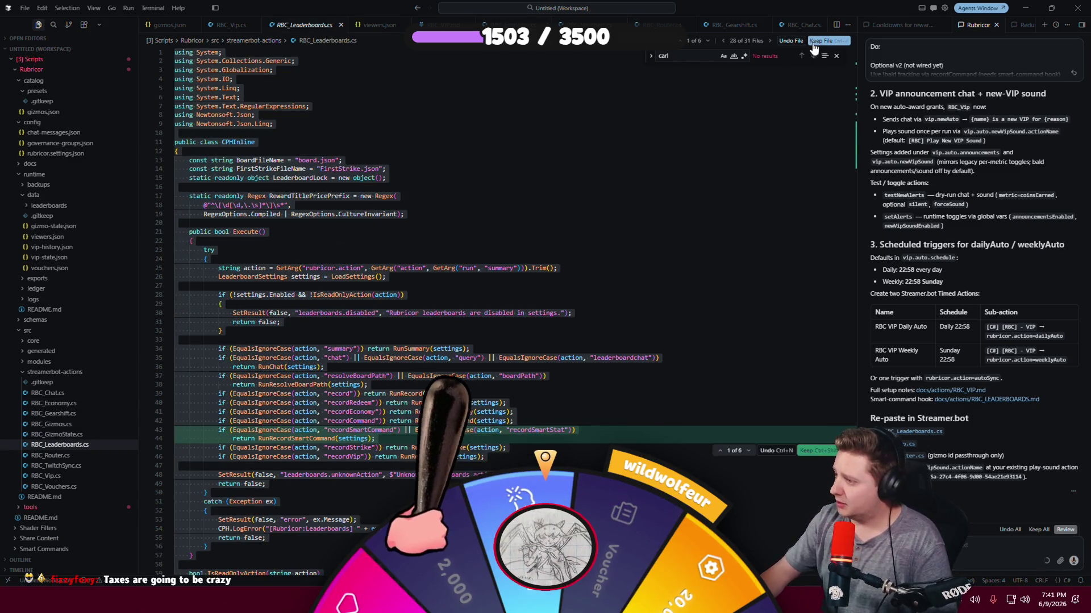
{"action": "key", "text": "ctrl+Return"}
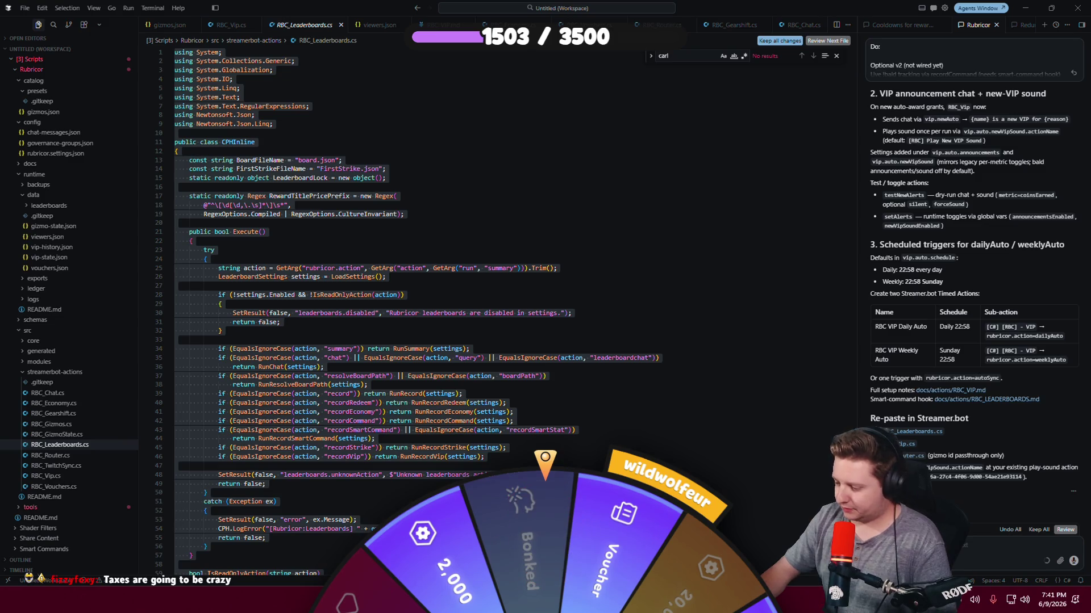
{"action": "key", "text": "alt+Tab"}
{"action": "left_click", "coordinate": [733, 262]}
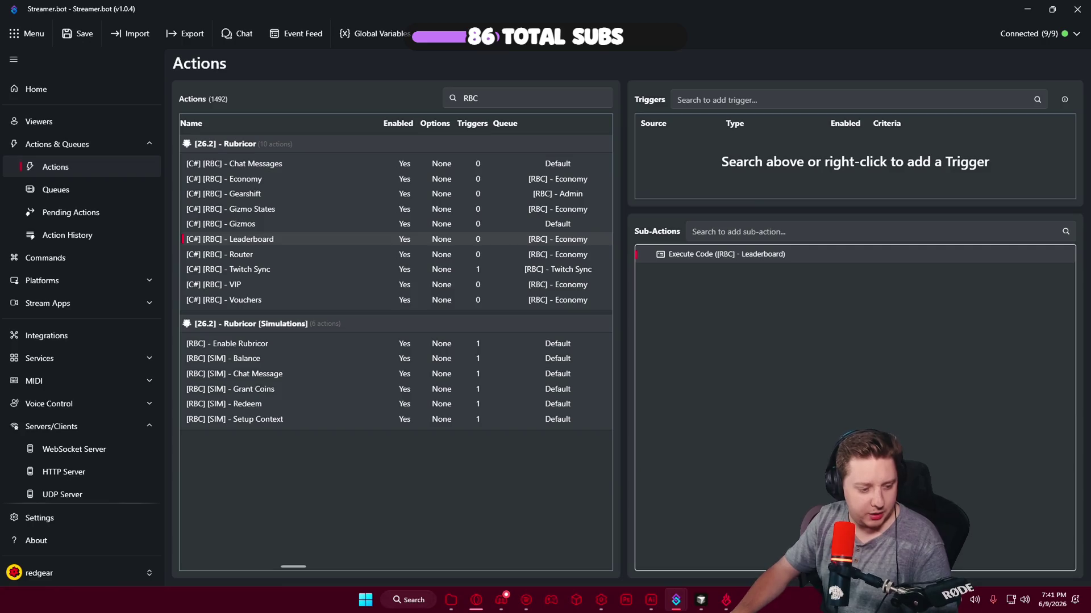
Select all of RBC_Vip.cs in VS Code and show the VIP action's Execute Code sub-action in Streamer.bot.
{"action": "key", "text": "alt+Tab"}
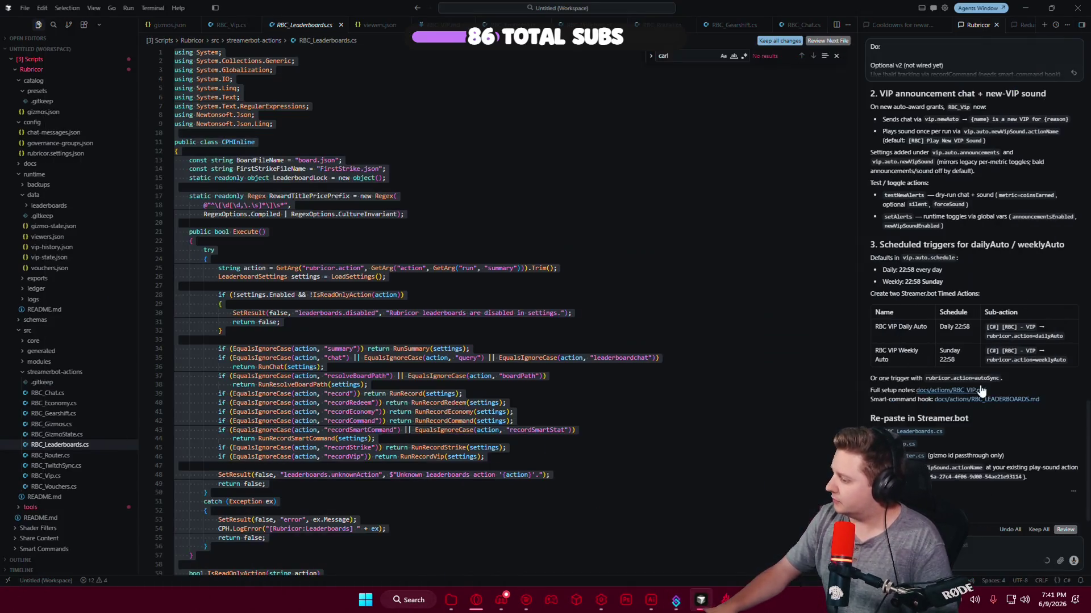
{"action": "left_click", "coordinate": [828, 41]}
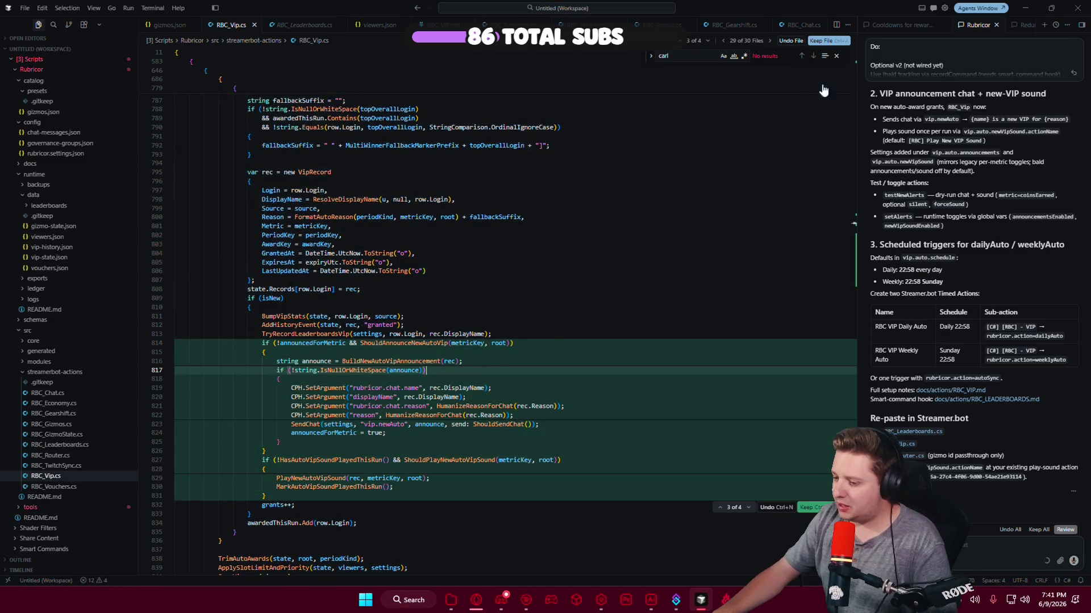
{"action": "left_click", "coordinate": [594, 263]}
{"action": "key", "text": "ctrl+a"}
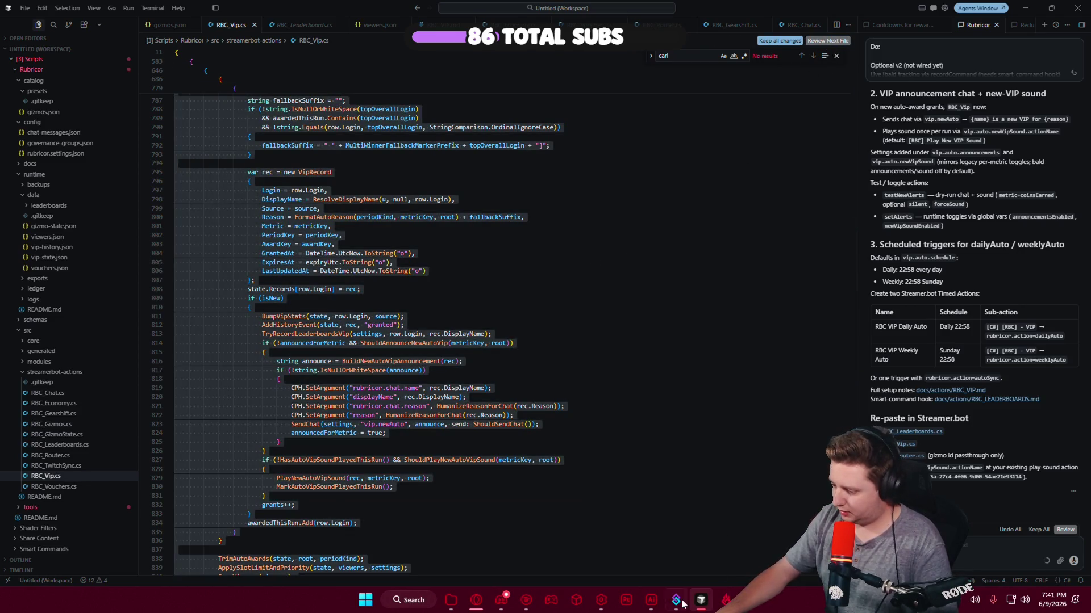
{"action": "left_click", "coordinate": [647, 556]}
{"action": "left_click", "coordinate": [233, 285]}
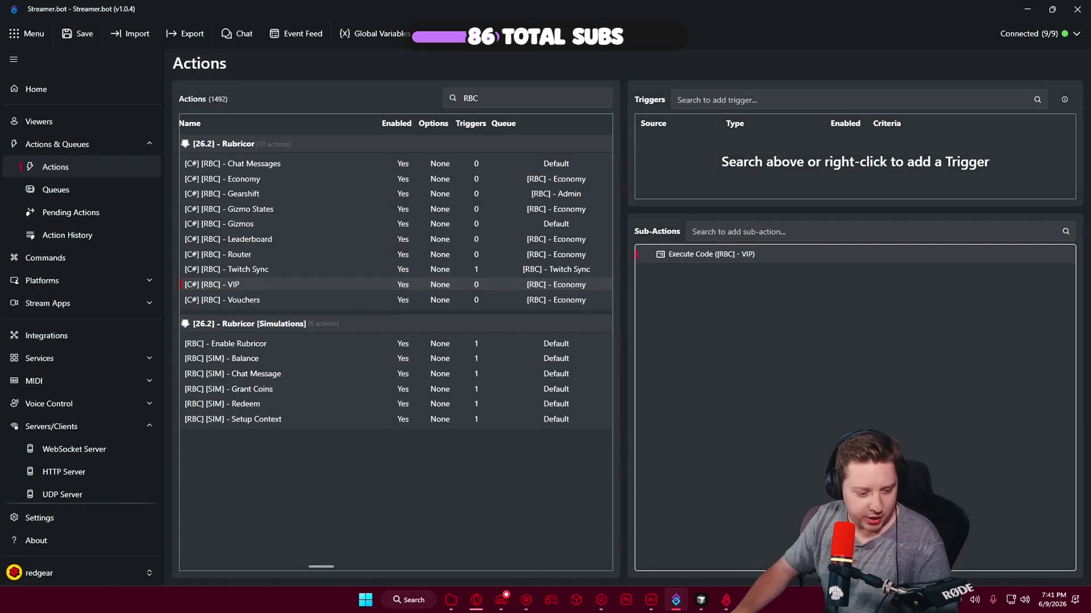
Select the entire RBC_Router.cs script, then bring up the [C#] [RBC] - Router action in Streamer.bot.
{"action": "key", "text": "alt+Tab"}
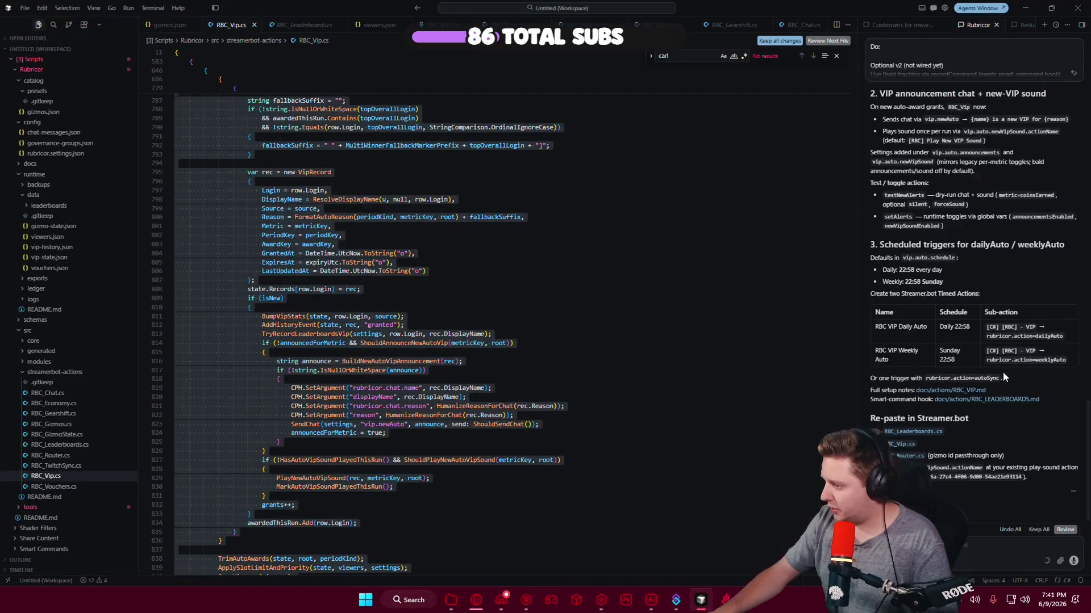
{"action": "left_click", "coordinate": [908, 456]}
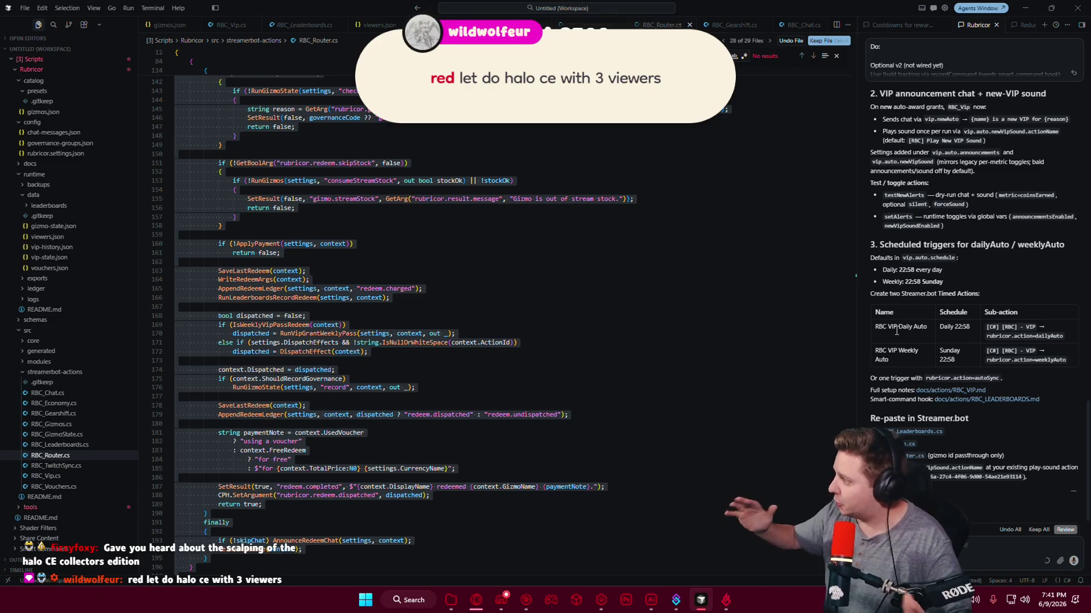
{"action": "left_click", "coordinate": [497, 308]}
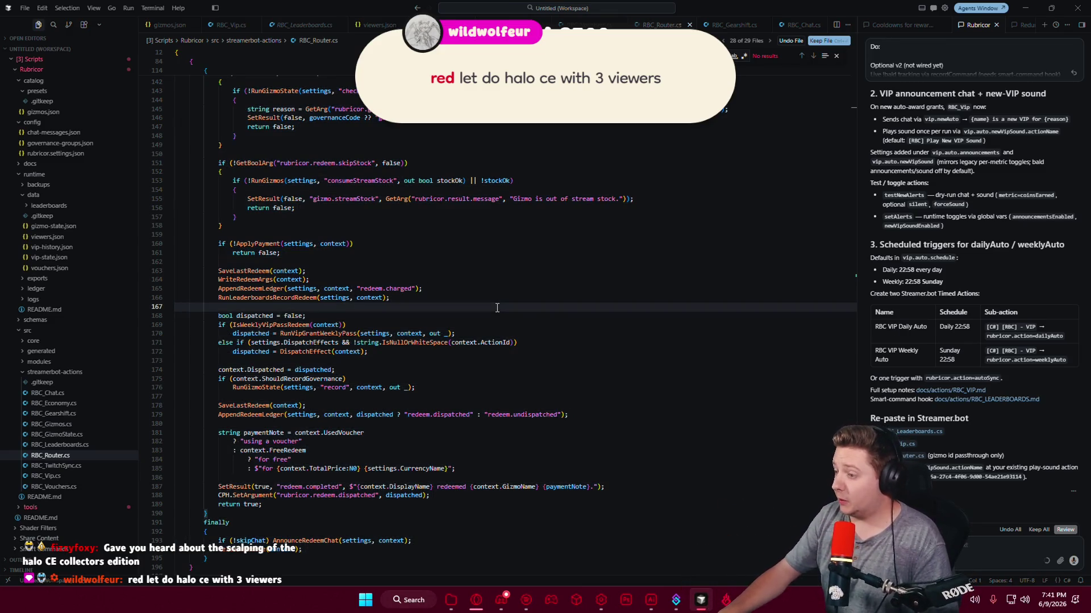
{"action": "left_click", "coordinate": [622, 215]}
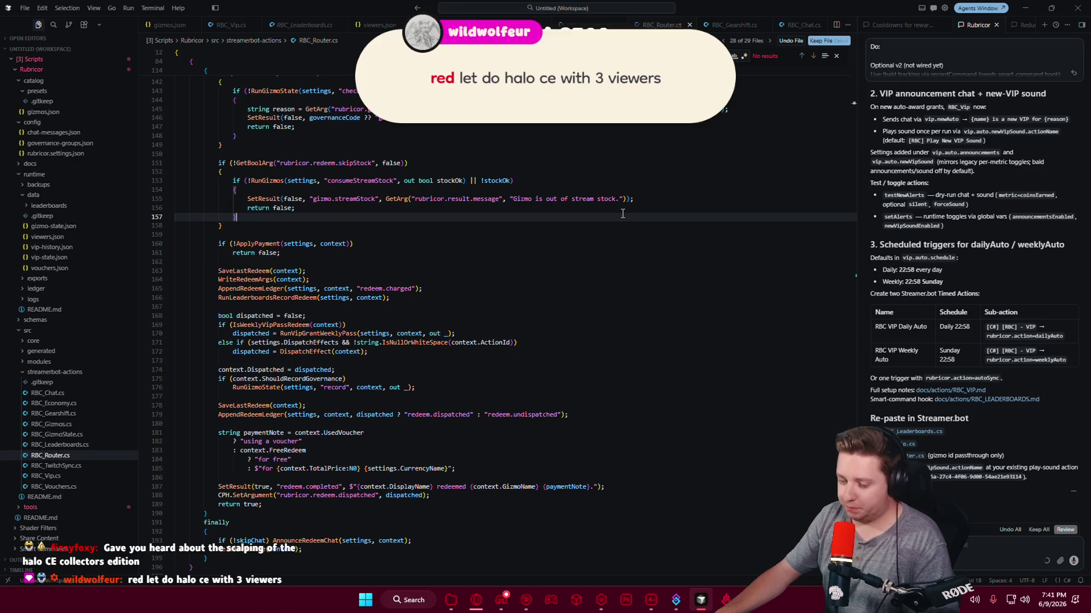
{"action": "key", "text": "ctrl+a"}
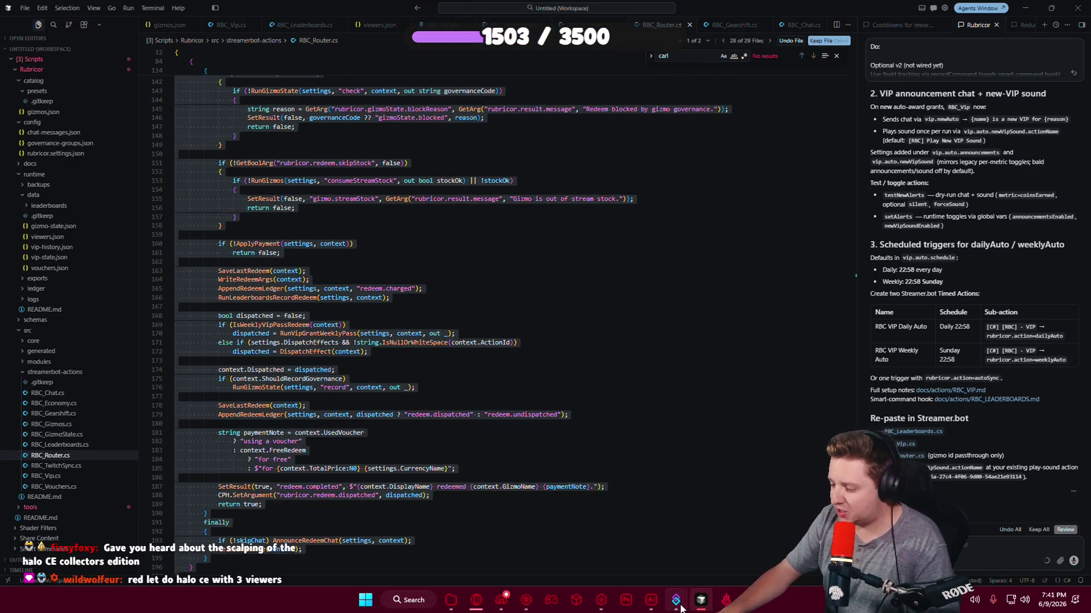
{"action": "left_click", "coordinate": [636, 563]}
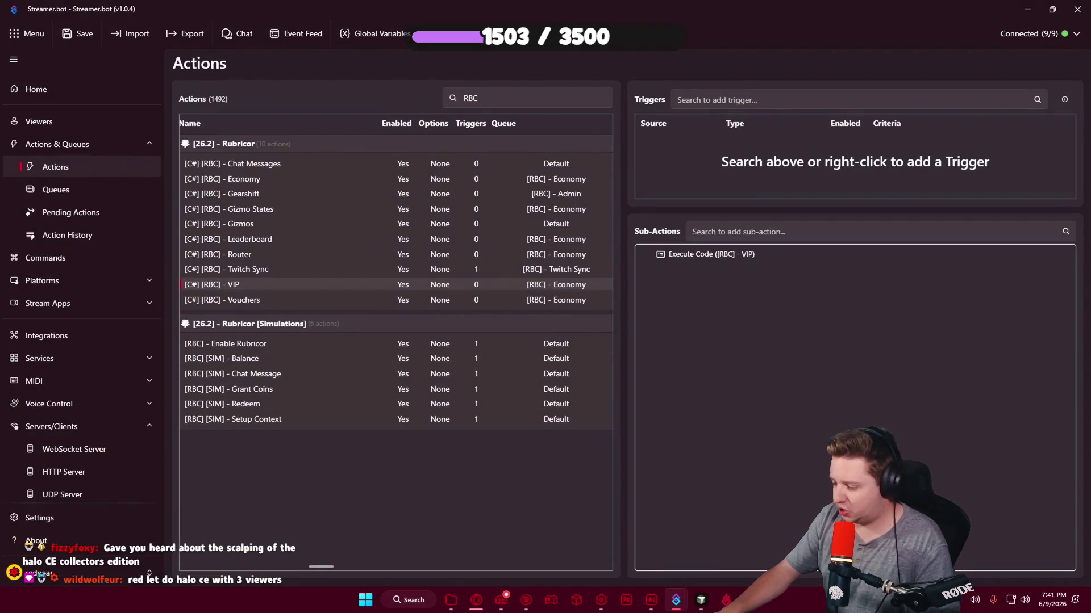
{"action": "left_click", "coordinate": [737, 545]}
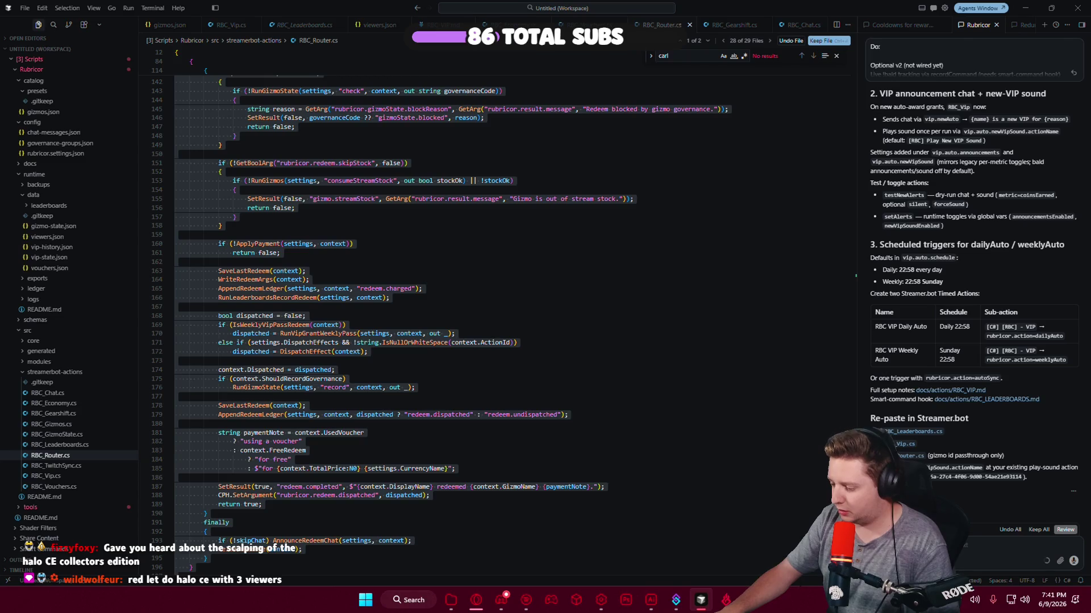
{"action": "mouse_move", "coordinate": [676, 600]}
{"action": "left_click", "coordinate": [610, 528]}
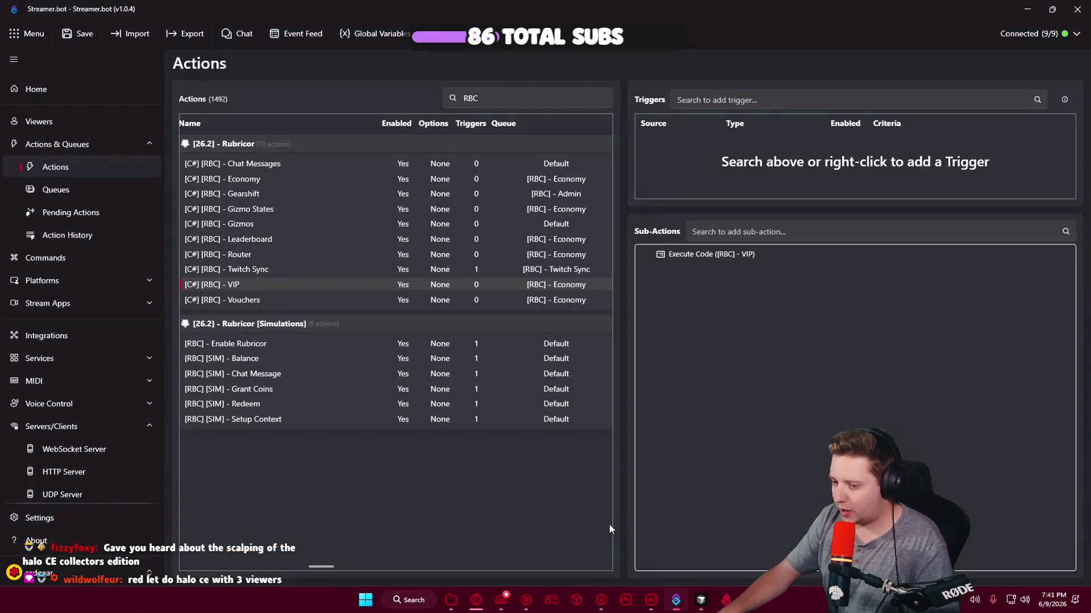
{"action": "left_click", "coordinate": [254, 255]}
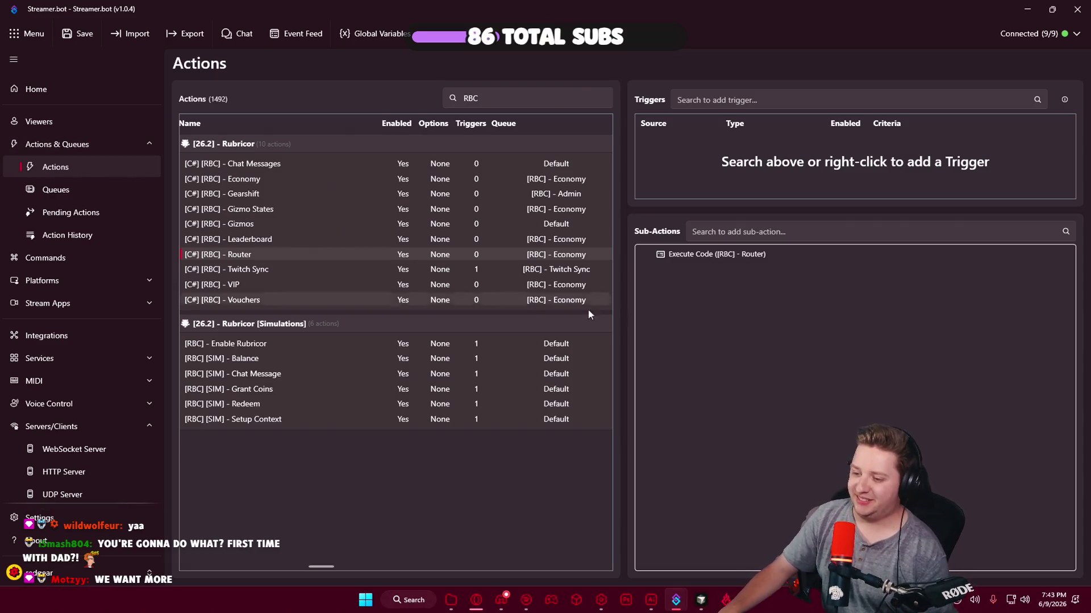
{"action": "left_click", "coordinate": [695, 601]}
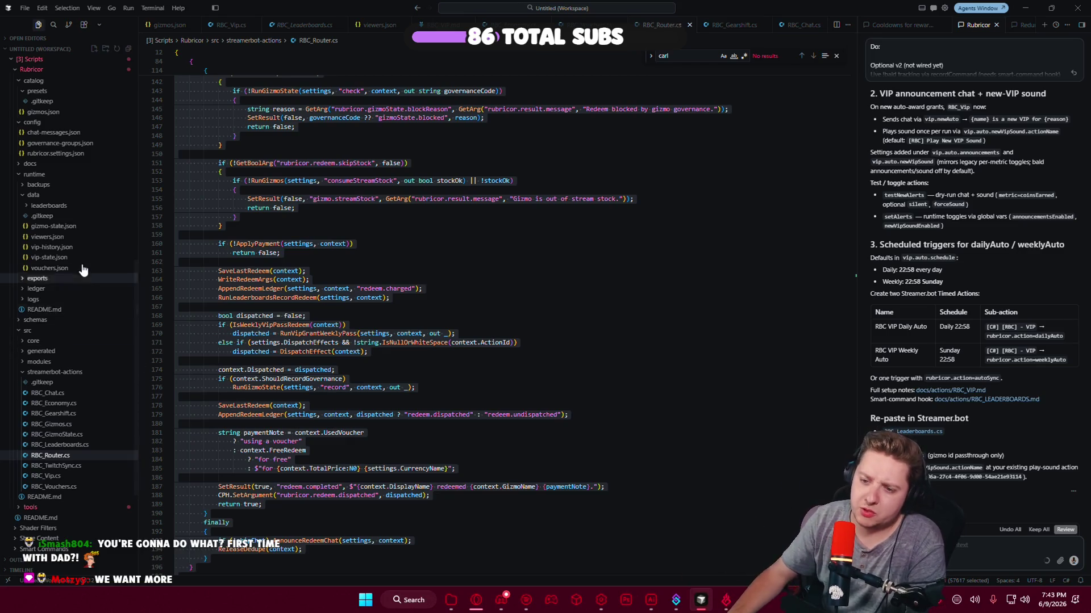
Expand the Economy & Rewards src folder in the Explorer to list its scripts, including FirstStrike.cs.
{"action": "scroll", "coordinate": [83, 269], "scroll_direction": "up", "scroll_amount": 5}
{"action": "scroll", "coordinate": [59, 210], "scroll_direction": "up", "scroll_amount": 3}
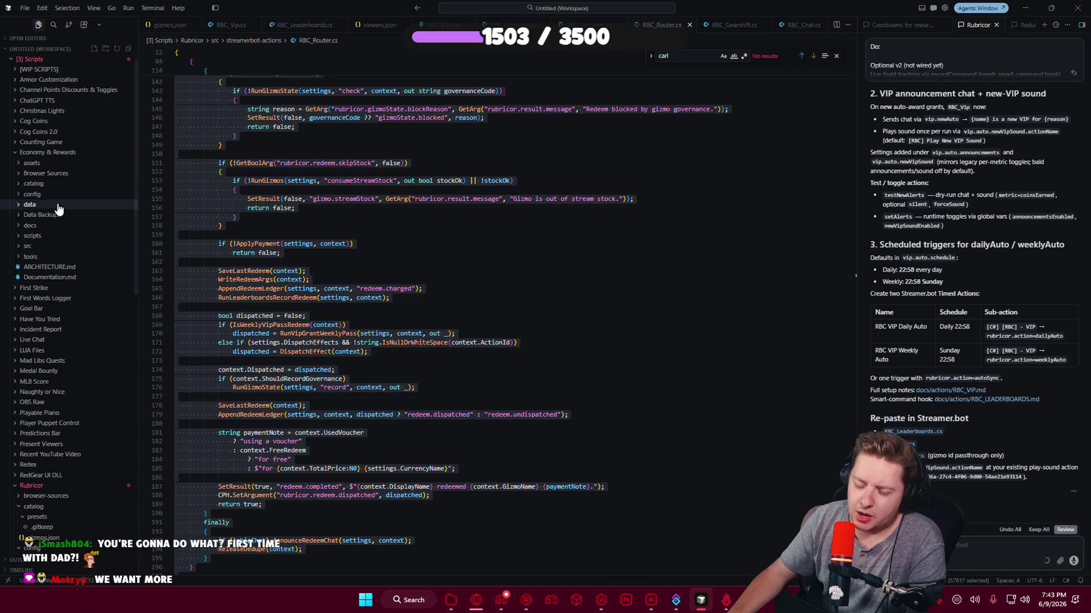
{"action": "left_click", "coordinate": [19, 247]}
{"action": "scroll", "coordinate": [23, 250], "scroll_direction": "down", "scroll_amount": 2}
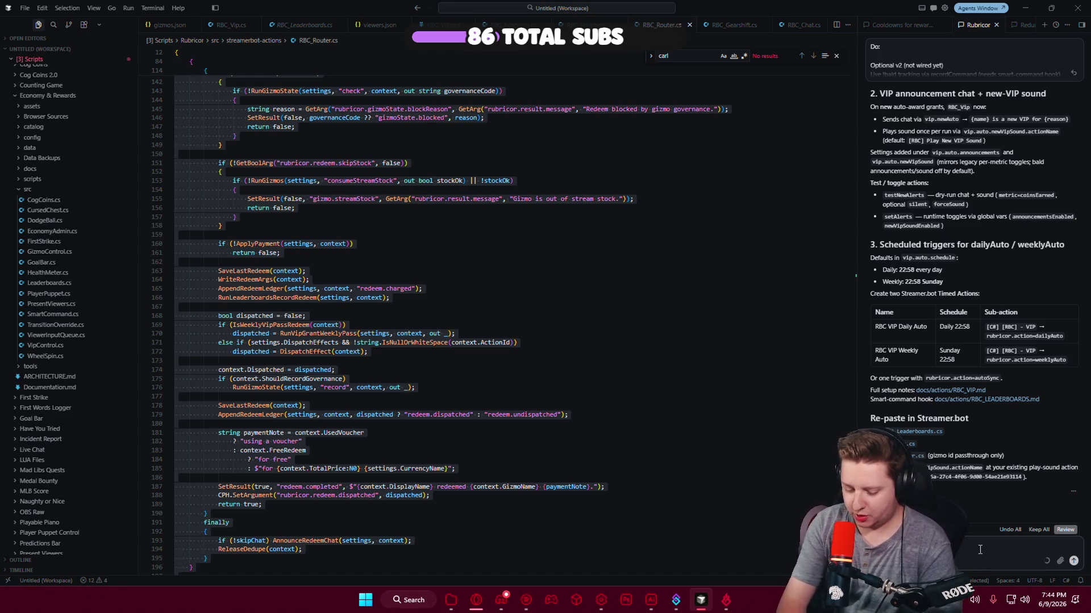
Ask the agent how First Strike can keep updating the channel point reward and work with Gearshift.
{"action": "type", "text": "t Strike-here? I still want it updating the"}
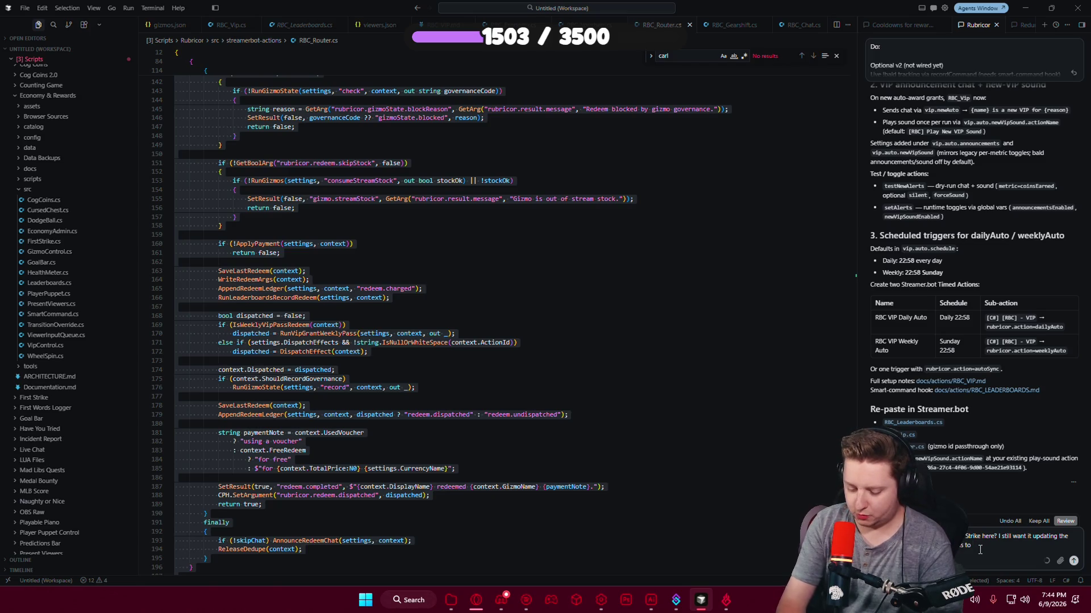
{"action": "type", "text": "Gearshift interface too."}
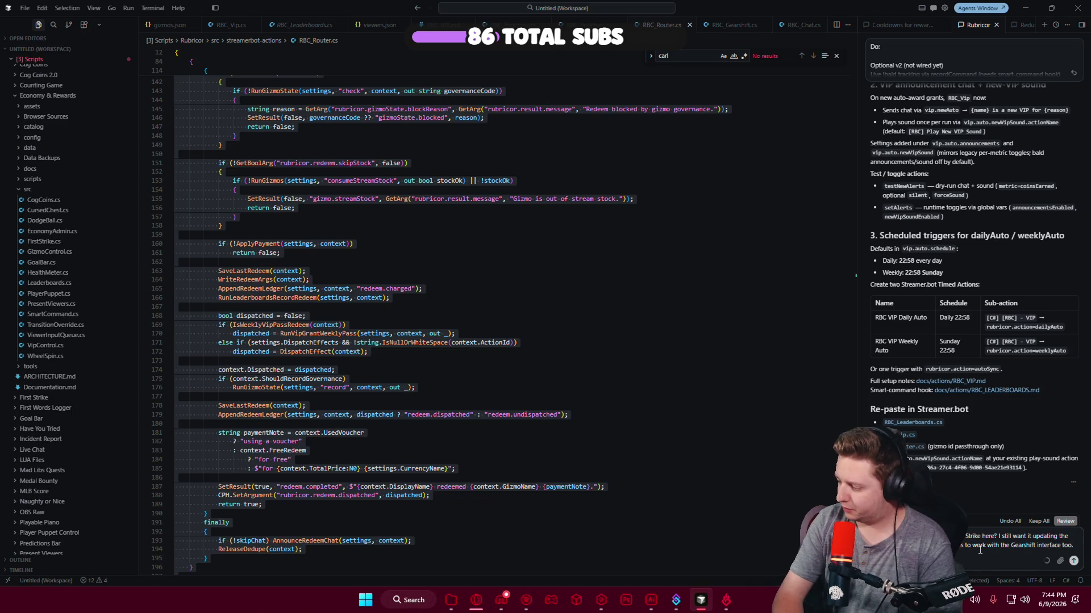
{"action": "key", "text": "shift+Return"}
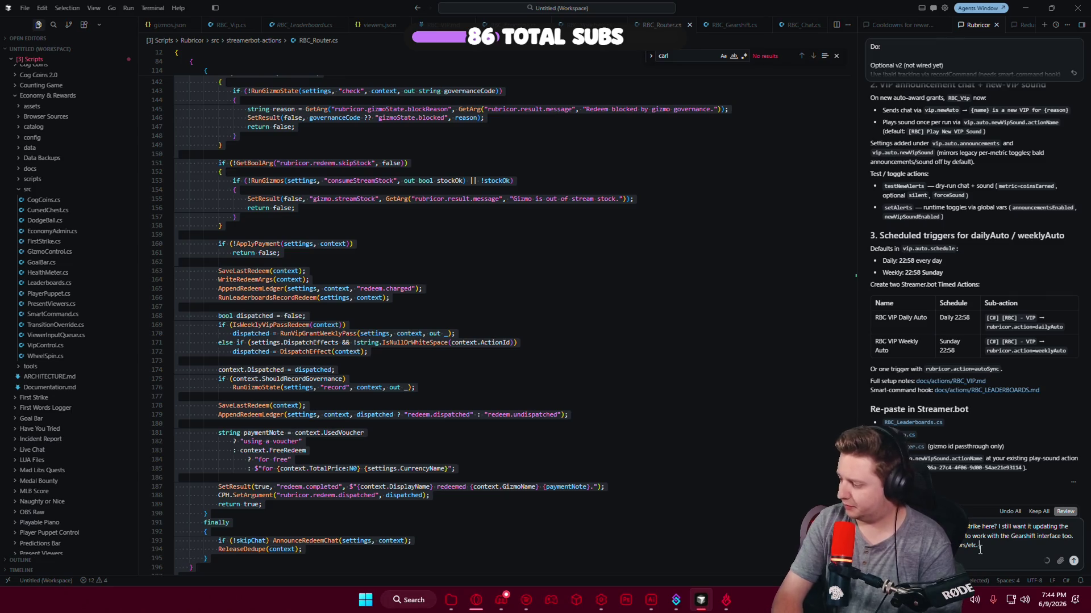
{"action": "key", "text": "Return"}
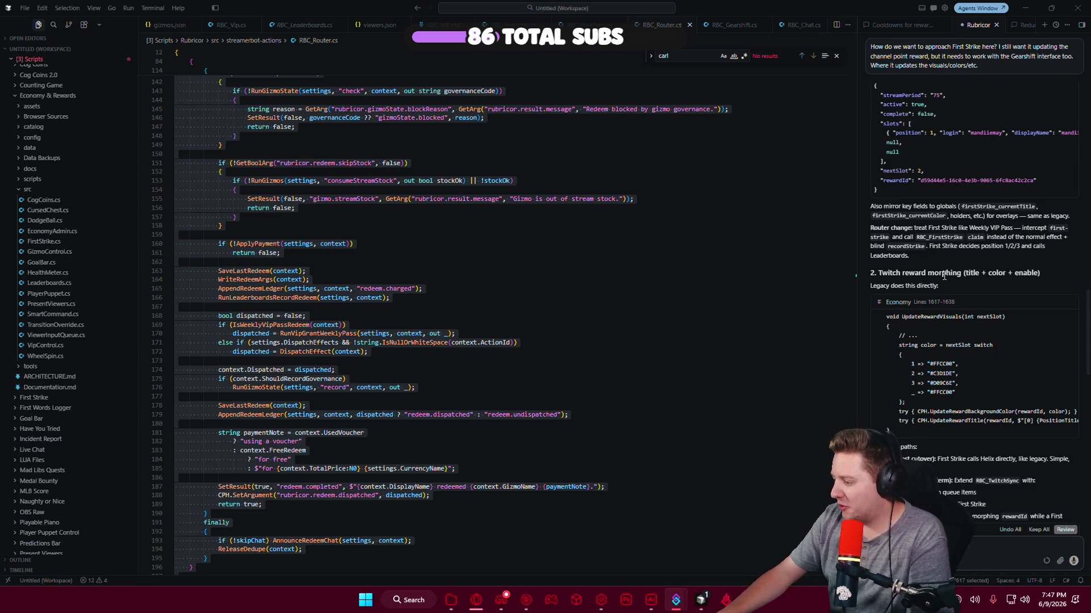
{"action": "scroll", "coordinate": [944, 277], "scroll_direction": "down", "scroll_amount": 4}
{"action": "scroll", "coordinate": [944, 278], "scroll_direction": "down", "scroll_amount": 3}
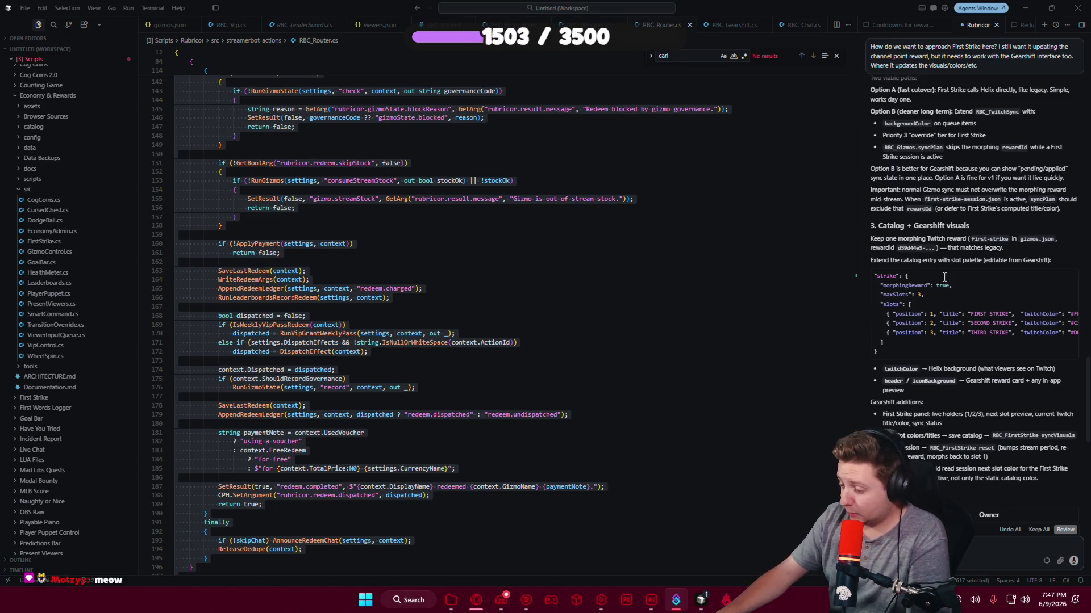
{"action": "scroll", "coordinate": [940, 283], "scroll_direction": "down", "scroll_amount": 3}
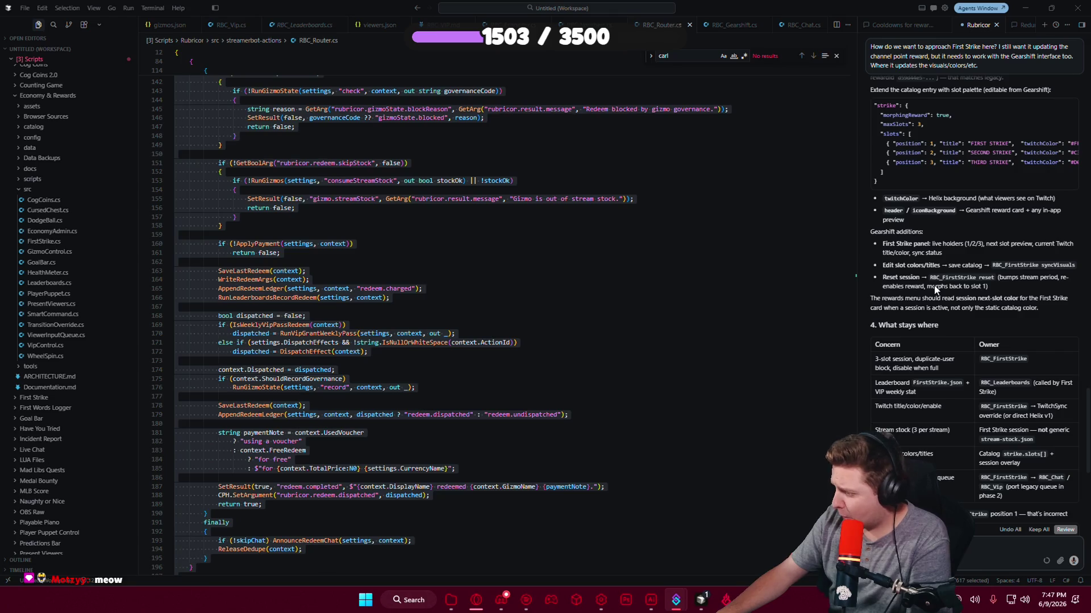
{"action": "scroll", "coordinate": [936, 290], "scroll_direction": "down", "scroll_amount": 3}
{"action": "scroll", "coordinate": [934, 340], "scroll_direction": "down", "scroll_amount": 1}
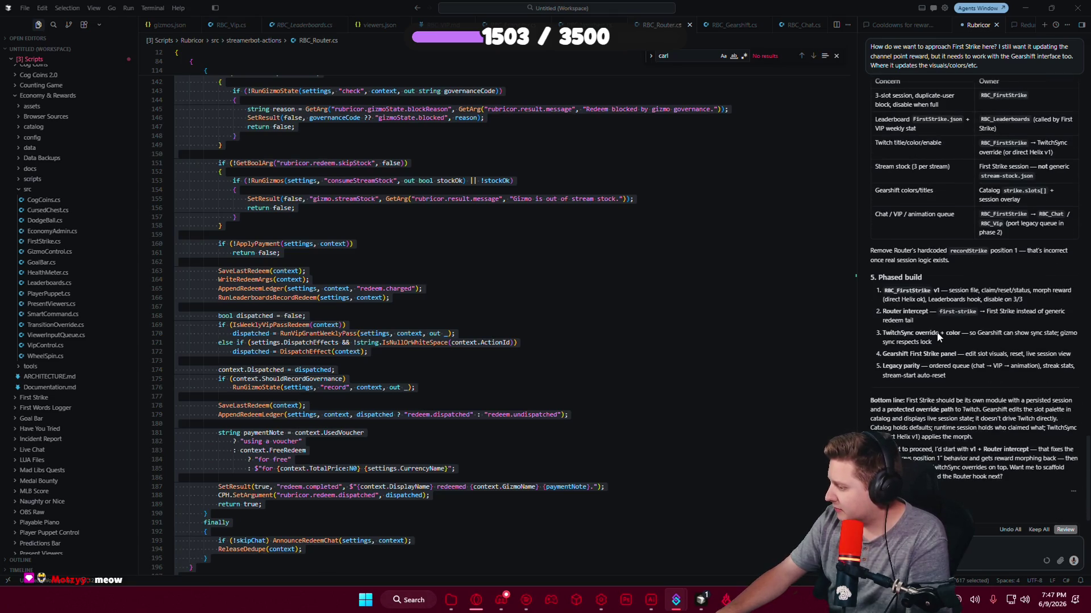
{"action": "key", "text": "alt+Tab"}
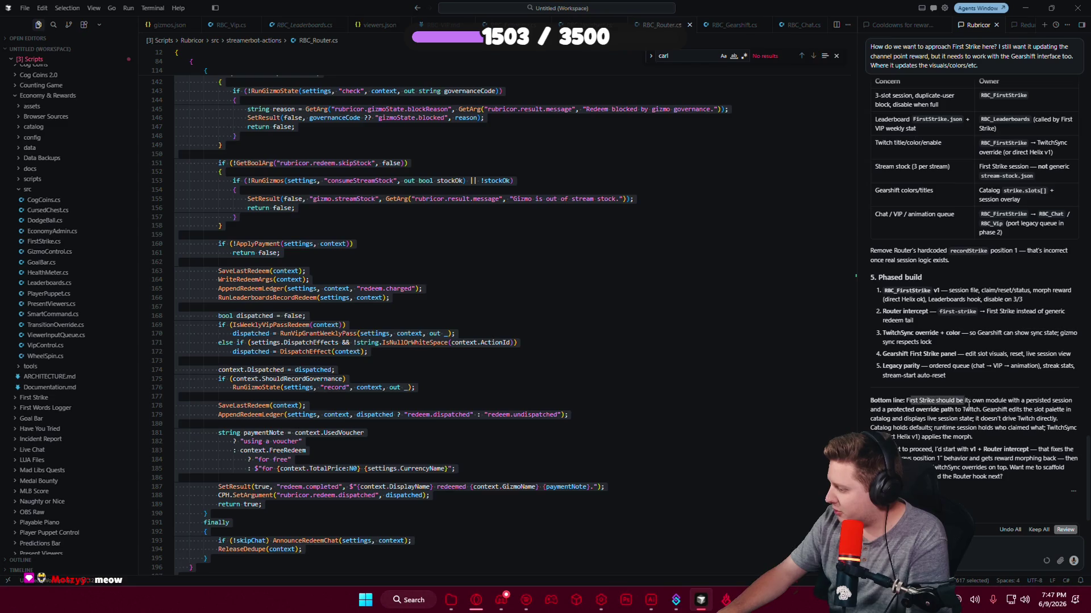
{"action": "left_click_drag", "start_coordinate": [1072, 403], "coordinate": [938, 419]}
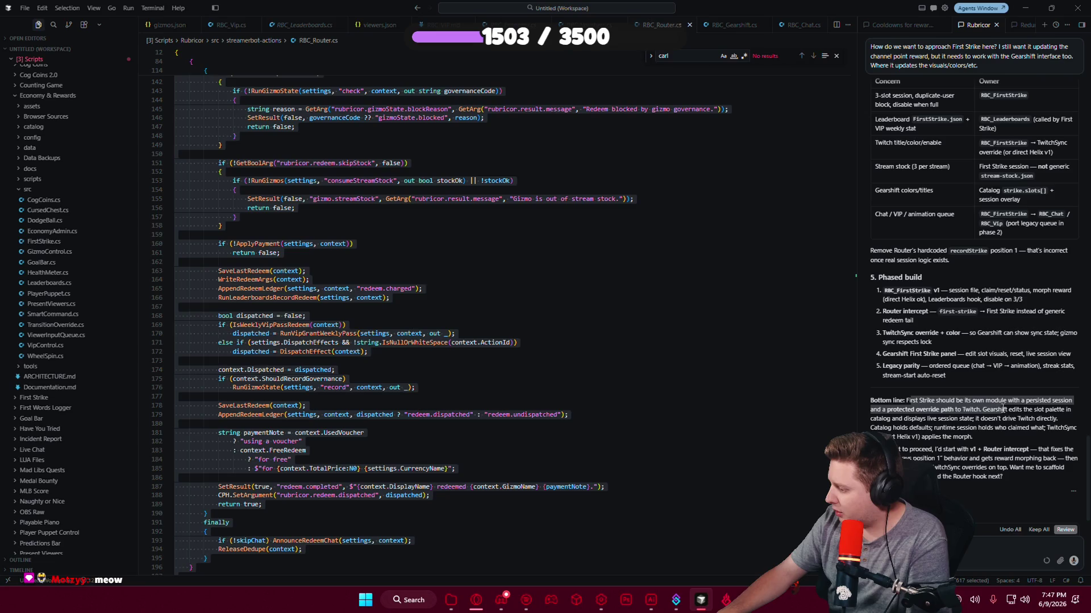
{"action": "mouse_move", "coordinate": [1062, 413]}
{"action": "left_mouse_down"}
{"action": "mouse_move", "coordinate": [998, 418]}
{"action": "mouse_move", "coordinate": [936, 450]}
{"action": "left_mouse_up"}
{"action": "mouse_move", "coordinate": [1035, 450]}
{"action": "left_mouse_down"}
{"action": "mouse_move", "coordinate": [941, 460]}
{"action": "mouse_move", "coordinate": [1044, 487]}
{"action": "left_mouse_up"}
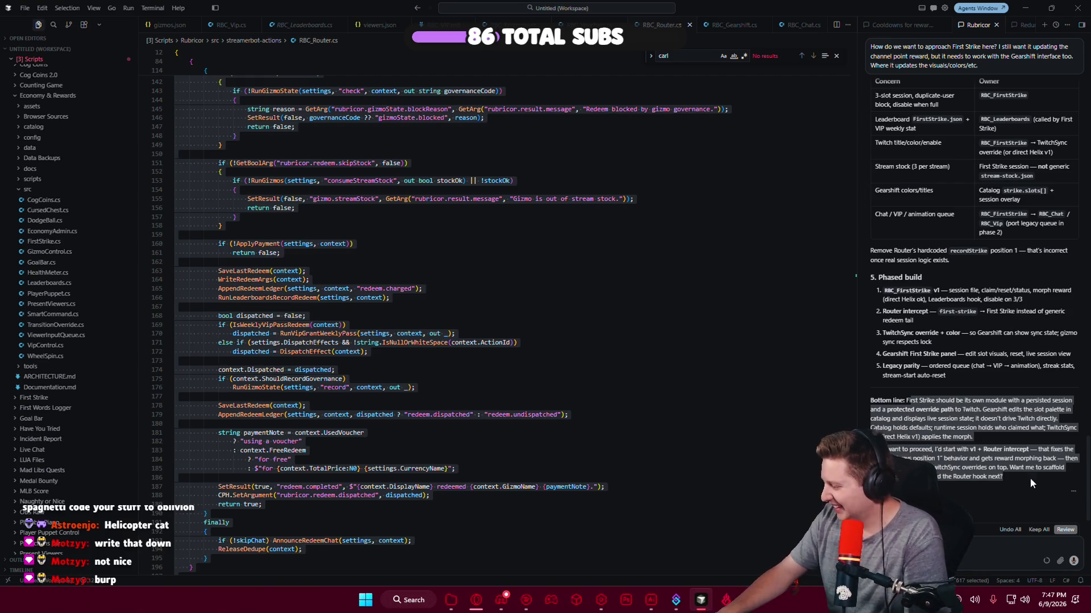
Send the agent the request 'build RBC_FirstStrike.cs'.
{"action": "left_click", "coordinate": [1030, 478]}
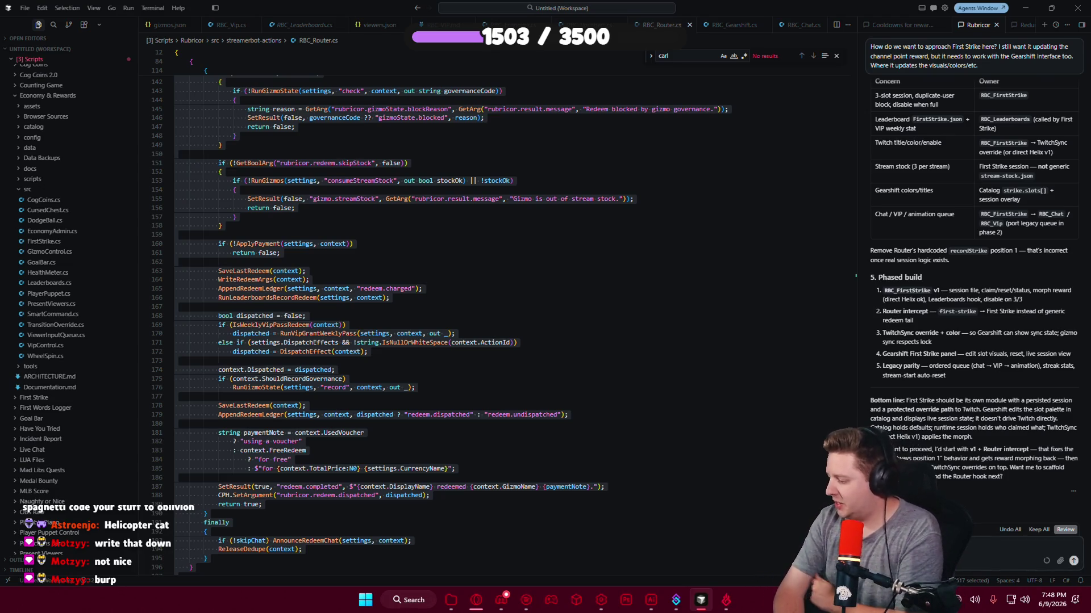
{"action": "key", "text": "Return"}
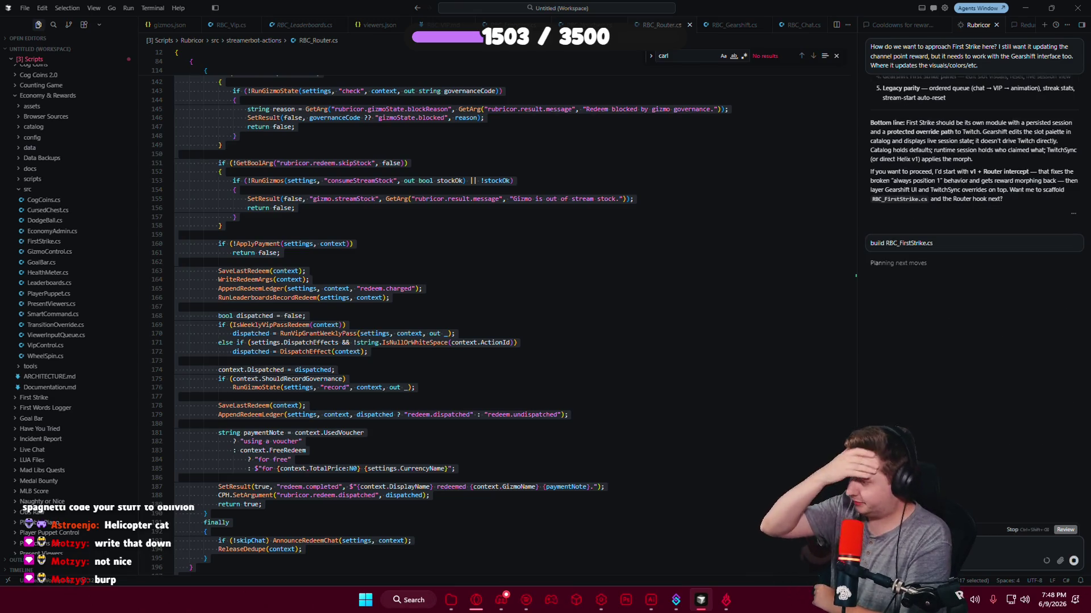